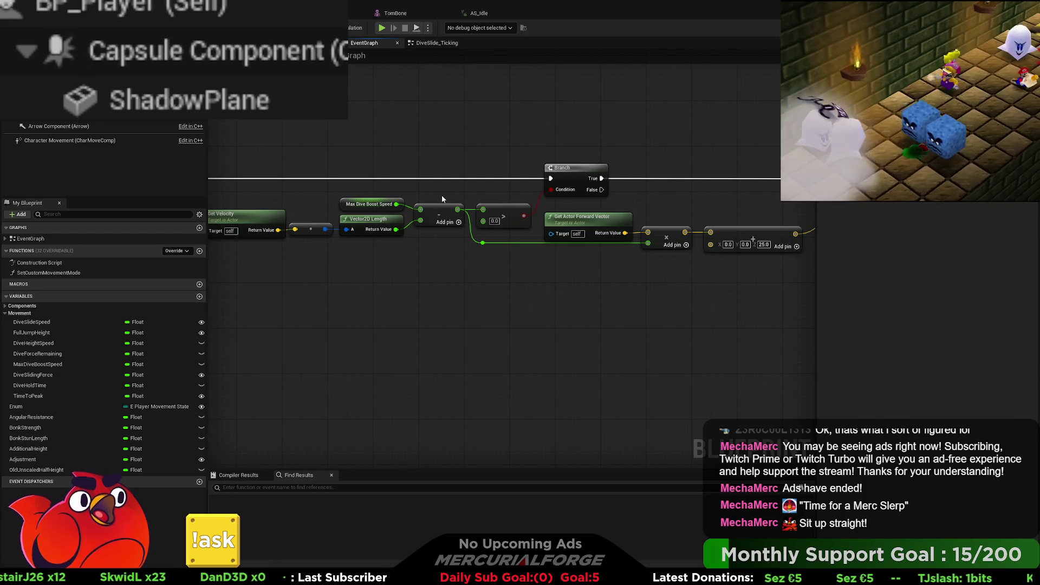
# - Shift the vector, Launch Character and Open Dive Gate nodes right, then unhook the forward vector from the multiply
pyautogui.moveTo(362, 256)
pyautogui.mouseDown(button='right')
pyautogui.moveTo(501, 280)
pyautogui.moveTo(463, 268)
pyautogui.mouseUp(button='right')
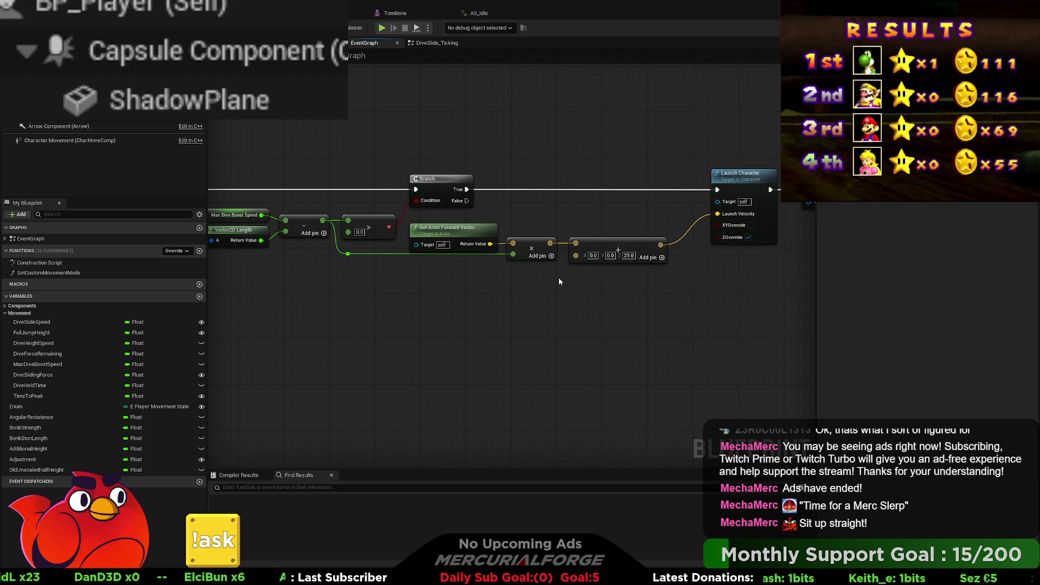
pyautogui.moveTo(586, 279); pyautogui.dragTo(435, 272, button='right')
pyautogui.moveTo(672, 270); pyautogui.dragTo(361, 188)
pyautogui.moveTo(374, 239); pyautogui.dragTo(505, 239)
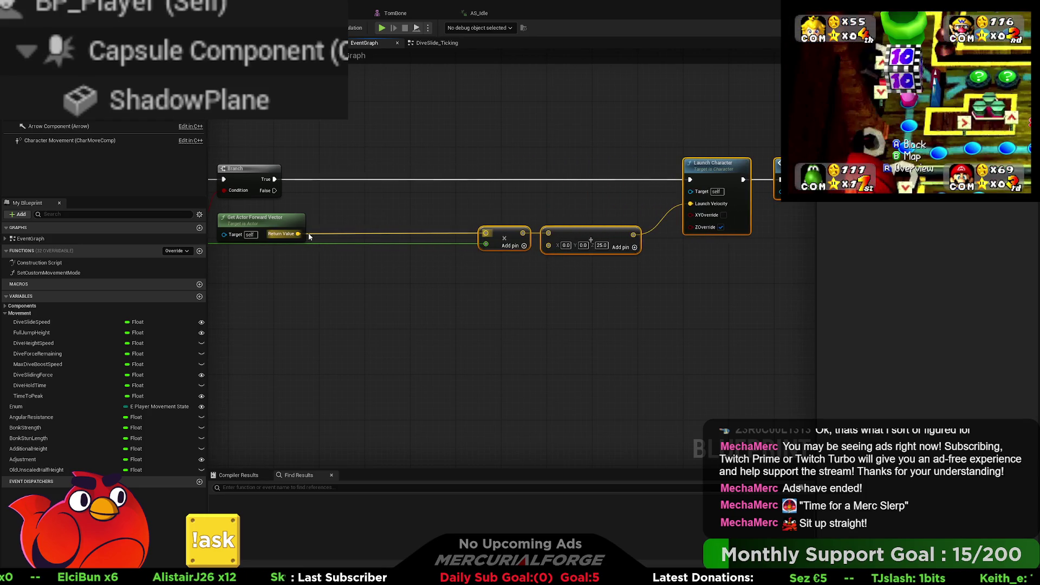
pyautogui.keyDown('alt'); pyautogui.click(297, 233); pyautogui.keyUp('alt')
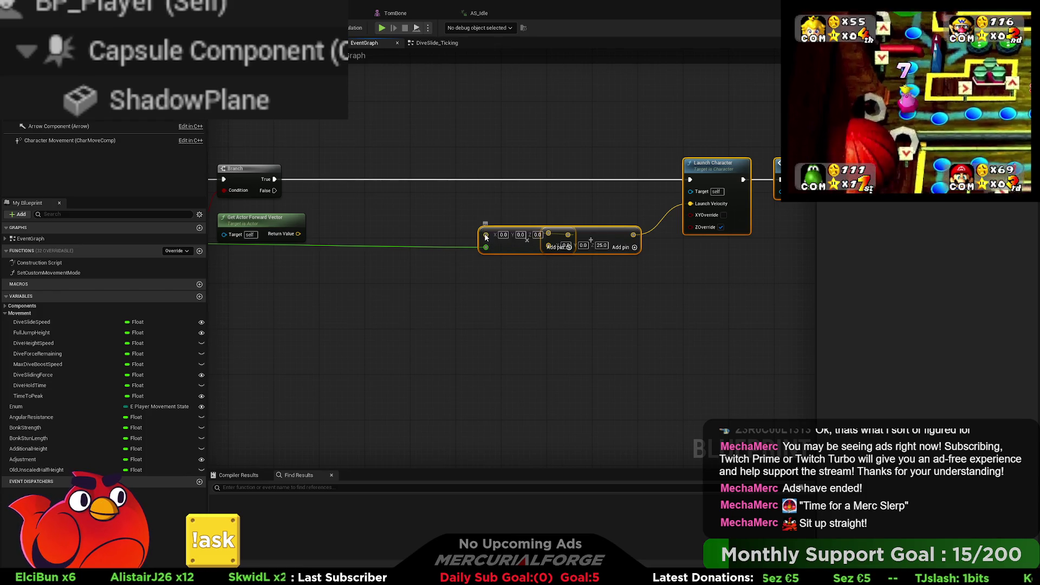
# - Split the multiply input and forward vector output, wiring X to X and Y to Y
pyautogui.rightClick(486, 235)
pyautogui.click(520, 271)
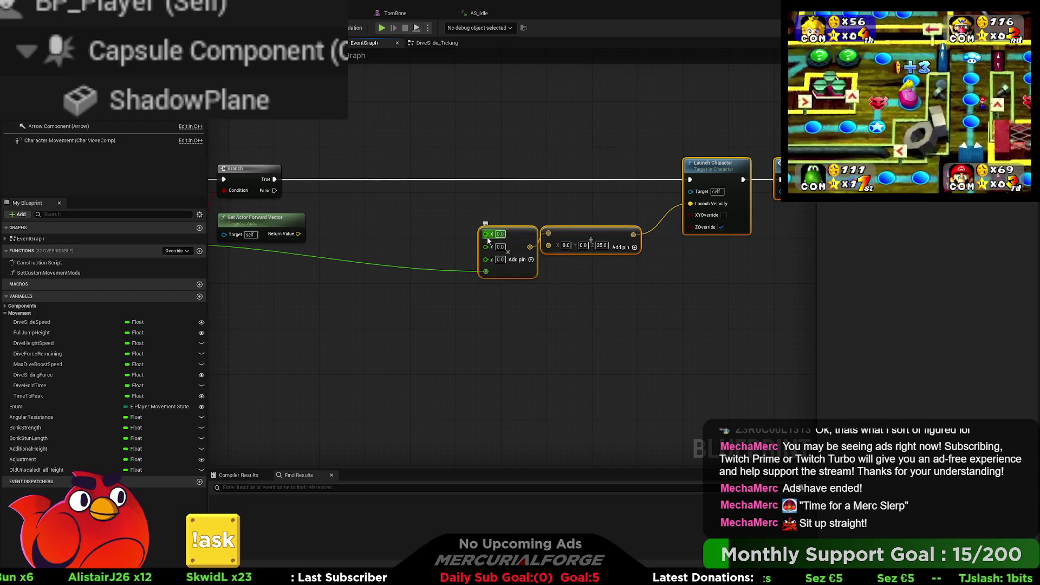
pyautogui.rightClick(295, 234)
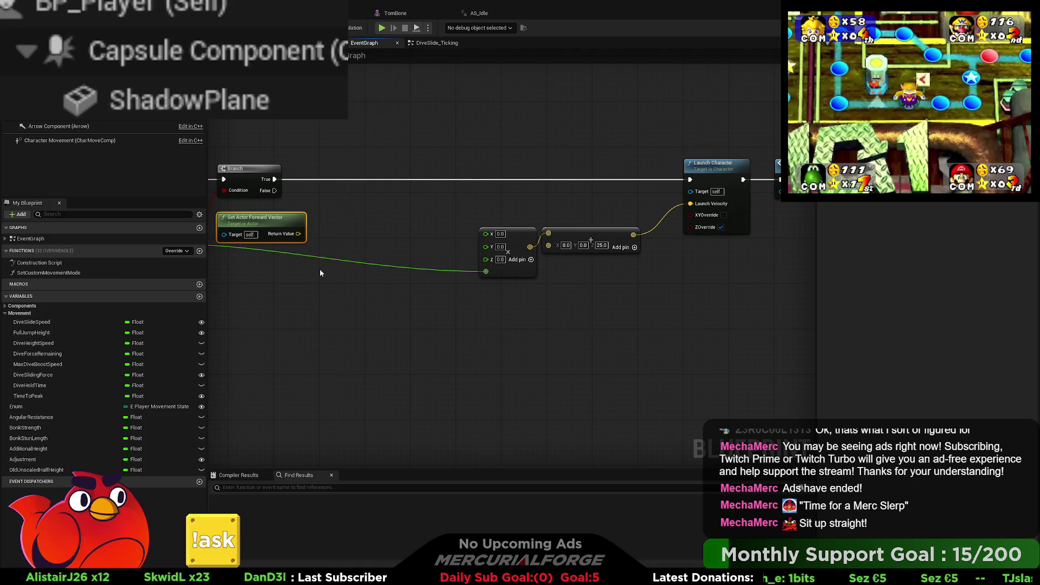
pyautogui.click(319, 268)
pyautogui.moveTo(302, 233); pyautogui.dragTo(337, 238)
pyautogui.moveTo(486, 237)
pyautogui.mouseDown()
pyautogui.moveTo(300, 245)
pyautogui.moveTo(402, 208)
pyautogui.mouseUp()
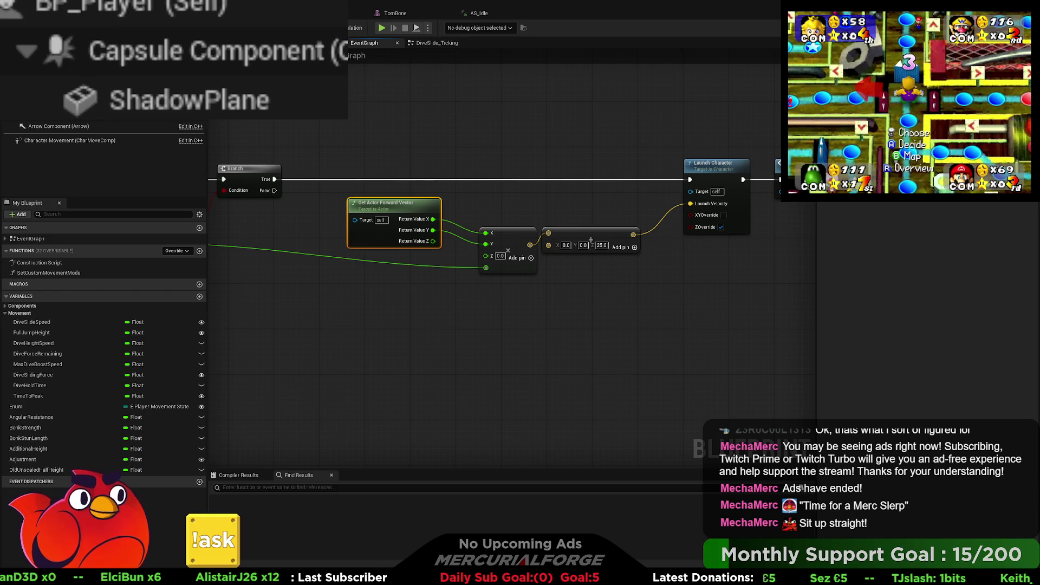
pyautogui.hotkey('alt', 'p')
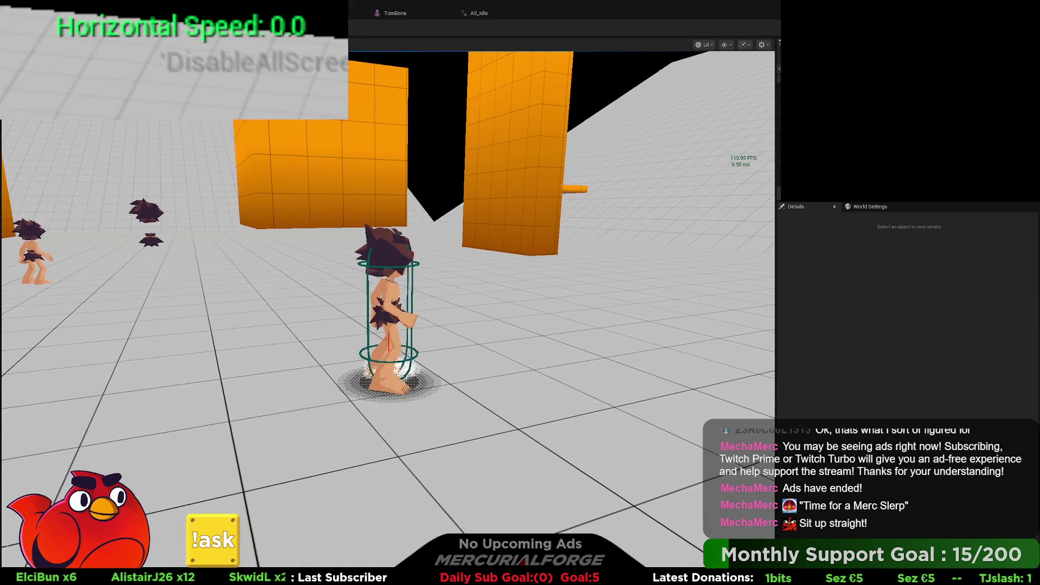
# - Jump, dive and slide repeatedly toward the orange walls and block, then stop playing
pyautogui.press('space')
pyautogui.press('space')
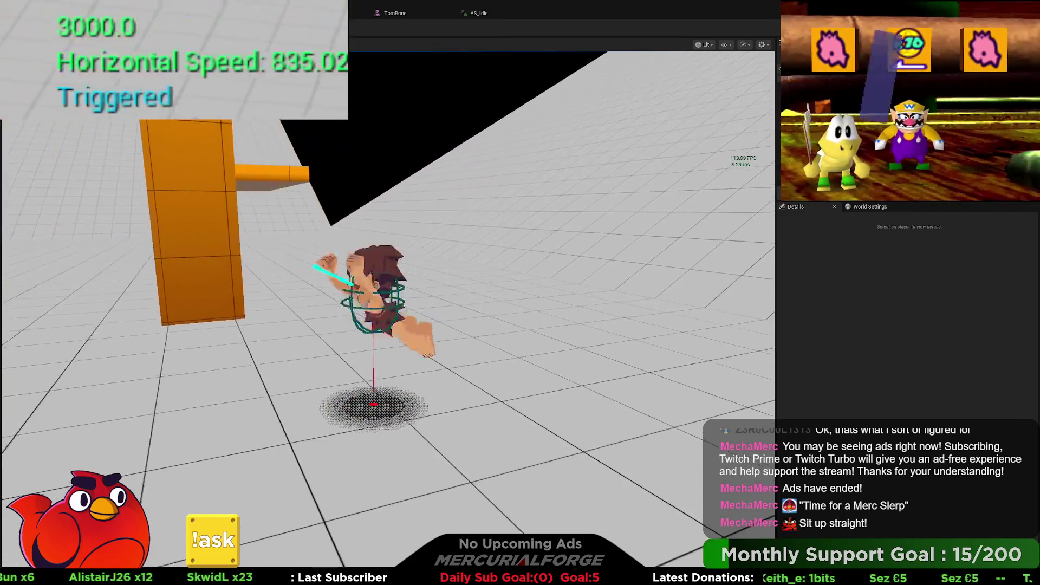
pyautogui.press('space')
pyautogui.press('space')
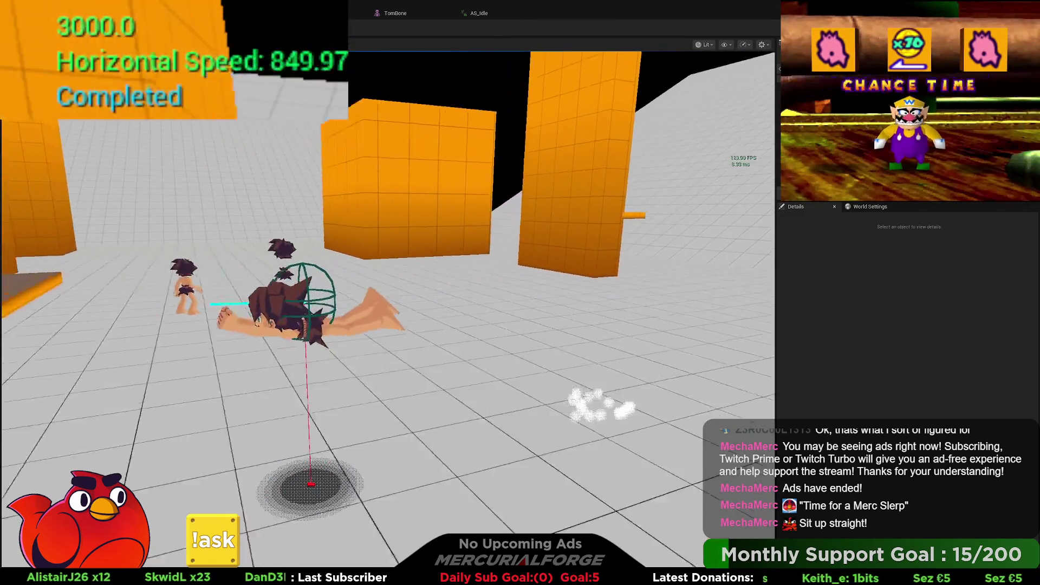
pyautogui.press('space')
pyautogui.press('space')
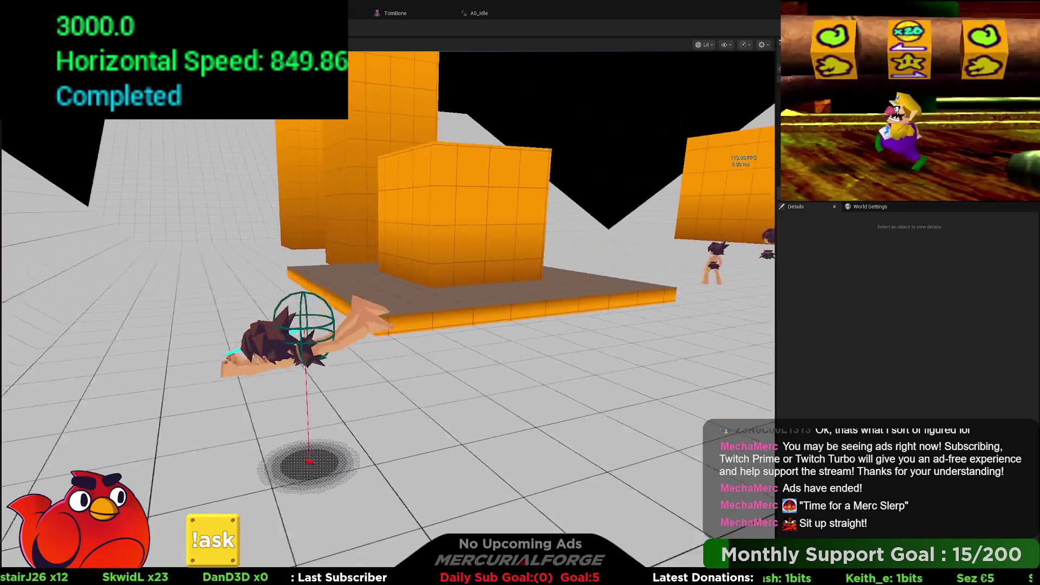
pyautogui.press('space')
pyautogui.press('space')
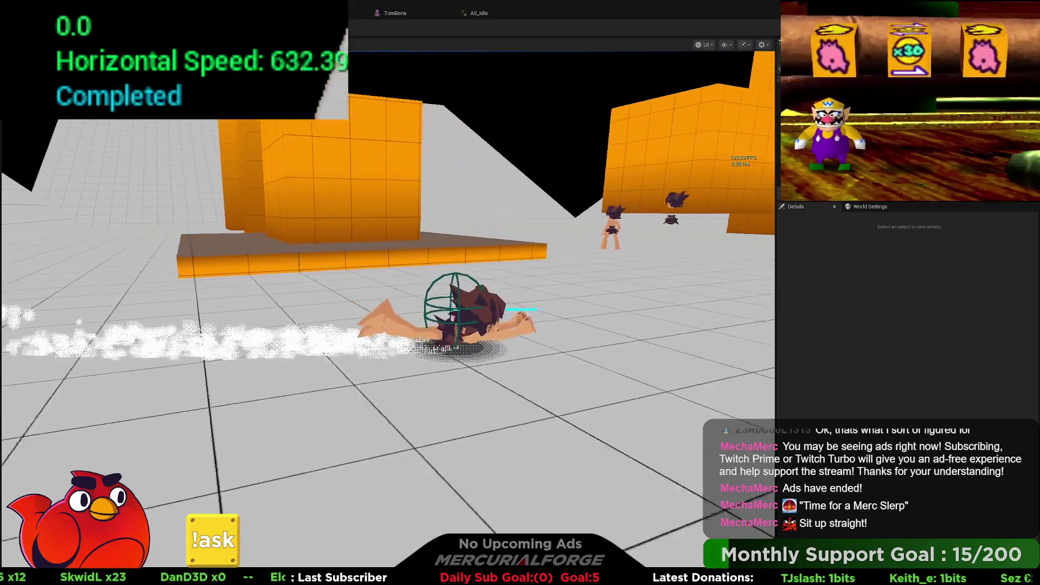
pyautogui.press('space')
pyautogui.press('space')
pyautogui.press('space')
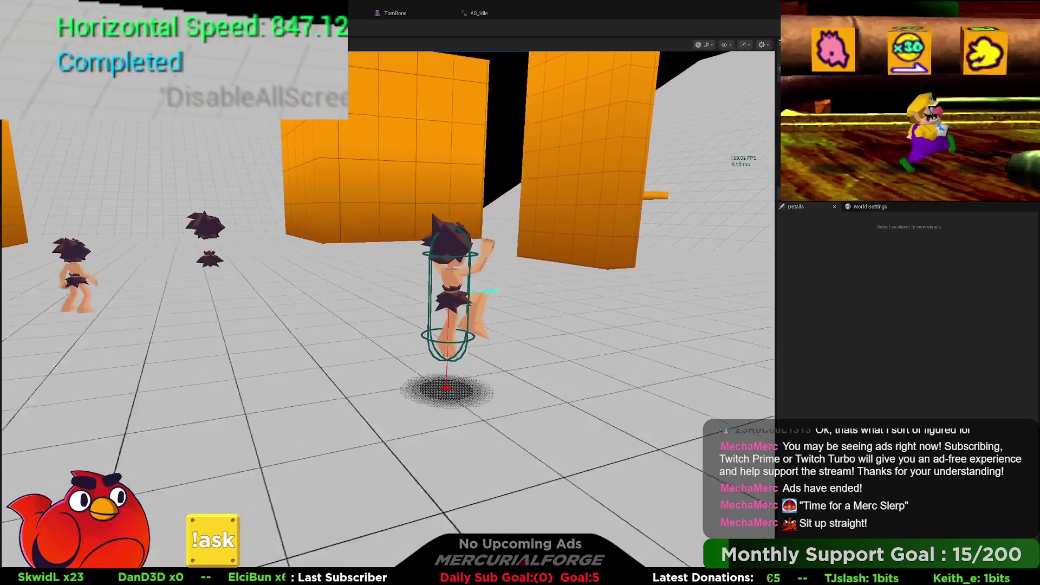
pyautogui.press('space')
pyautogui.press('space')
pyautogui.press('space')
pyautogui.press('space')
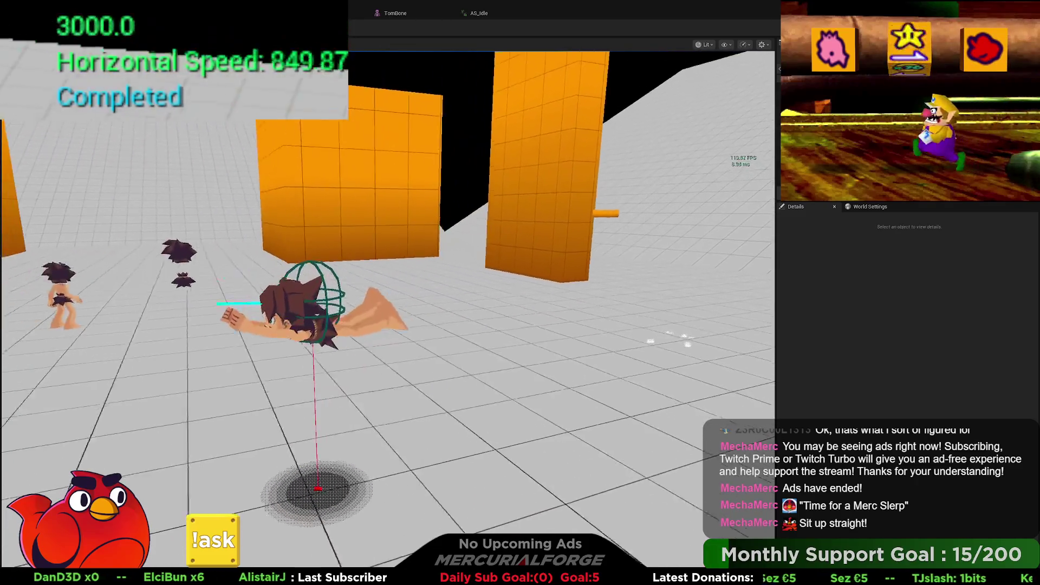
pyautogui.press('space')
pyautogui.press('space')
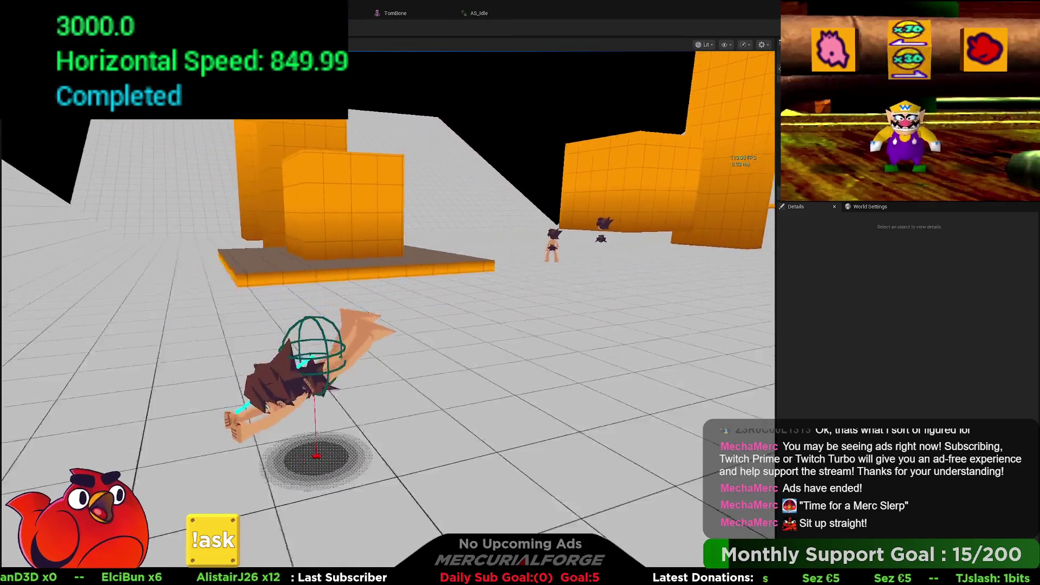
pyautogui.press('space')
pyautogui.press('space')
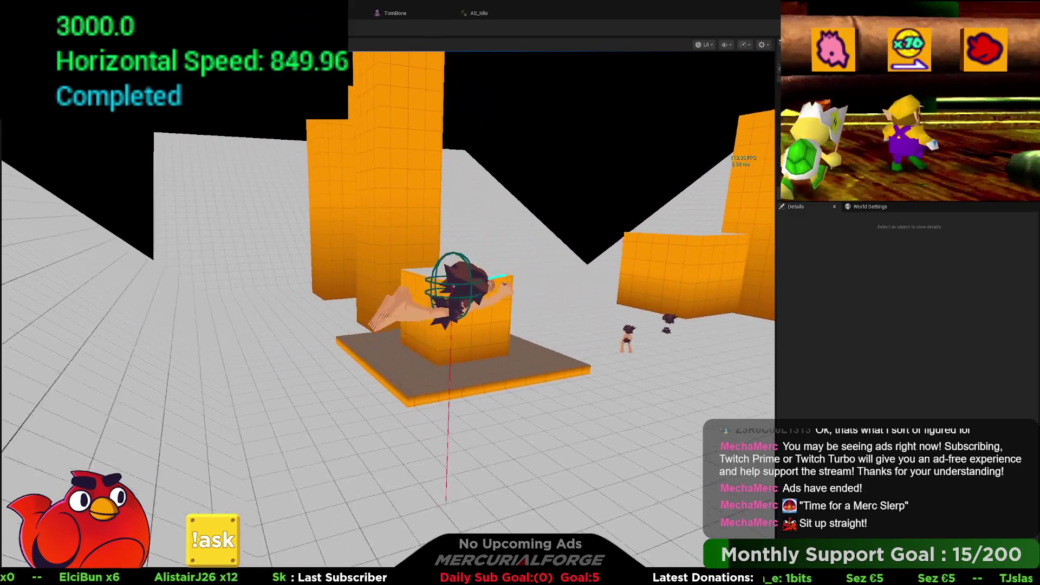
pyautogui.press('space')
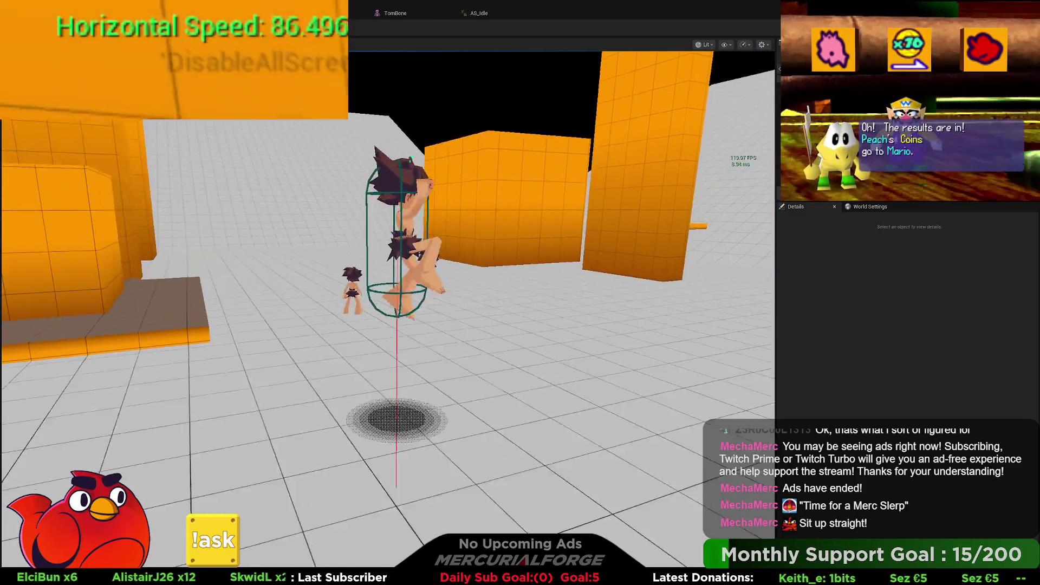
pyautogui.press('space')
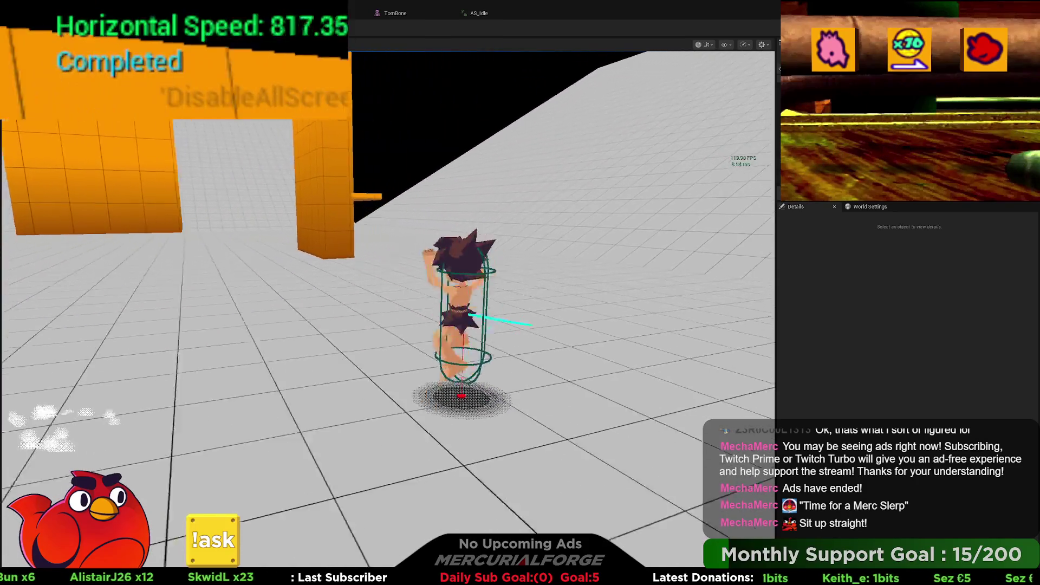
pyautogui.press('space')
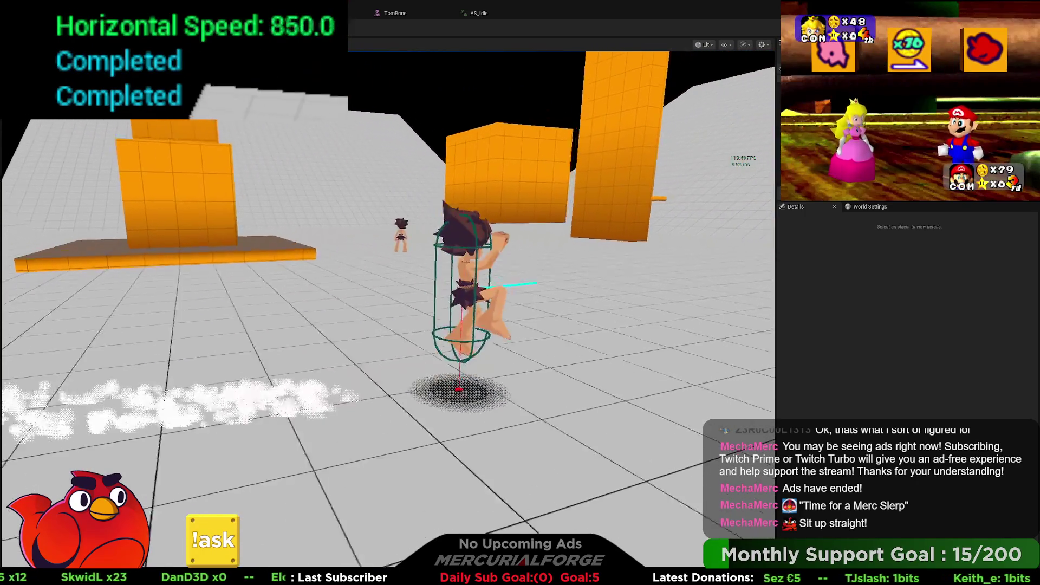
pyautogui.press('space')
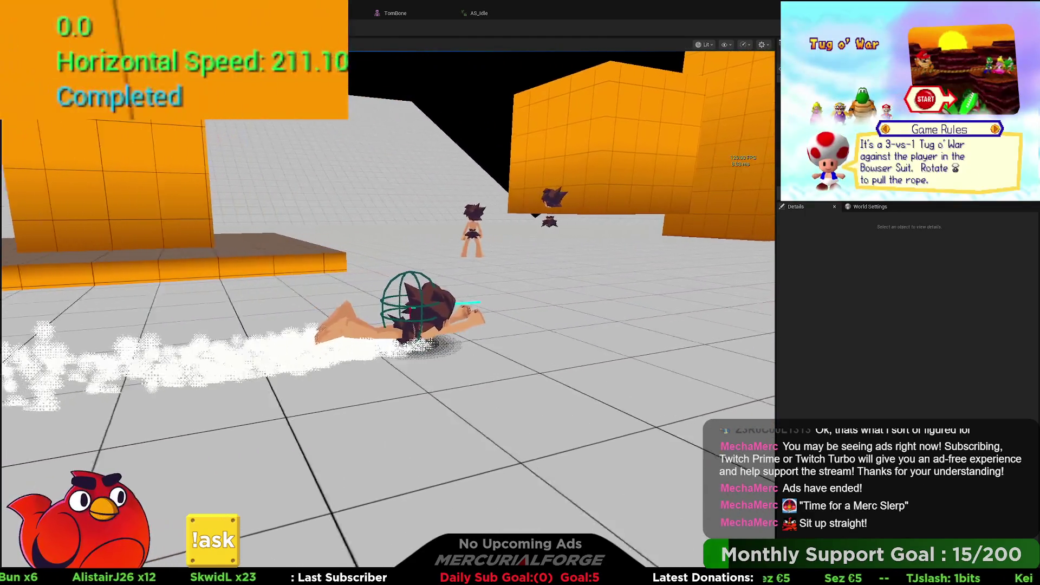
pyautogui.press('Escape')
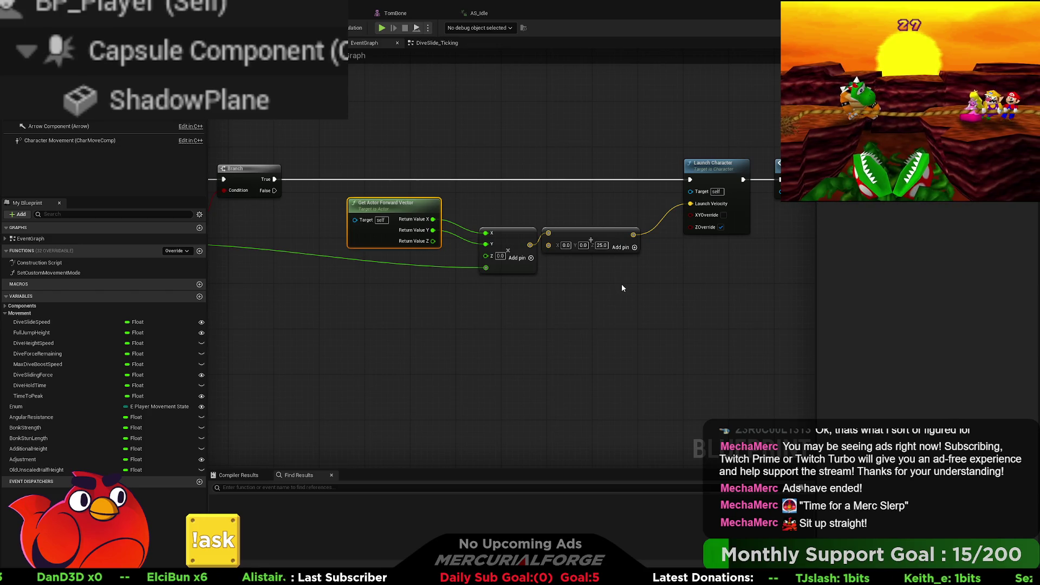
# - Break the Y wire into Make Vector and connect forward vector X to its X input
pyautogui.scroll(-2, 621, 284)
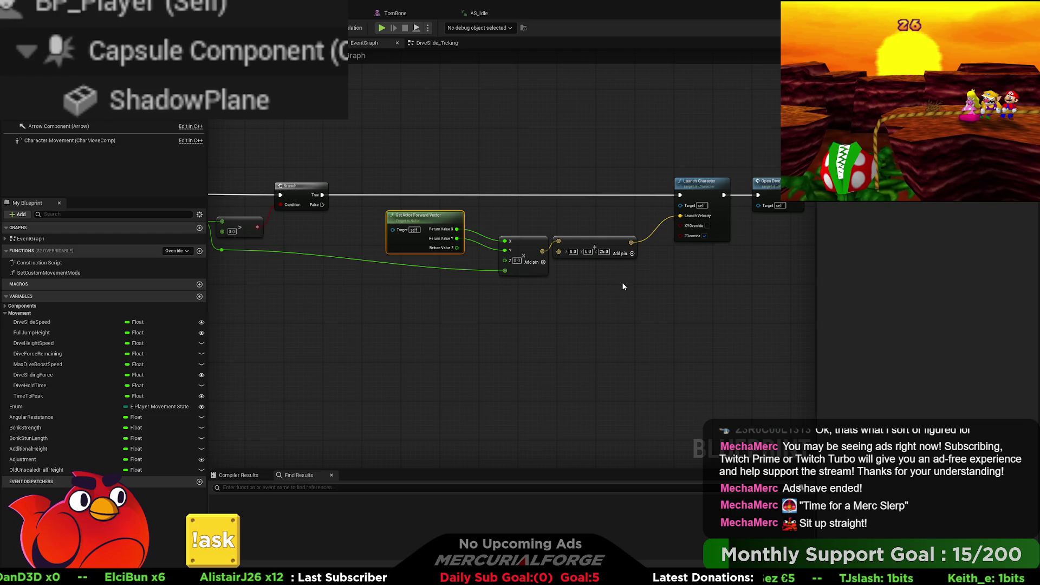
pyautogui.moveTo(830, 145)
pyautogui.mouseDown()
pyautogui.moveTo(769, 184)
pyautogui.moveTo(417, 300)
pyautogui.moveTo(380, 323)
pyautogui.mouseUp()
pyautogui.click(380, 323)
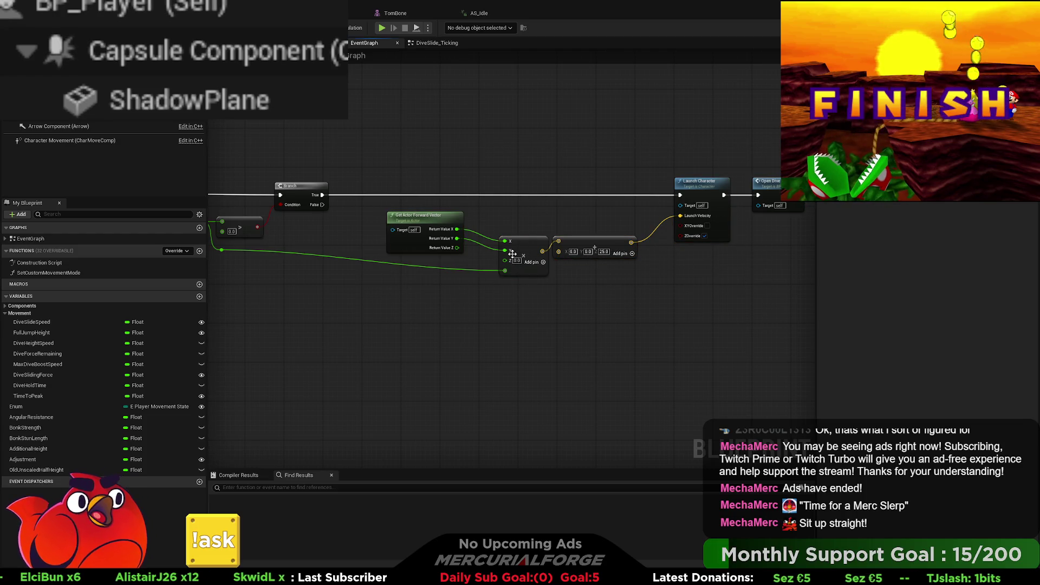
pyautogui.keyDown('alt'); pyautogui.click(504, 250); pyautogui.keyUp('alt')
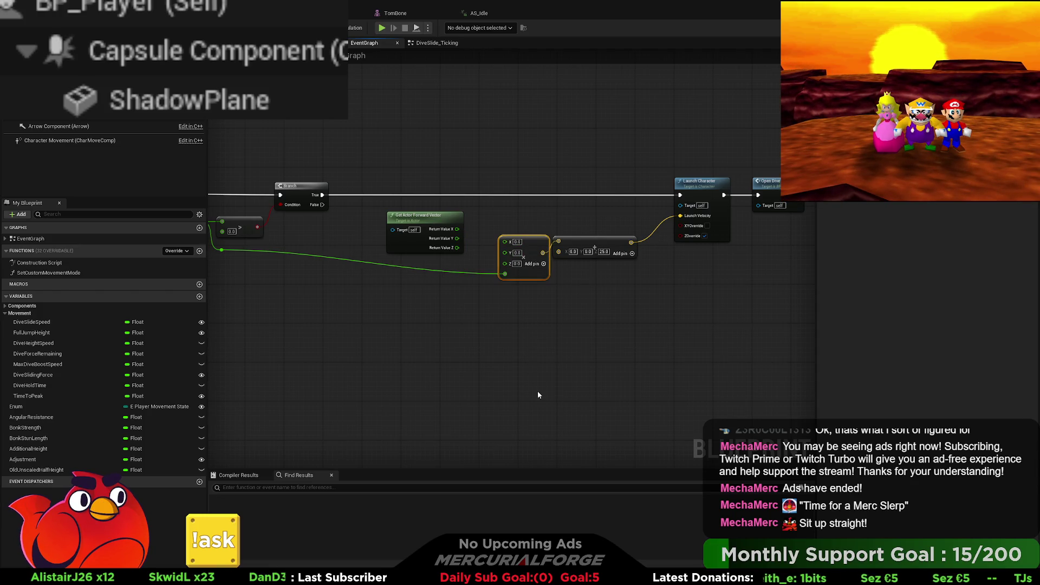
pyautogui.moveTo(505, 242)
pyautogui.mouseDown()
pyautogui.moveTo(454, 231)
pyautogui.moveTo(504, 250)
pyautogui.mouseUp()
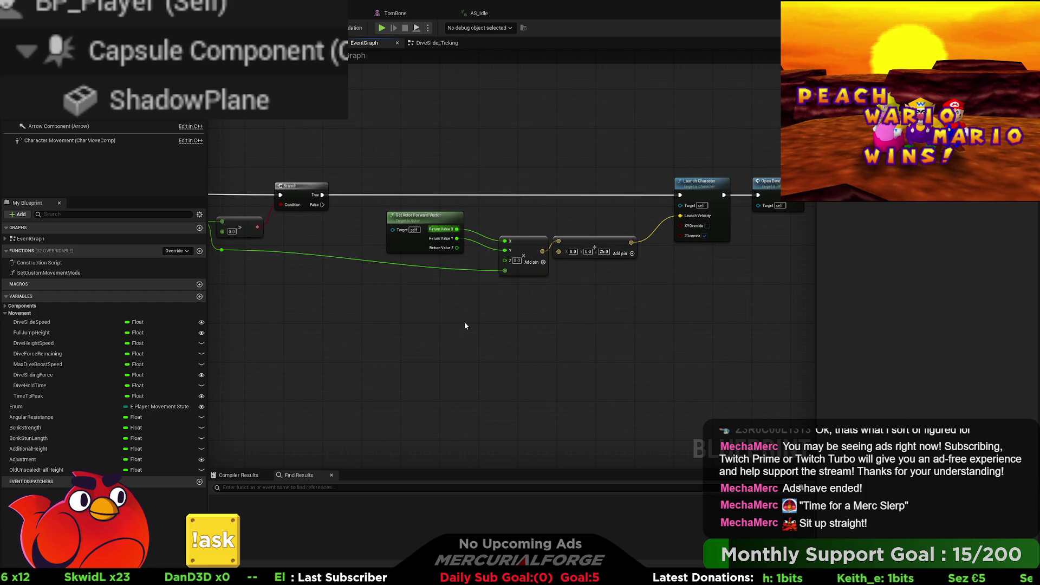
pyautogui.scroll(-4, 461, 332)
pyautogui.scroll(4, 479, 311)
pyautogui.moveTo(478, 307); pyautogui.dragTo(362, 291, button='right')
pyautogui.moveTo(610, 327); pyautogui.dragTo(560, 317, button='right')
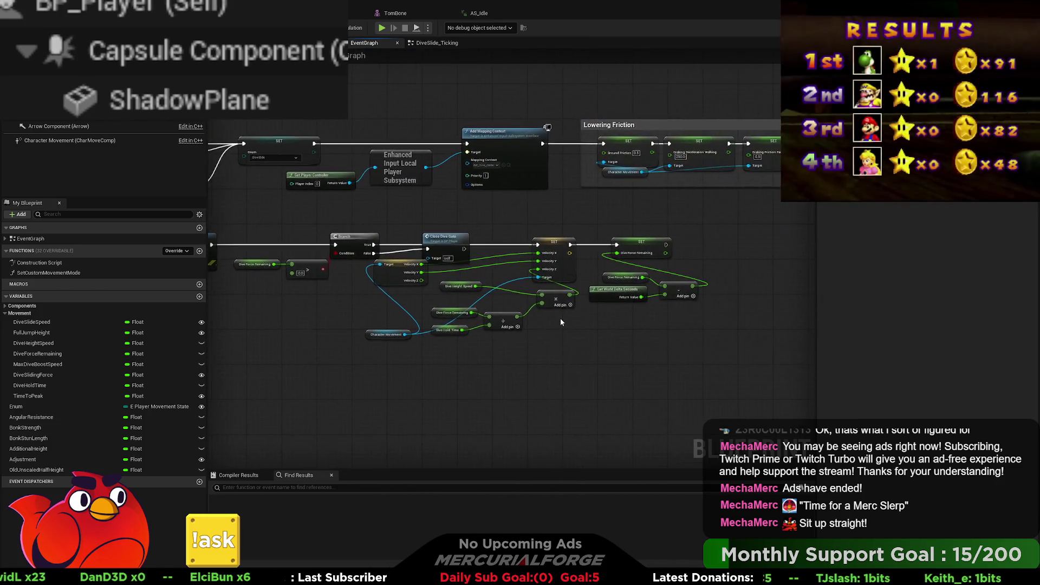
# - Replace the SET velocity node with a Launch Character node on the Branch True wire
pyautogui.scroll(2, 561, 322)
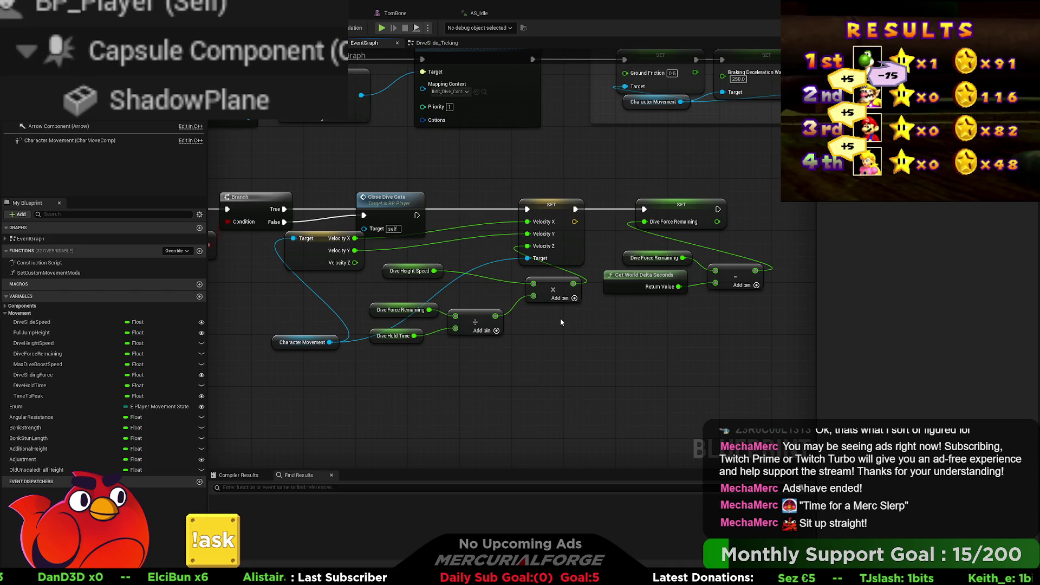
pyautogui.scroll(-1, 560, 321)
pyautogui.scroll(1, 550, 217)
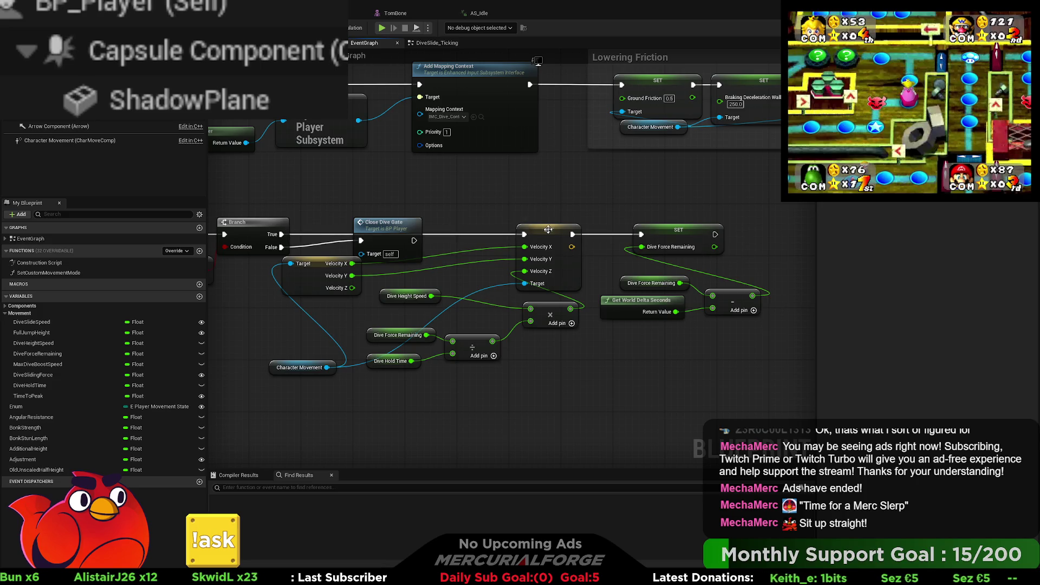
pyautogui.click(570, 286)
pyautogui.press('Delete')
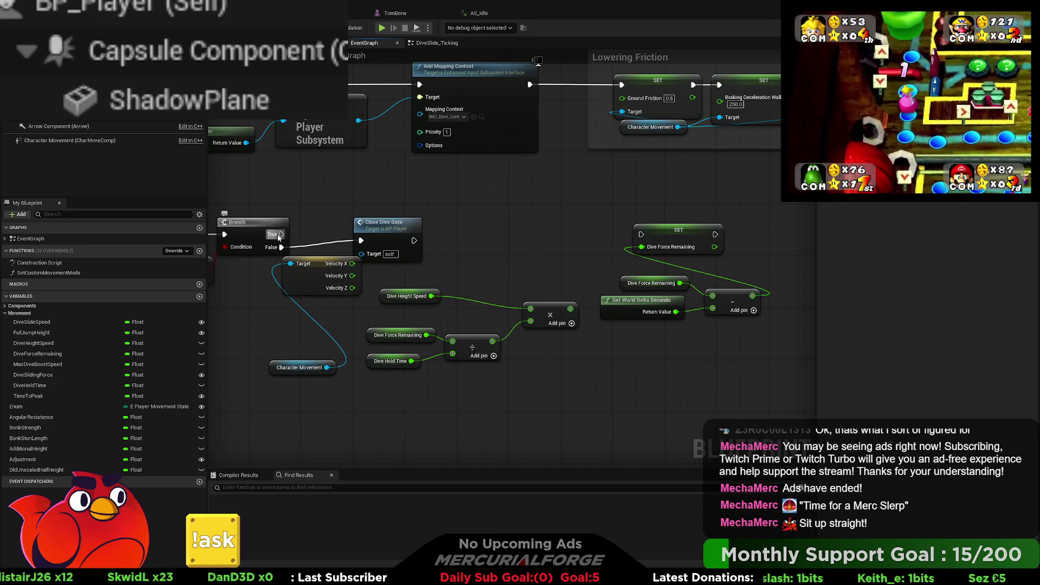
pyautogui.moveTo(281, 234); pyautogui.dragTo(392, 206)
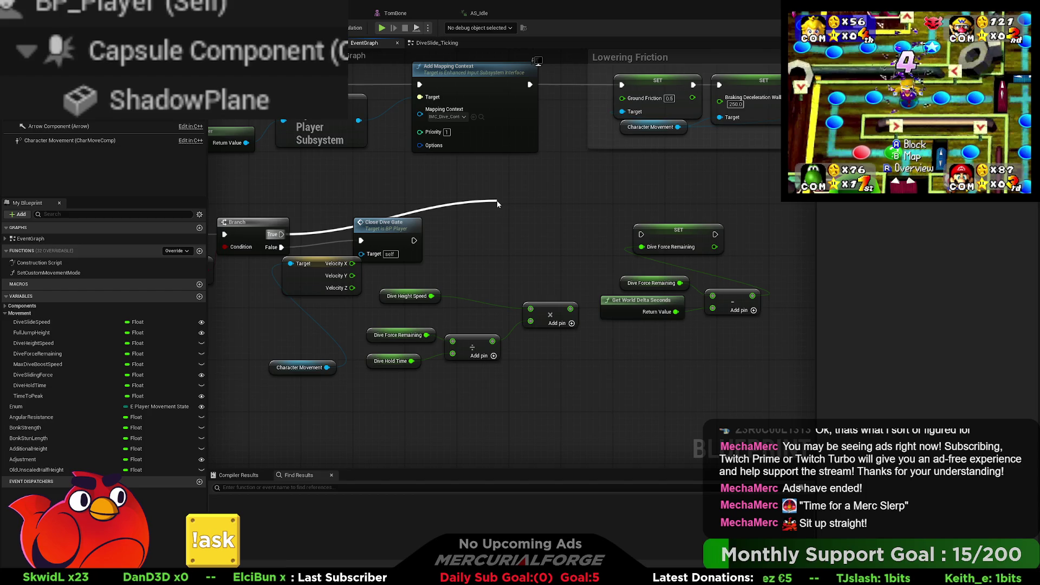
pyautogui.press('Return')
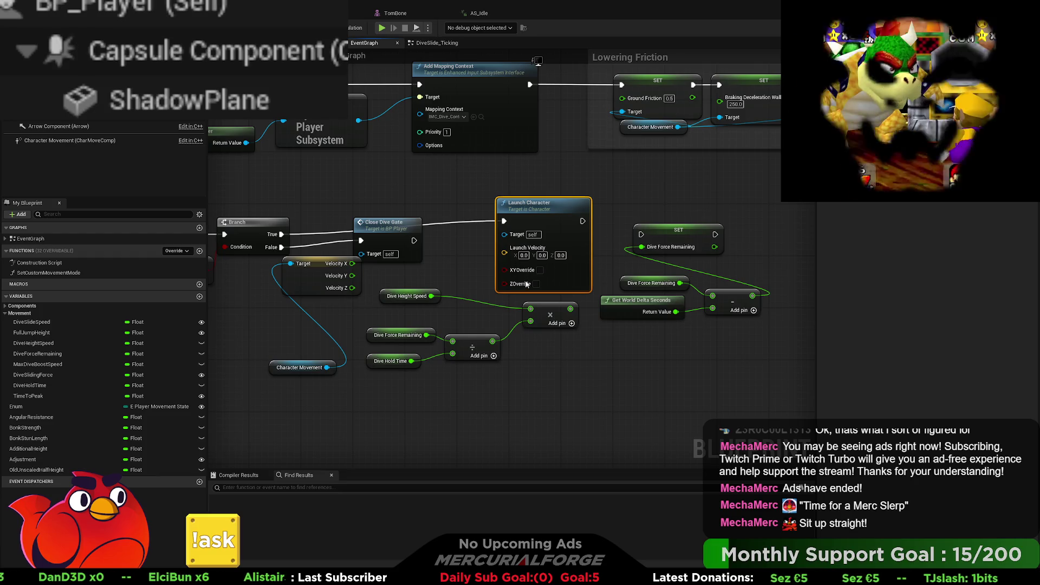
# - Make room, wire the multiply result into Launch Velocity Z and enable Z Override
pyautogui.moveTo(738, 344)
pyautogui.mouseDown()
pyautogui.moveTo(704, 327)
pyautogui.moveTo(646, 234)
pyautogui.moveTo(719, 227)
pyautogui.mouseUp()
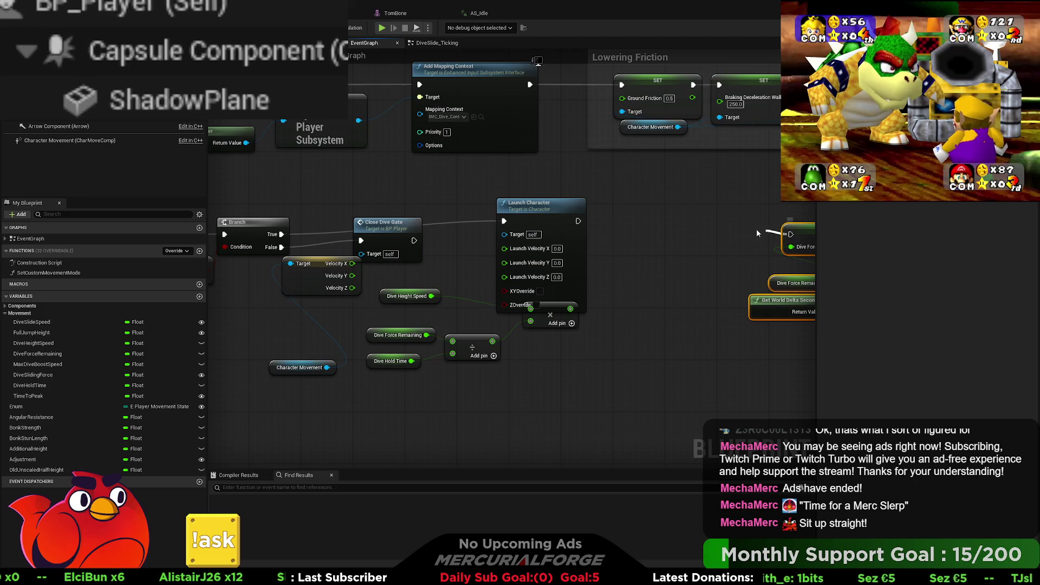
pyautogui.moveTo(569, 206); pyautogui.dragTo(711, 219)
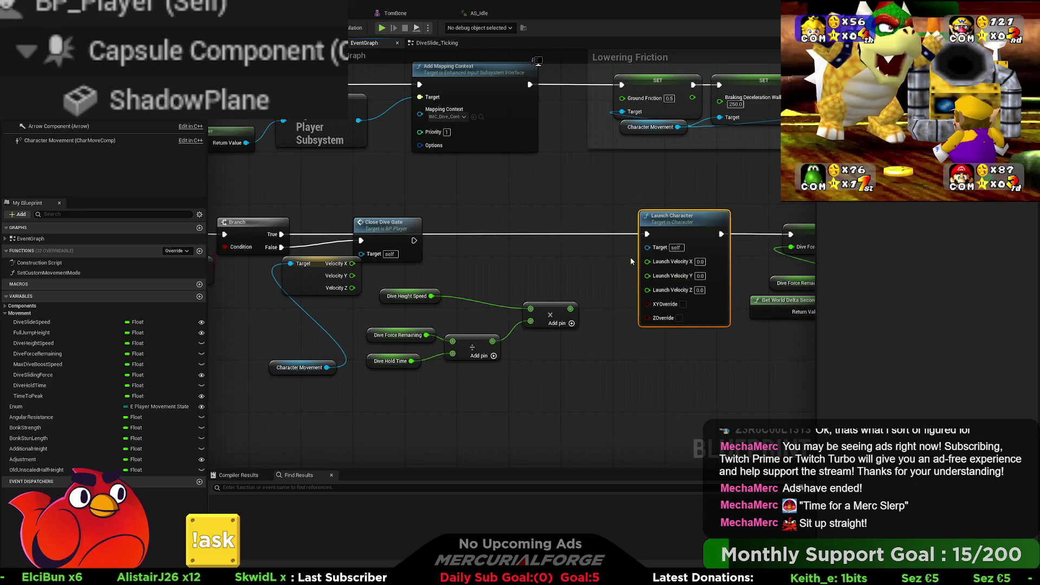
pyautogui.moveTo(570, 308); pyautogui.dragTo(650, 293)
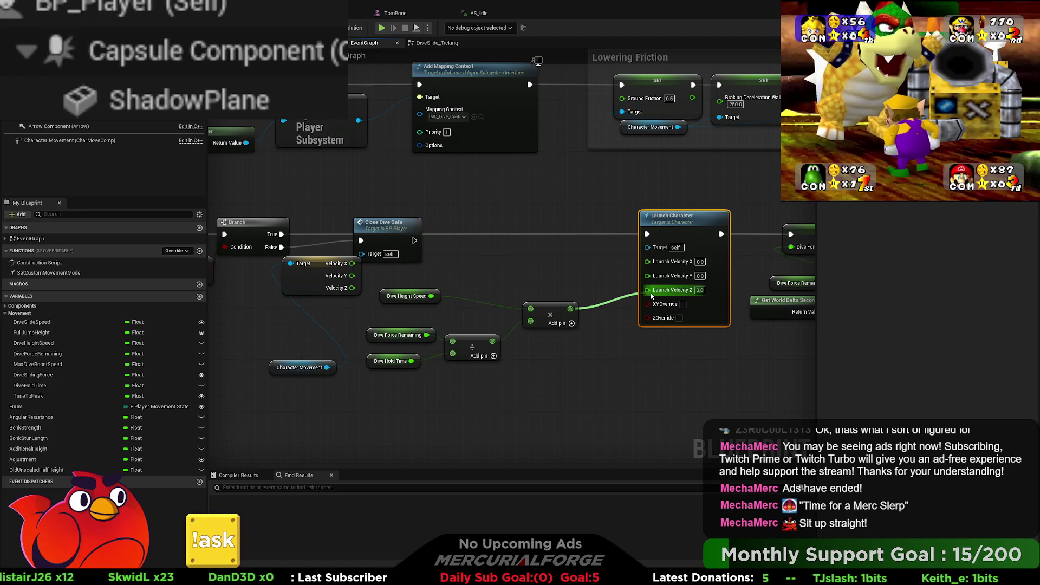
pyautogui.moveTo(652, 296); pyautogui.dragTo(651, 295)
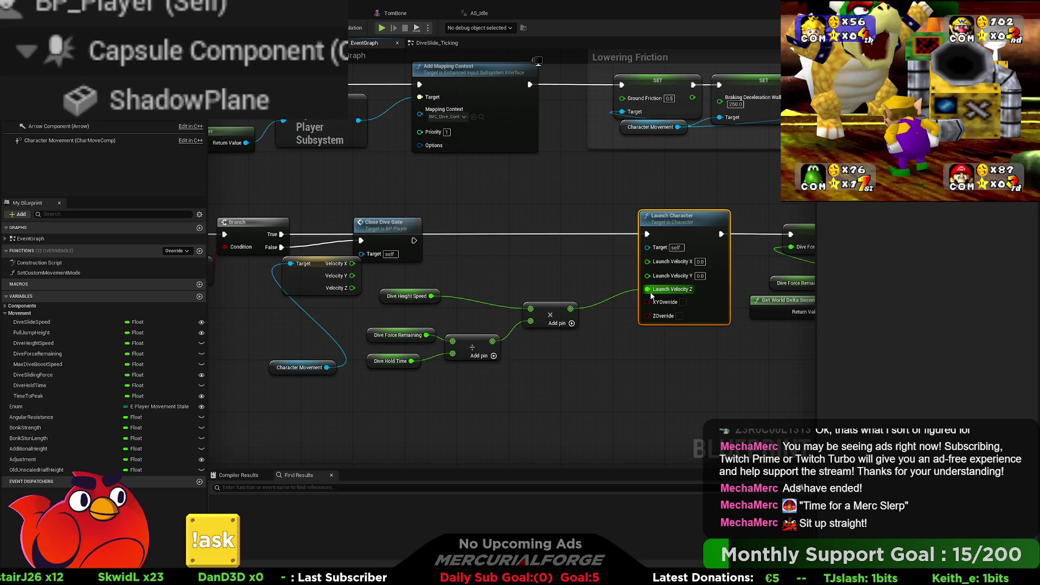
pyautogui.click(679, 316)
# - Select the velocity break and Character Movement nodes left of Launch Character
pyautogui.moveTo(680, 349); pyautogui.dragTo(634, 349, button='right')
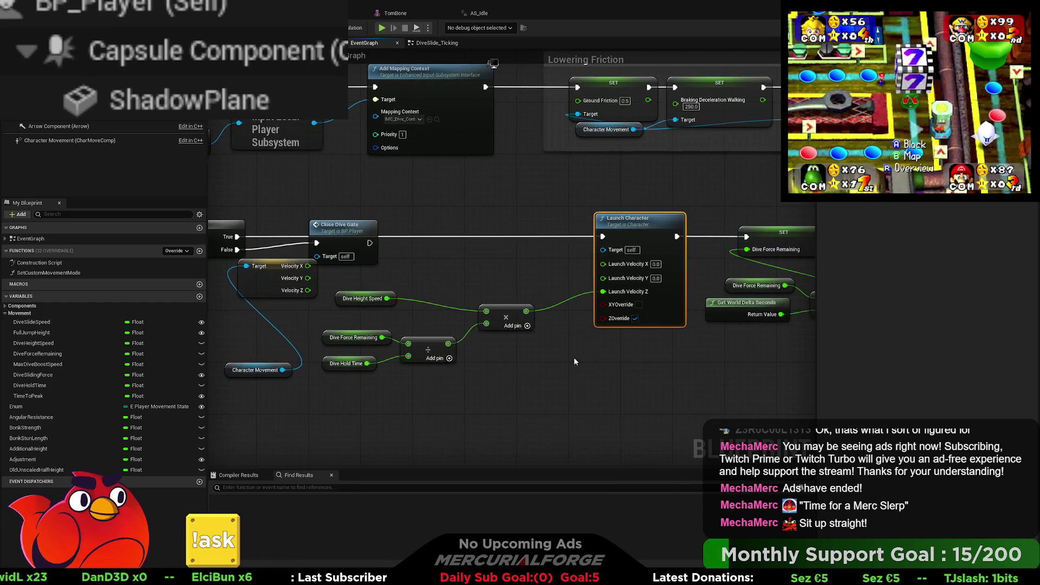
pyautogui.moveTo(283, 399); pyautogui.dragTo(303, 292)
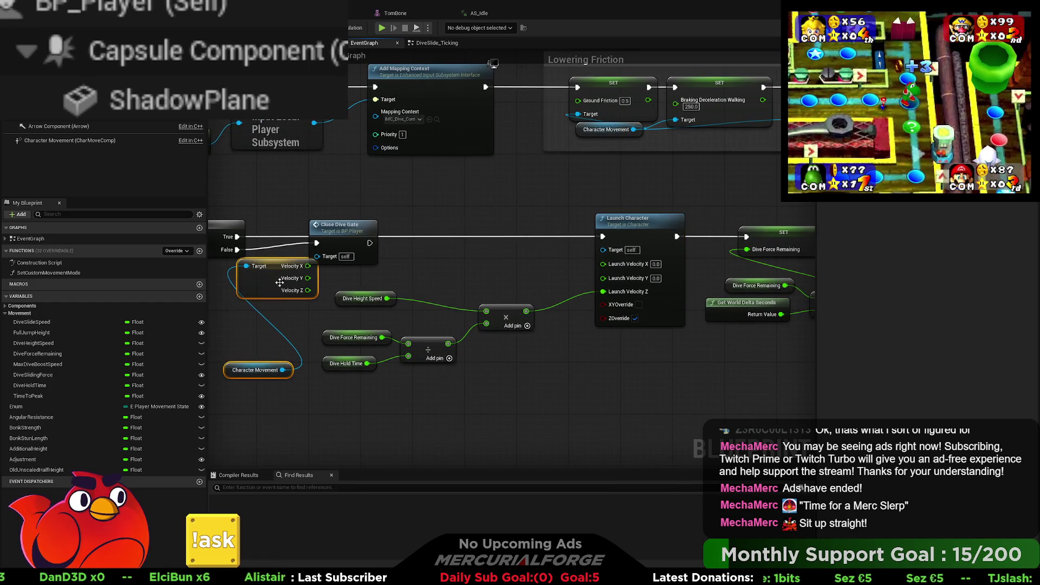
pyautogui.scroll(-10, 304, 292)
pyautogui.scroll(5, 616, 266)
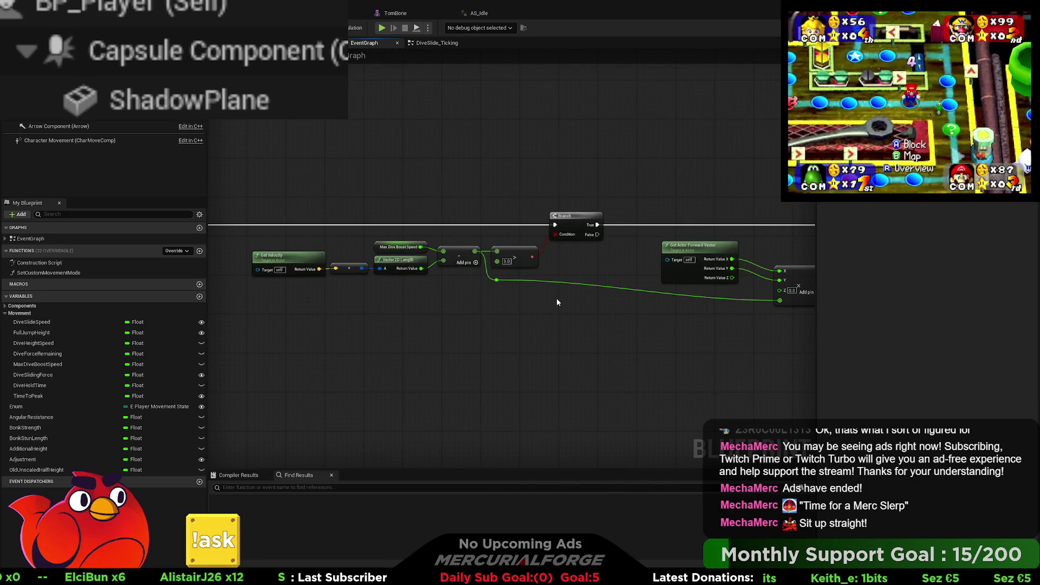
pyautogui.scroll(-1, 557, 302)
pyautogui.scroll(5, 556, 302)
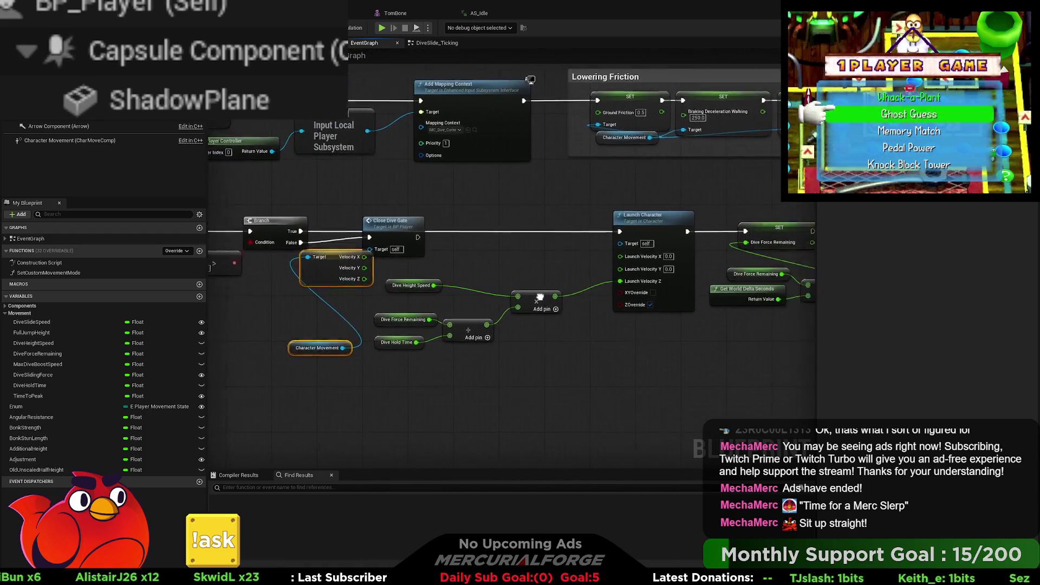
pyautogui.moveTo(556, 298); pyautogui.dragTo(496, 291, button='right')
pyautogui.scroll(1, 496, 290)
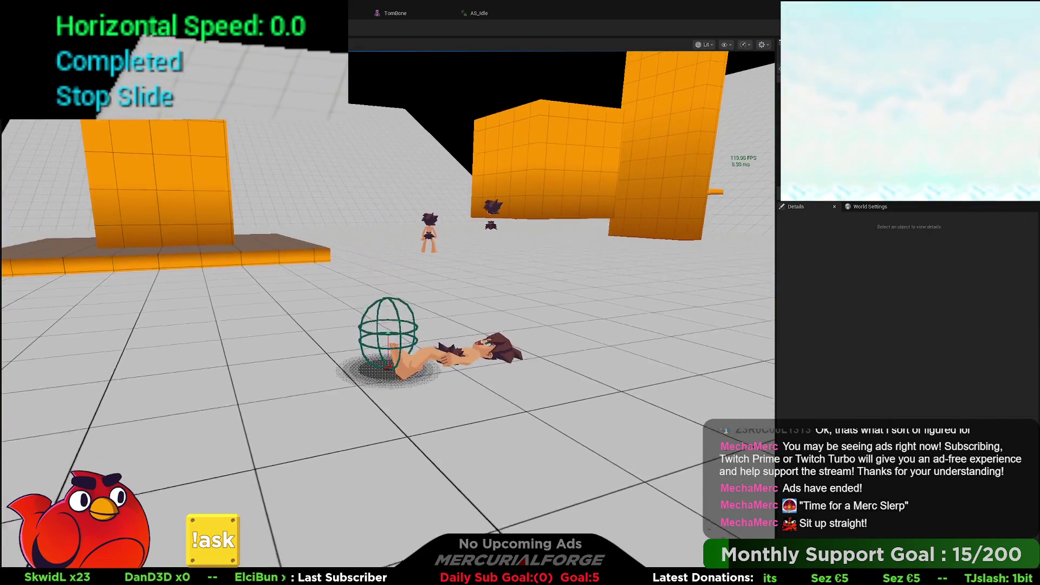
# - Run two play tests: dive forward, then run, sprint, jump and dive into a slide
pyautogui.press('a')
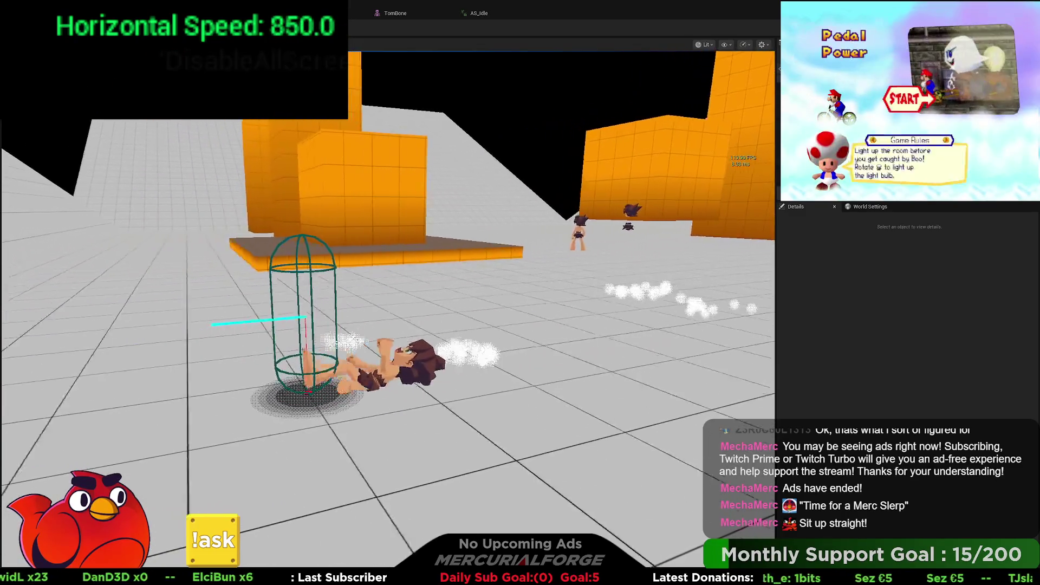
pyautogui.press('Escape')
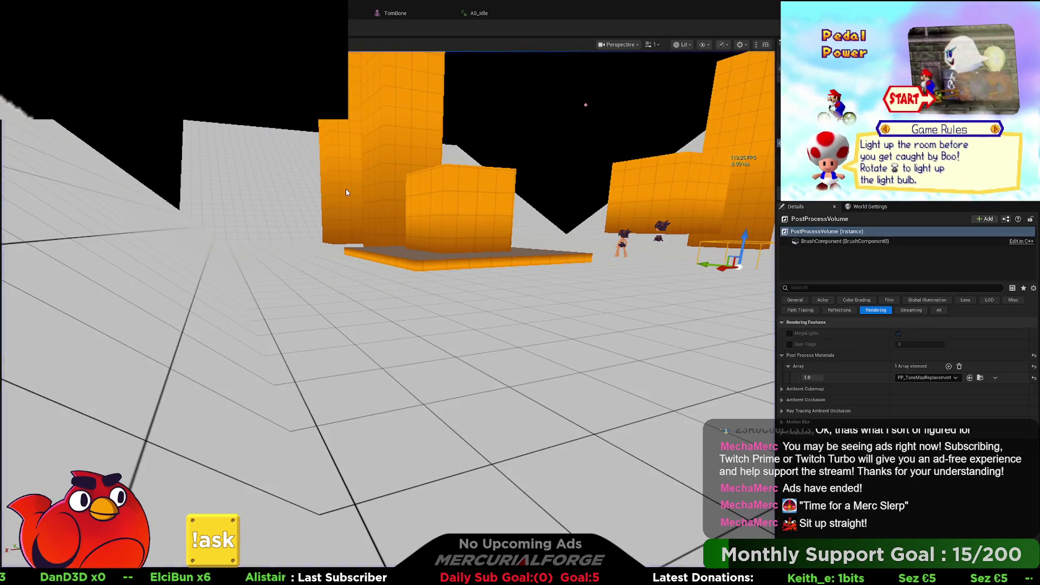
pyautogui.hotkey('alt', 'p')
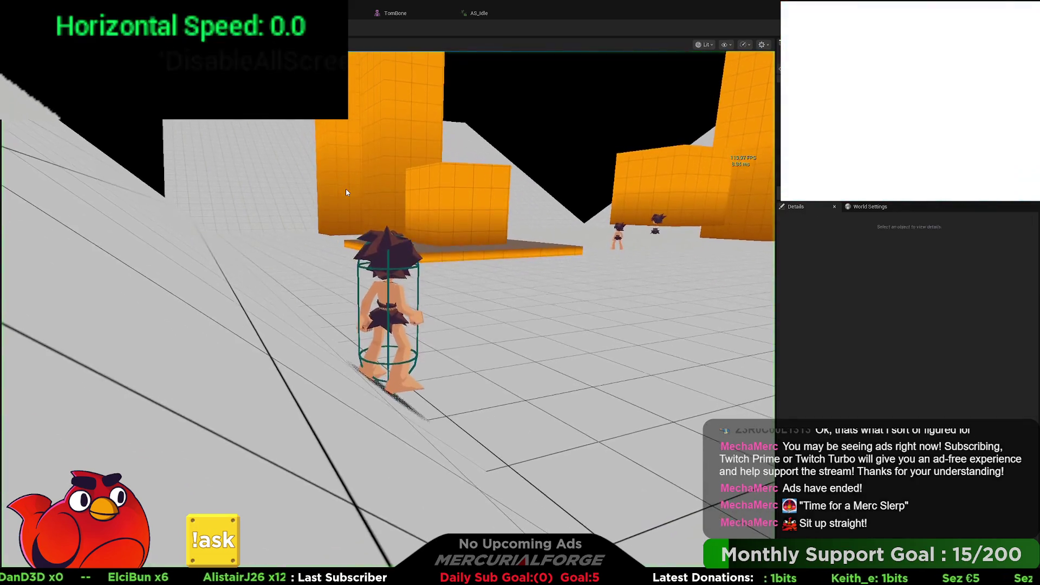
pyautogui.press('w')
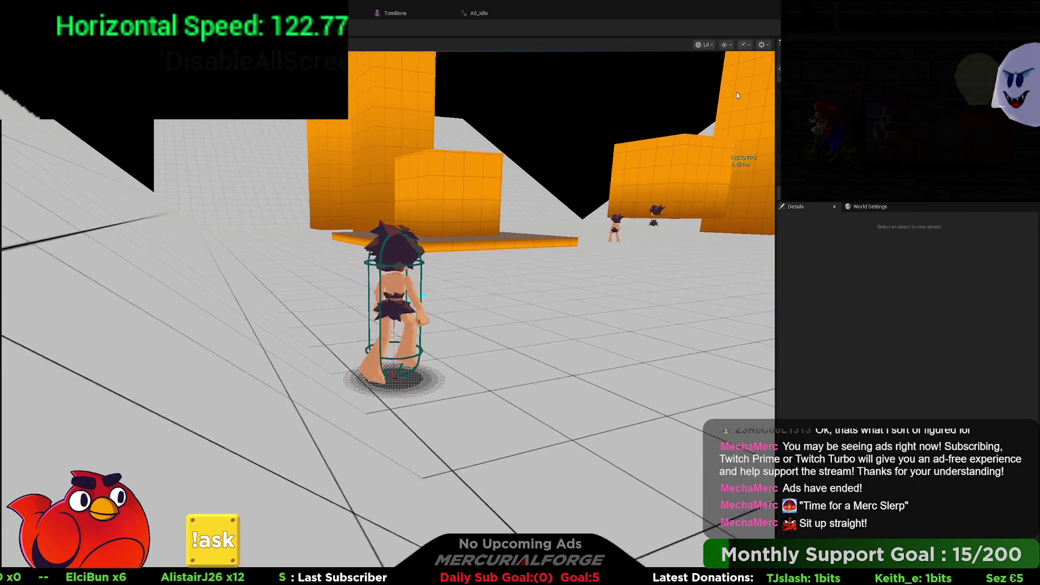
pyautogui.press('shift')
pyautogui.press('space')
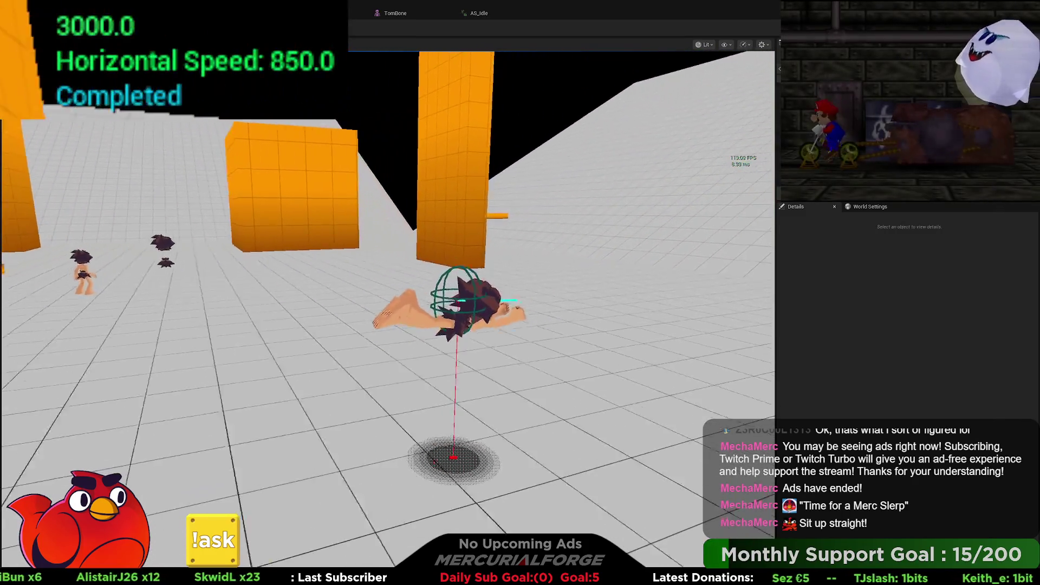
pyautogui.press('space')
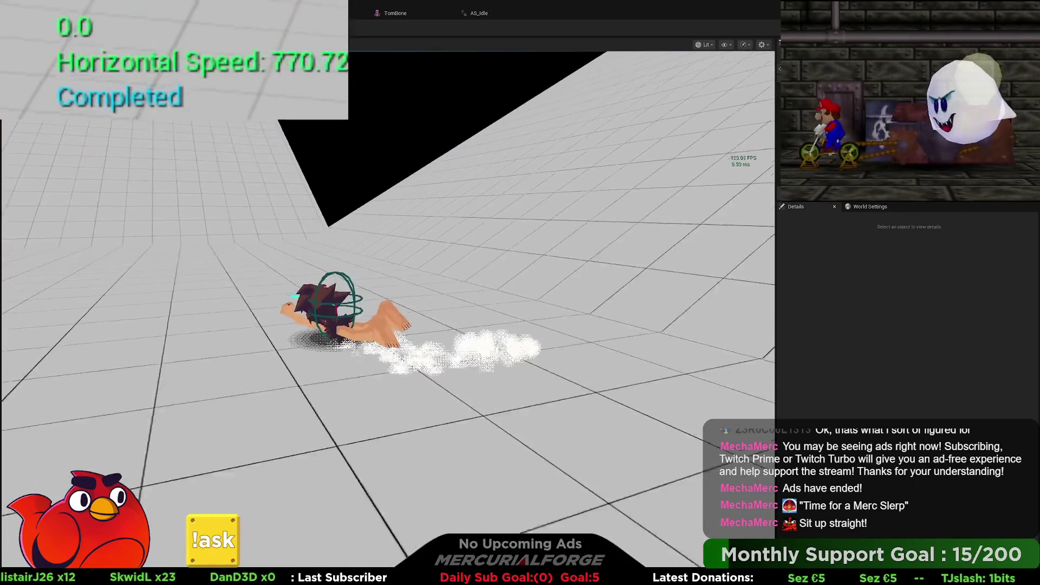
pyautogui.press('space')
pyautogui.press('space')
pyautogui.press('space')
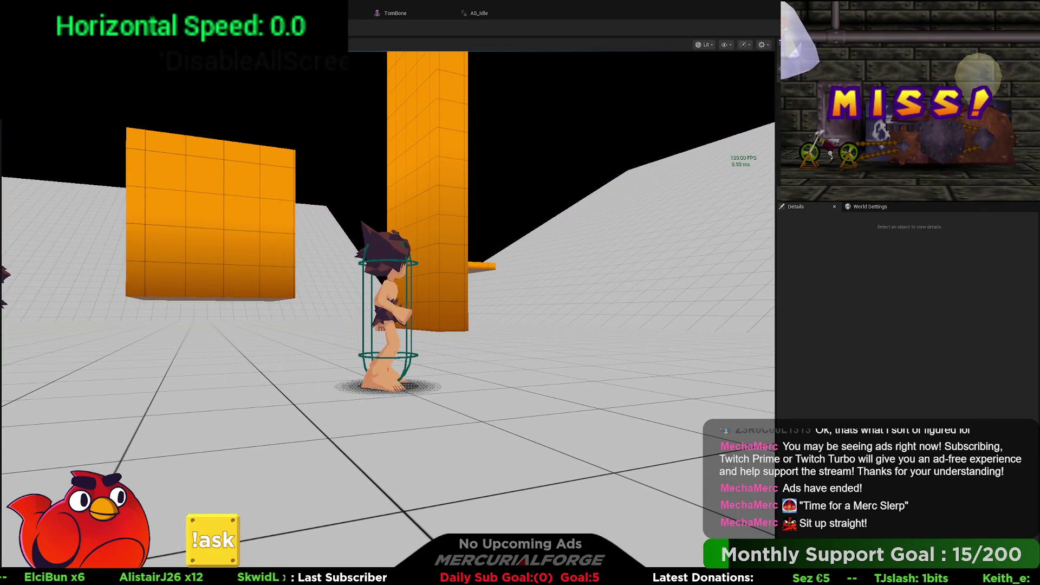
pyautogui.press('Escape')
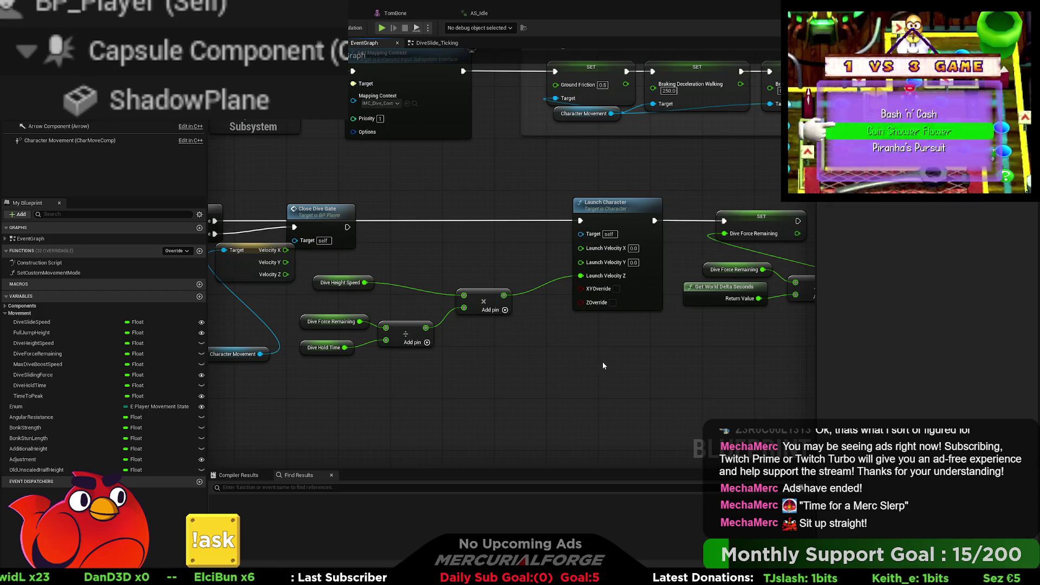
# - Undo nine times to restore the original SET Velocity node and its wiring
pyautogui.hotkey('ctrl', 'z')
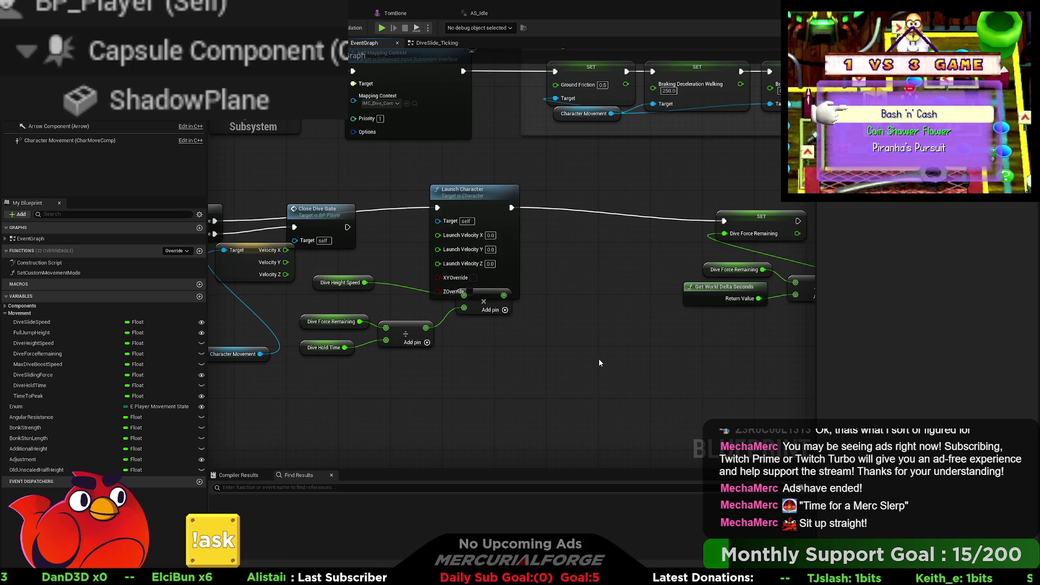
pyautogui.hotkey('ctrl', 'z')
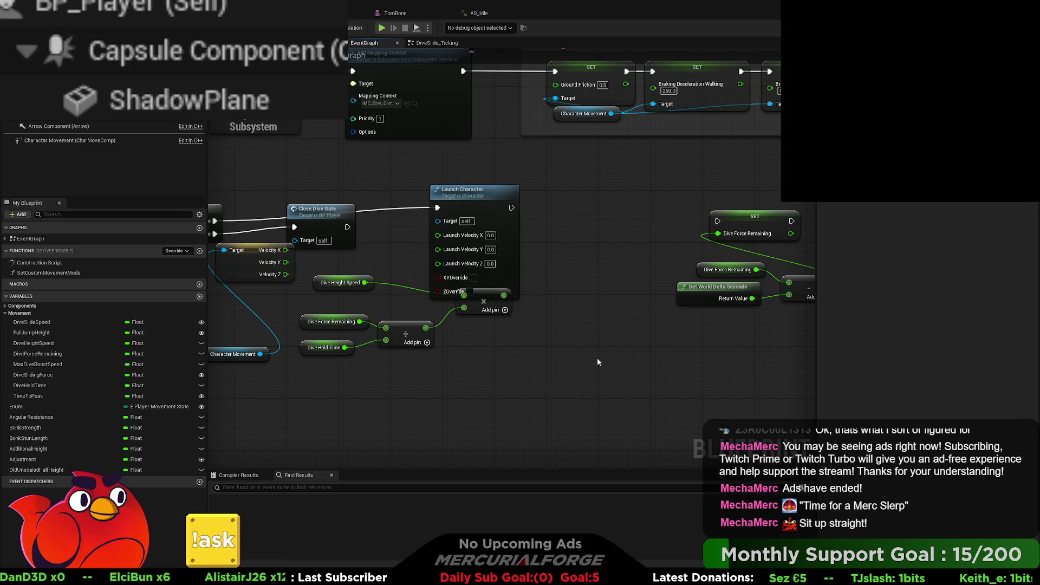
pyautogui.hotkey('ctrl', 'z')
pyautogui.hotkey('ctrl', 'z')
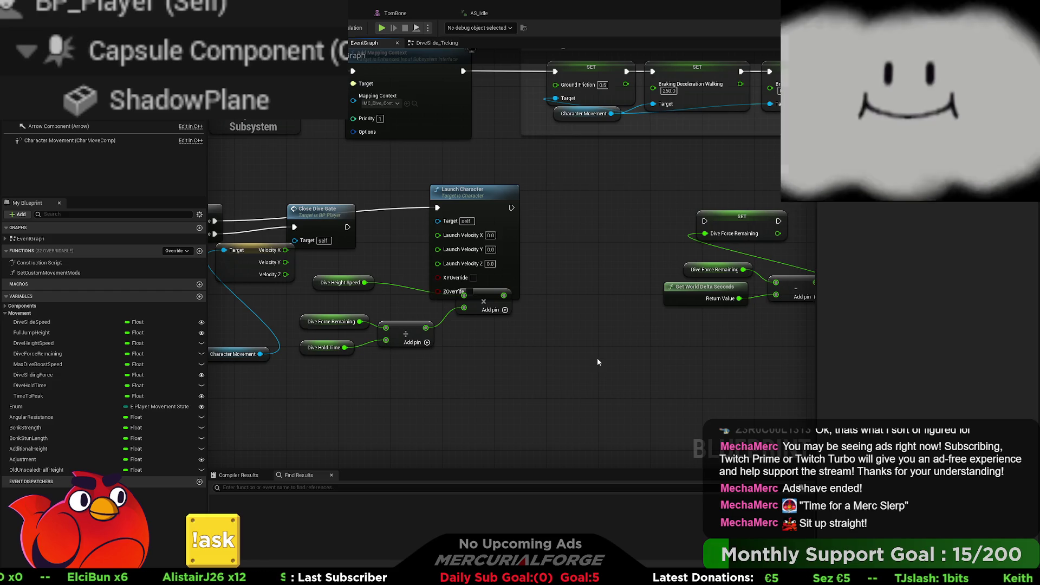
pyautogui.hotkey('ctrl', 'z')
pyautogui.hotkey('ctrl', 'z')
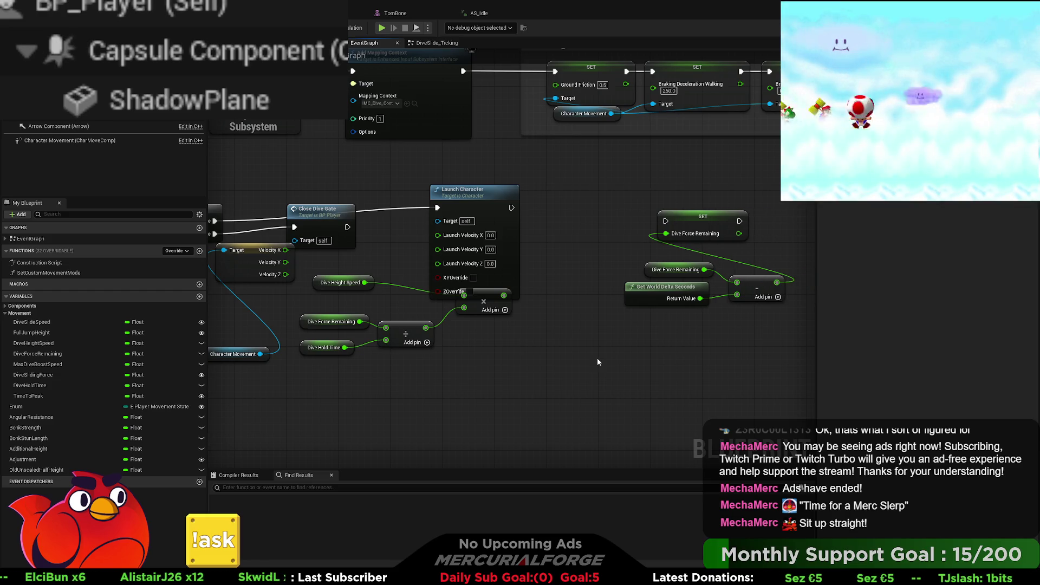
pyautogui.hotkey('ctrl', 'z')
pyautogui.hotkey('ctrl', 'z')
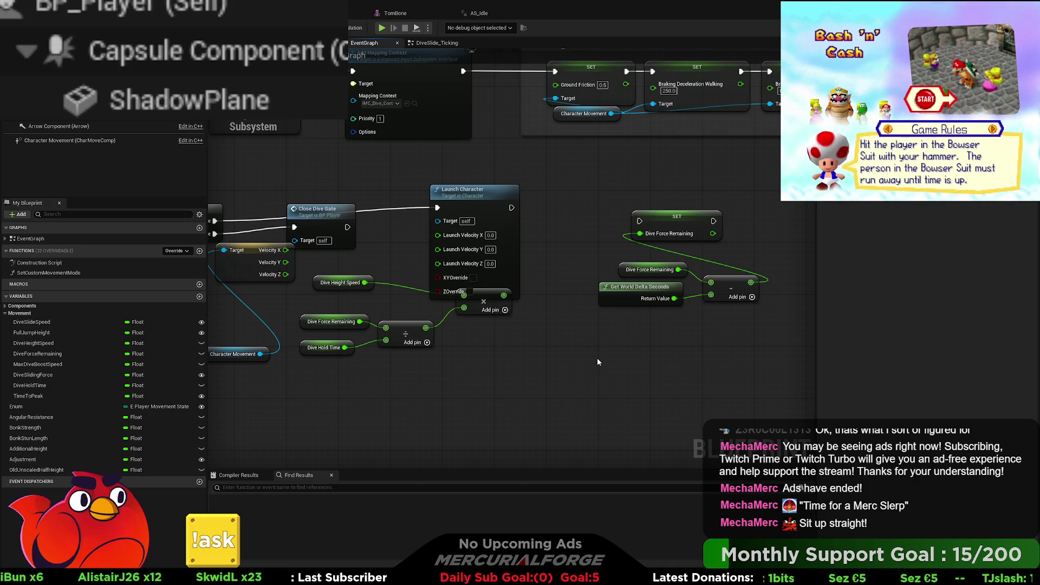
pyautogui.hotkey('ctrl', 'z')
pyautogui.hotkey('ctrl', 'z')
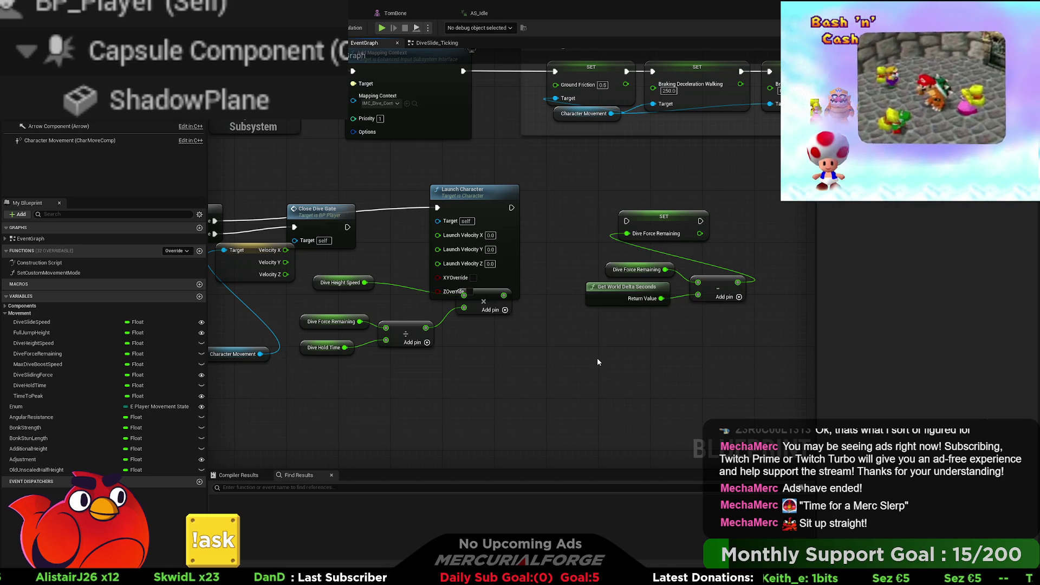
pyautogui.hotkey('ctrl', 'z')
pyautogui.hotkey('ctrl', 'z')
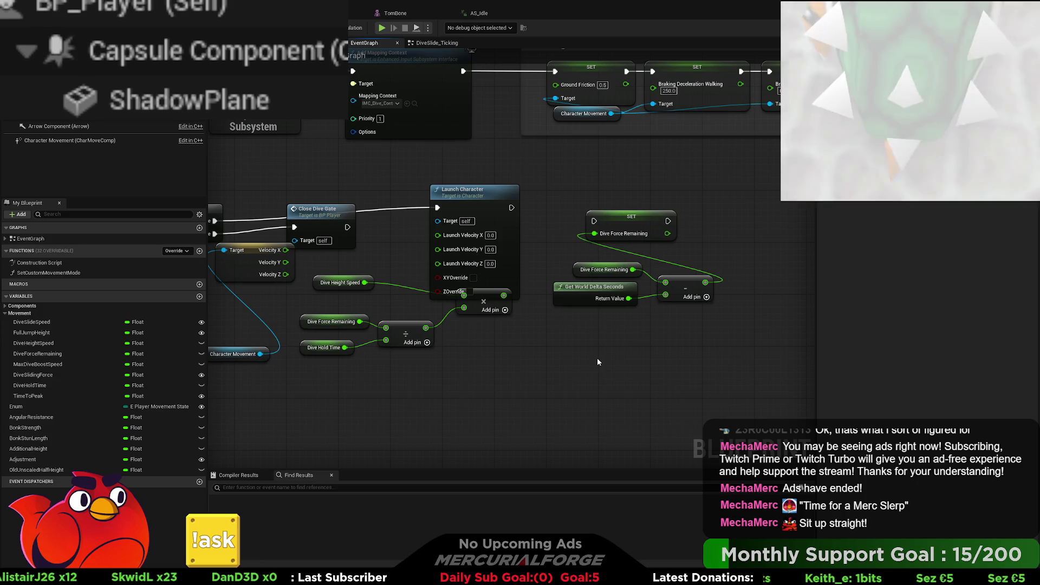
pyautogui.hotkey('ctrl', 'z')
pyautogui.hotkey('ctrl', 'z')
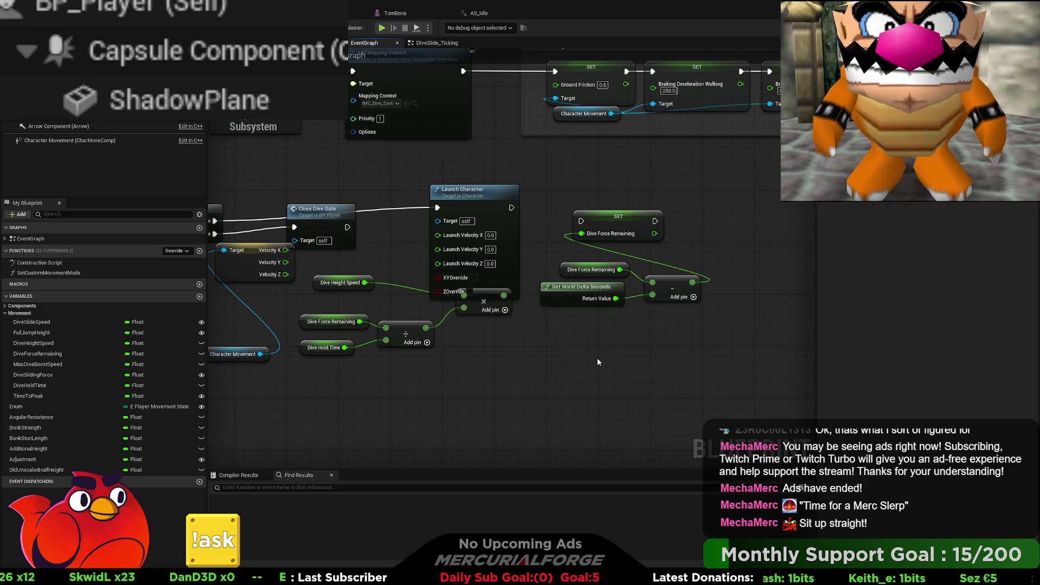
pyautogui.hotkey('ctrl', 'z')
pyautogui.hotkey('ctrl', 'z')
pyautogui.hotkey('ctrl', 'z')
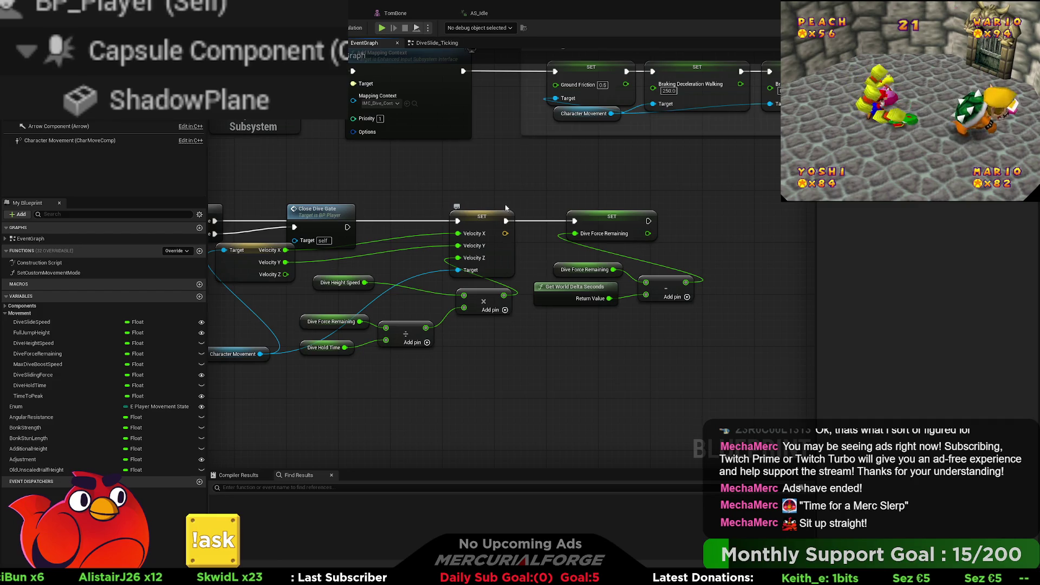
pyautogui.scroll(-4, 645, 173)
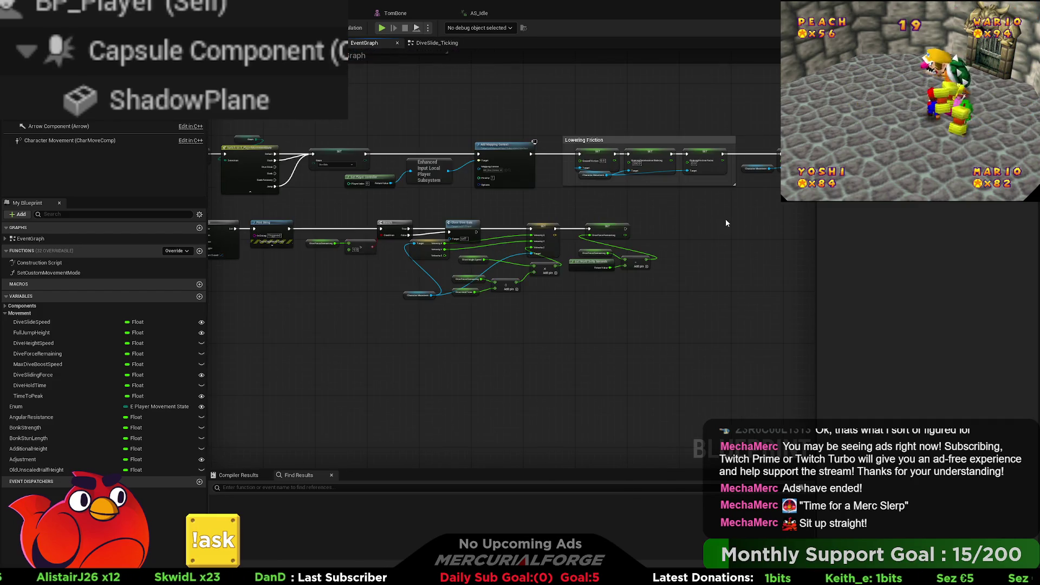
# - Pan past the Lowering Friction group and open the DiveSlide_Ticking function graph
pyautogui.moveTo(725, 219); pyautogui.dragTo(364, 253, button='right')
pyautogui.moveTo(572, 239); pyautogui.dragTo(387, 249, button='right')
pyautogui.moveTo(661, 243)
pyautogui.mouseDown(button='right')
pyautogui.moveTo(623, 260)
pyautogui.moveTo(644, 288)
pyautogui.moveTo(696, 125)
pyautogui.moveTo(379, 216)
pyautogui.moveTo(556, 282)
pyautogui.mouseUp(button='right')
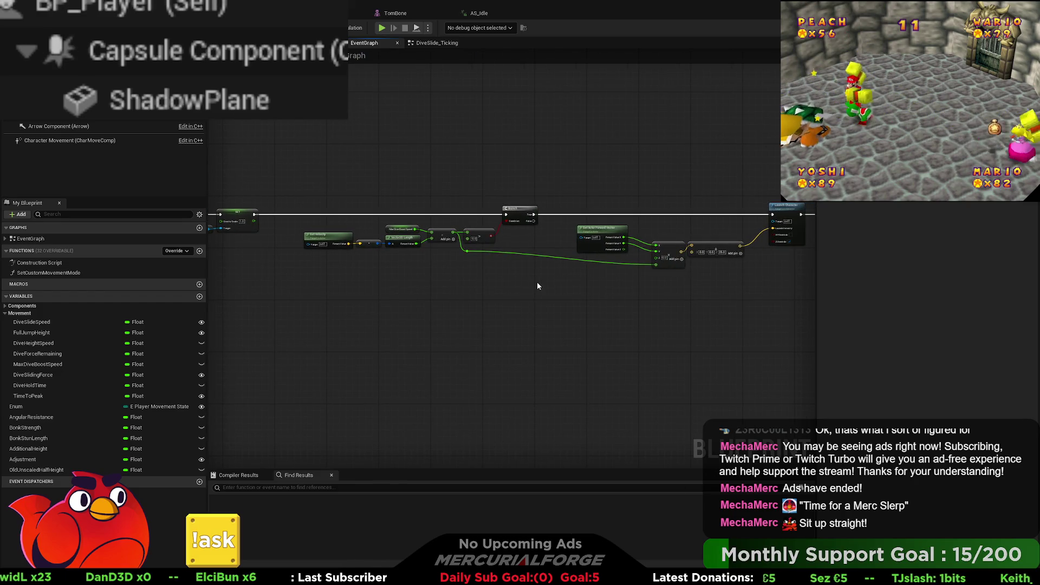
pyautogui.scroll(-1, 537, 283)
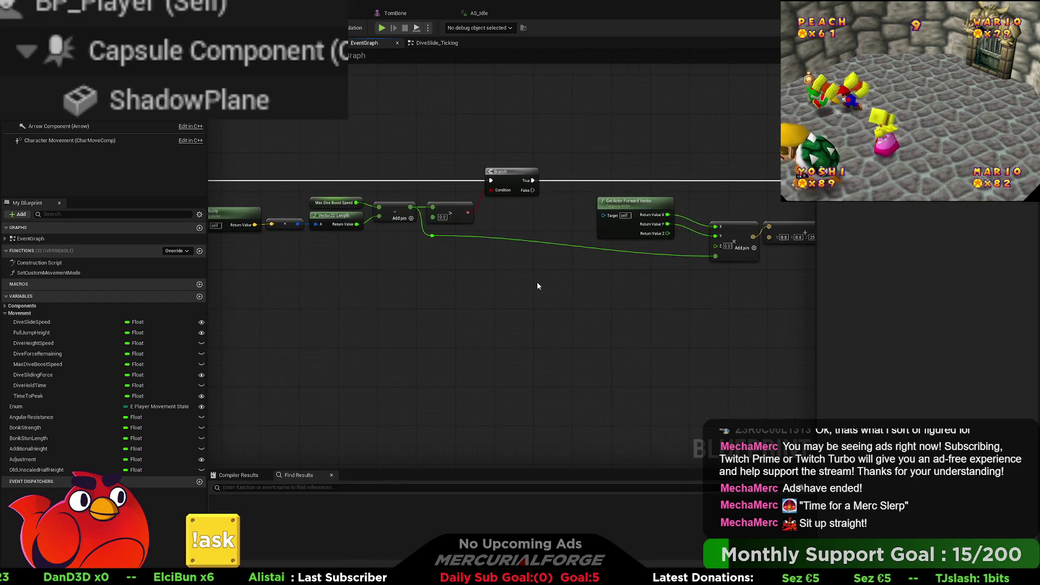
pyautogui.scroll(-2, 378, 300)
pyautogui.scroll(3, 377, 301)
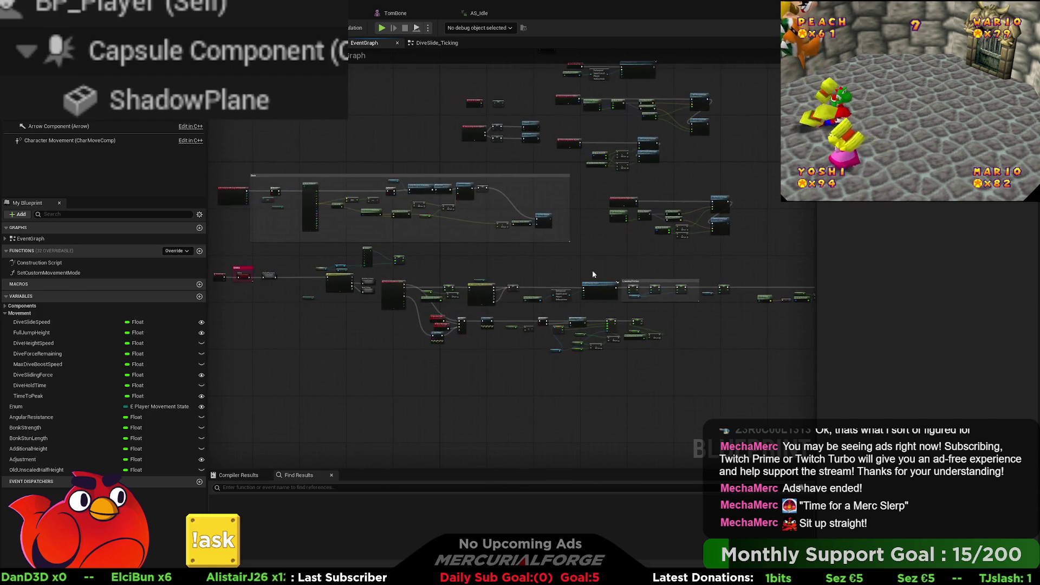
pyautogui.doubleClick(523, 292)
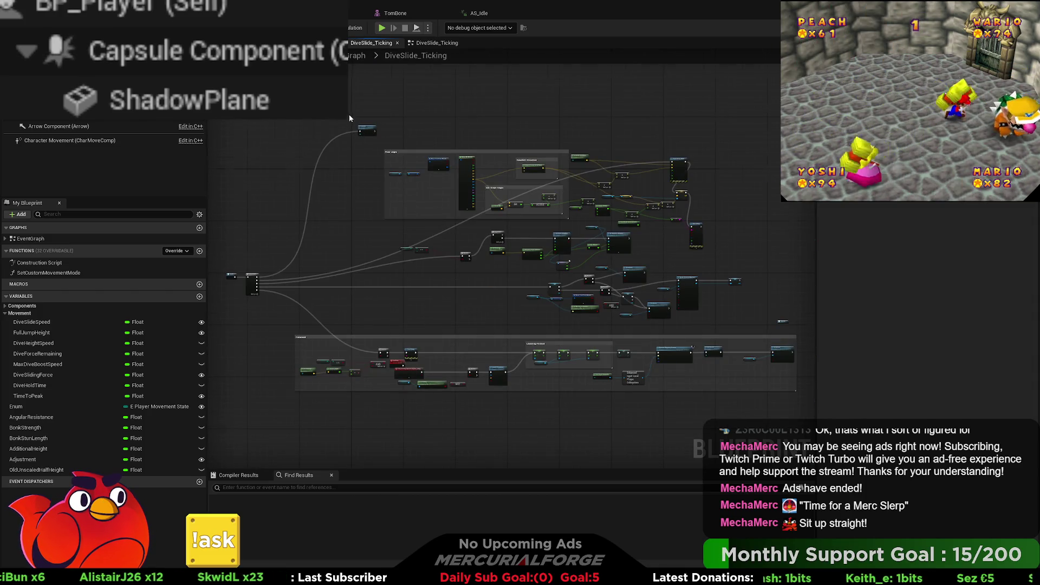
# - Break the execution wire into the small upper node and start a play test
pyautogui.scroll(2, 351, 122)
pyautogui.keyDown('alt'); pyautogui.click(365, 140); pyautogui.keyUp('alt')
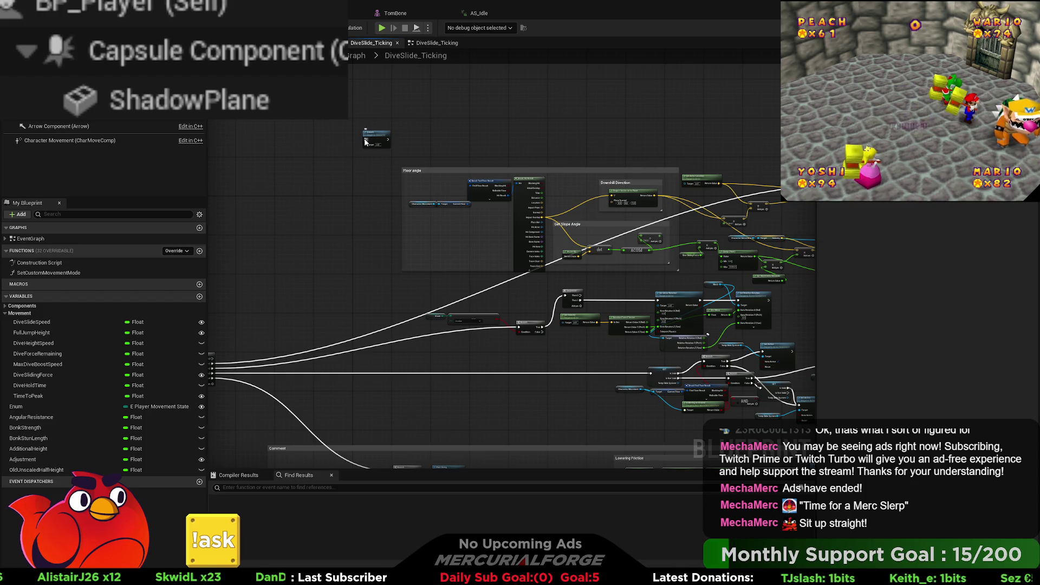
pyautogui.hotkey('alt', 'p')
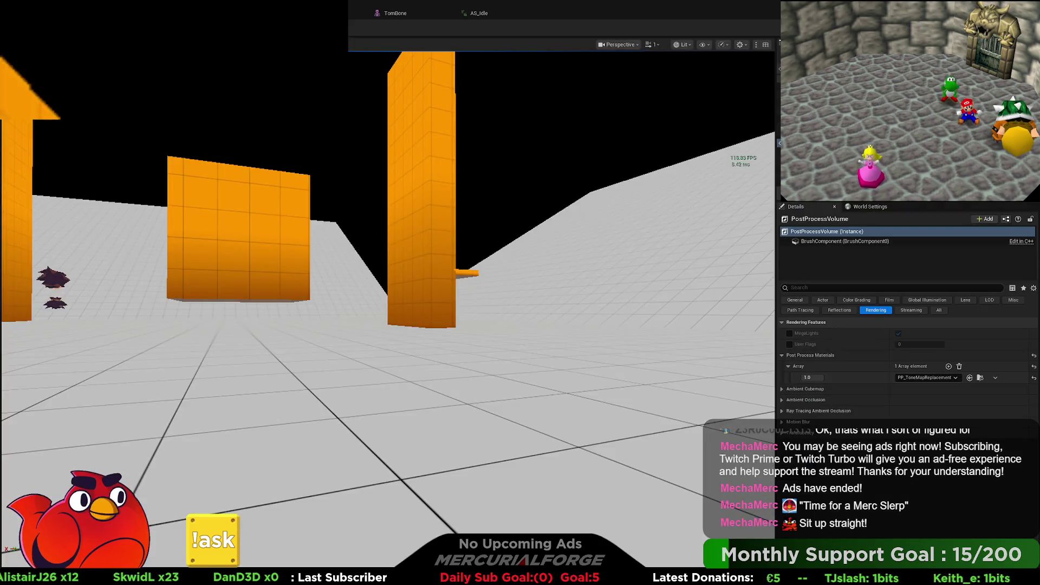
# - Dive, slide, run, jump and dive twice, then stop and return to BP_Player
pyautogui.press('space')
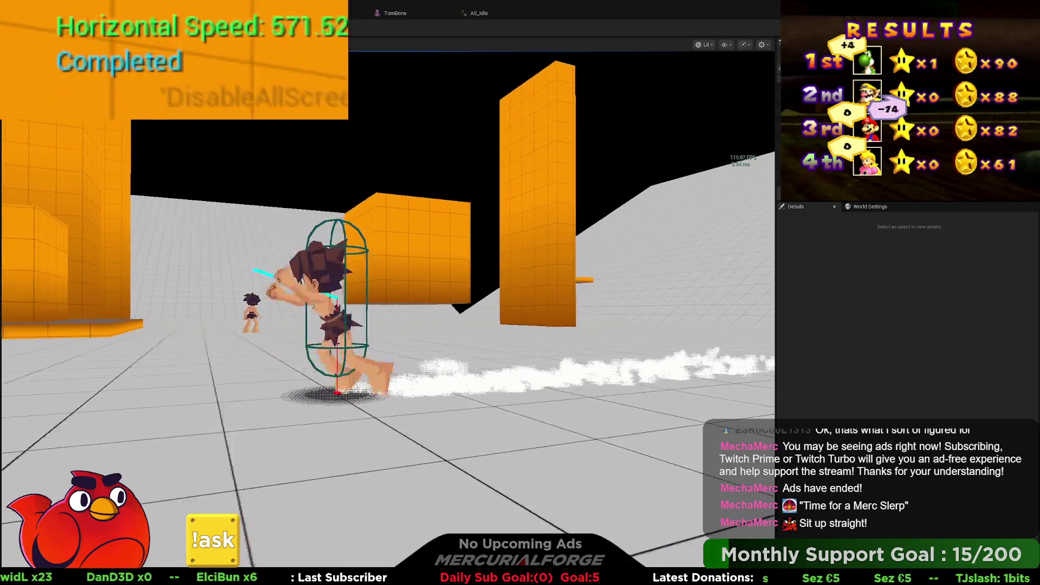
pyautogui.press('space')
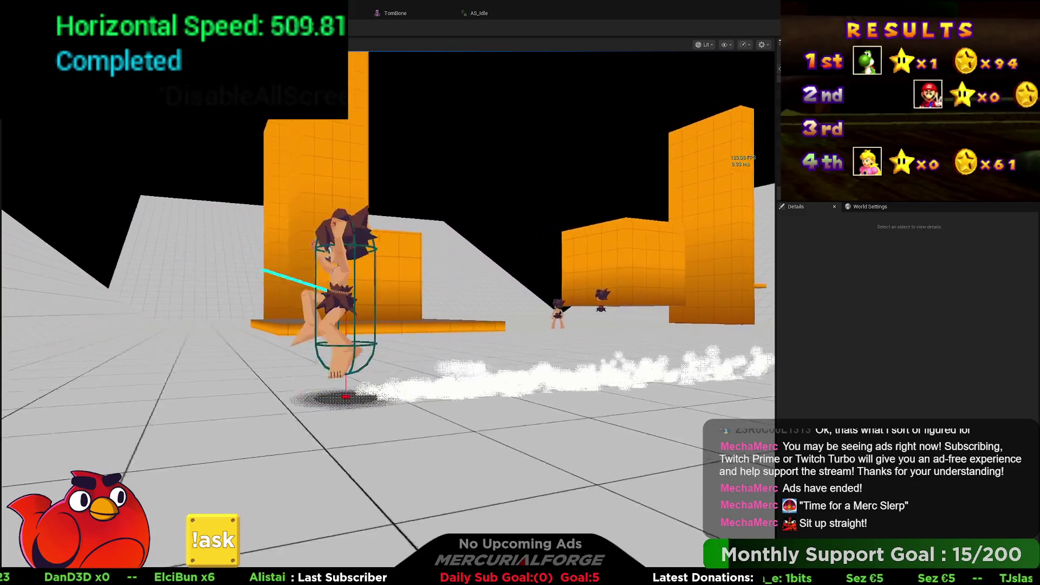
pyautogui.press('space')
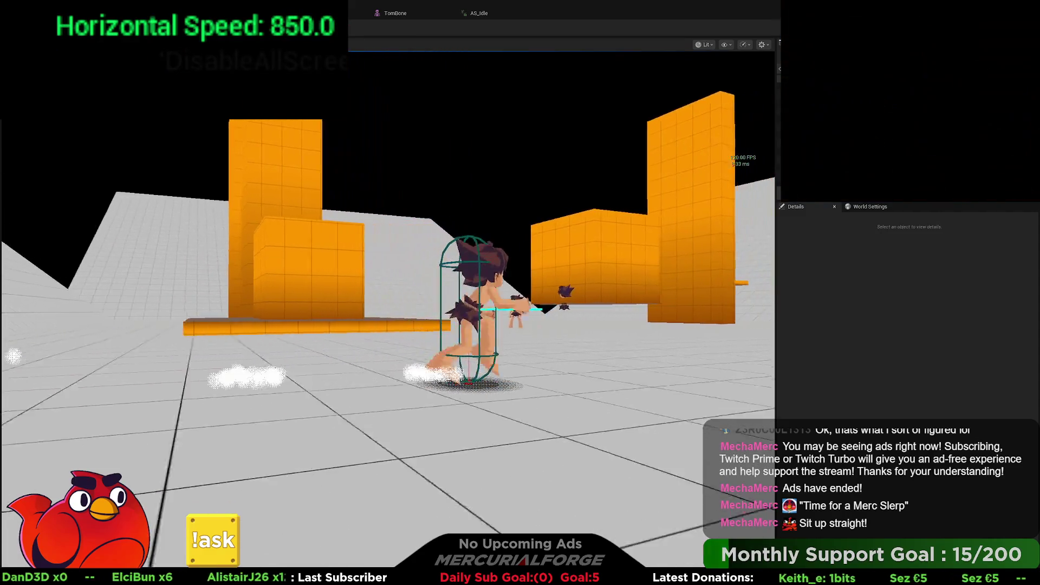
pyautogui.press('w')
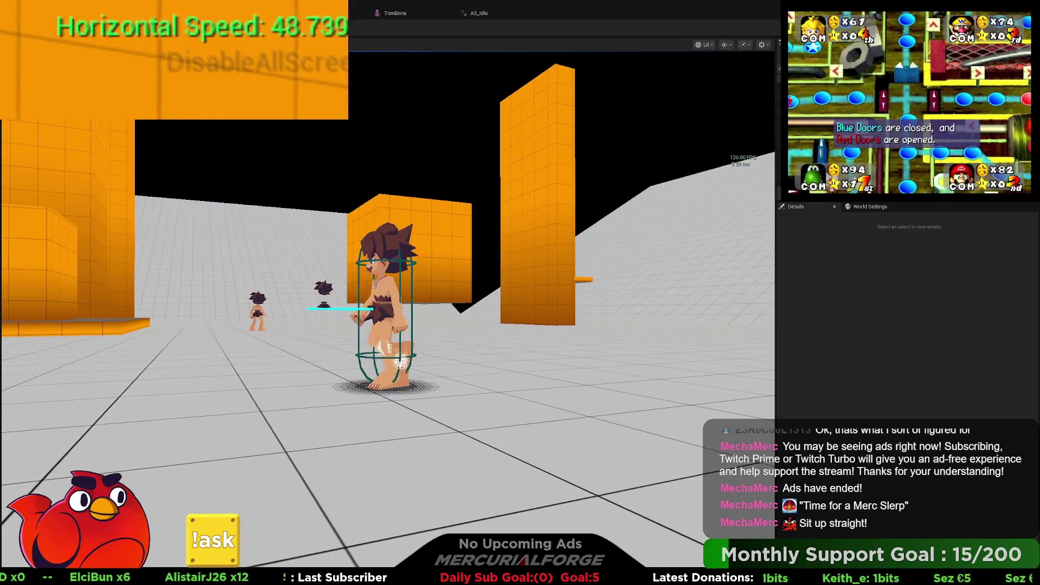
pyautogui.press('space')
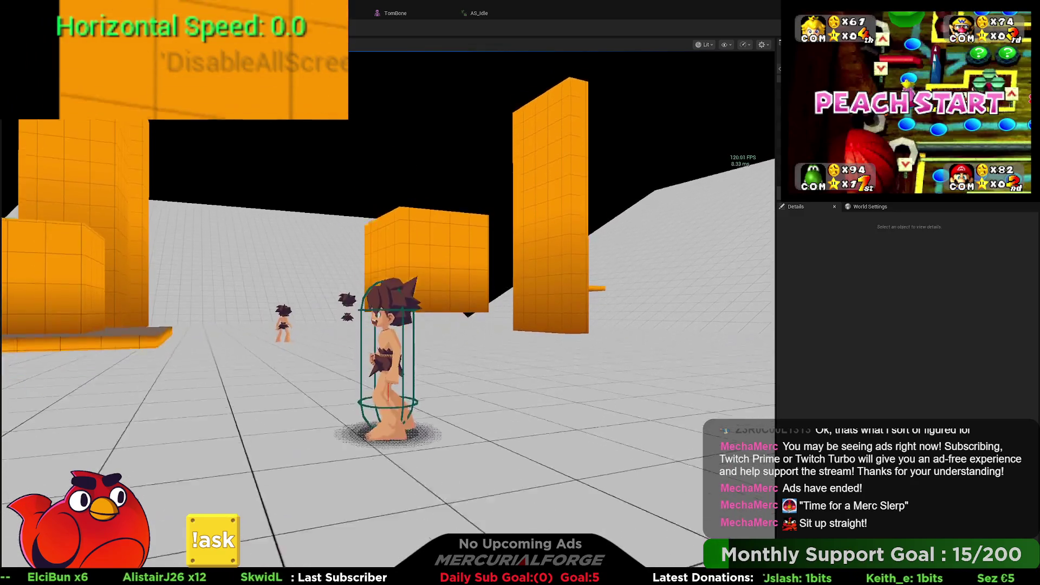
pyautogui.press('shift')
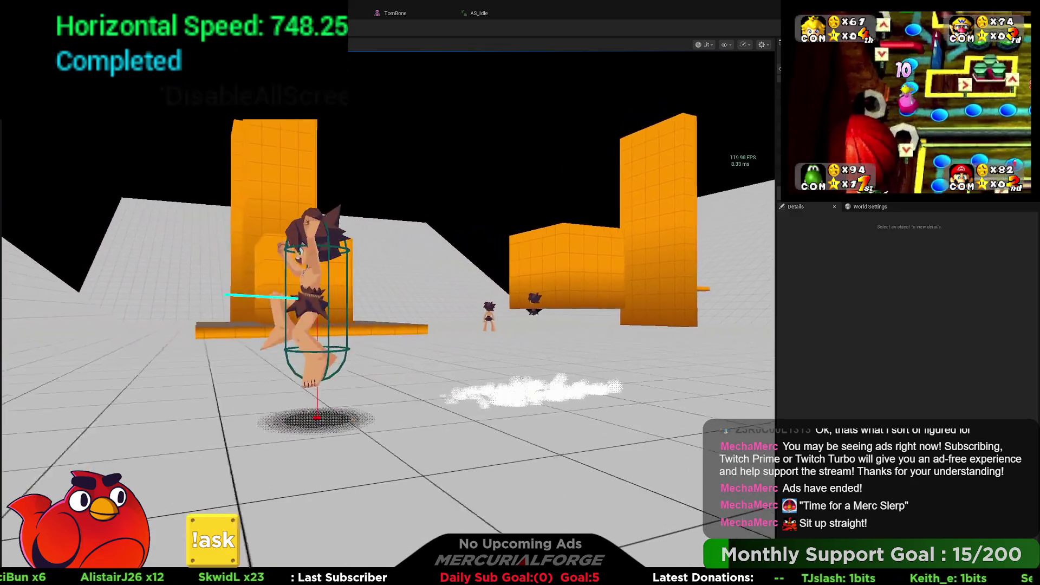
pyautogui.press('shift')
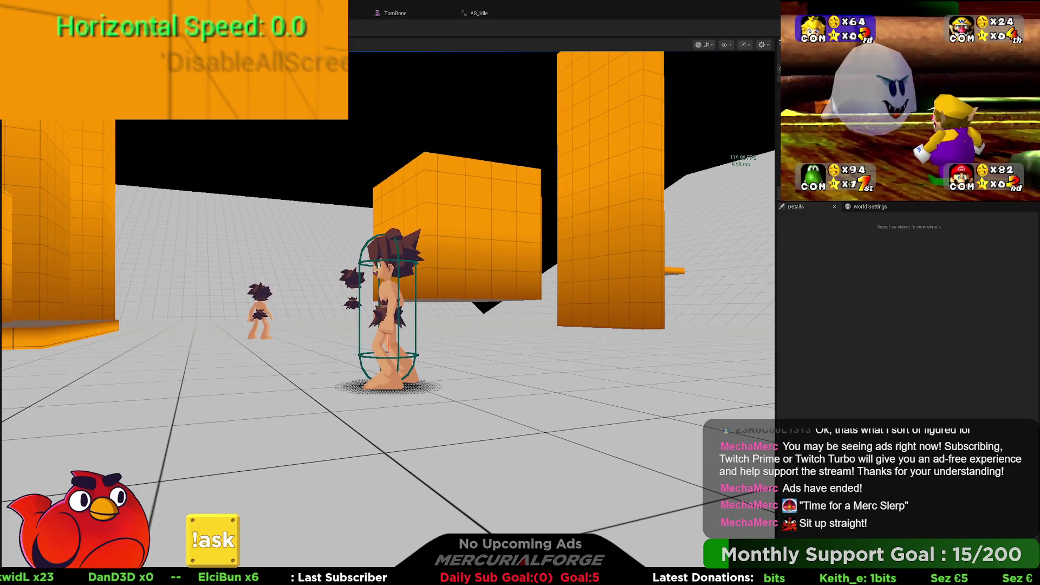
pyautogui.press('Escape')
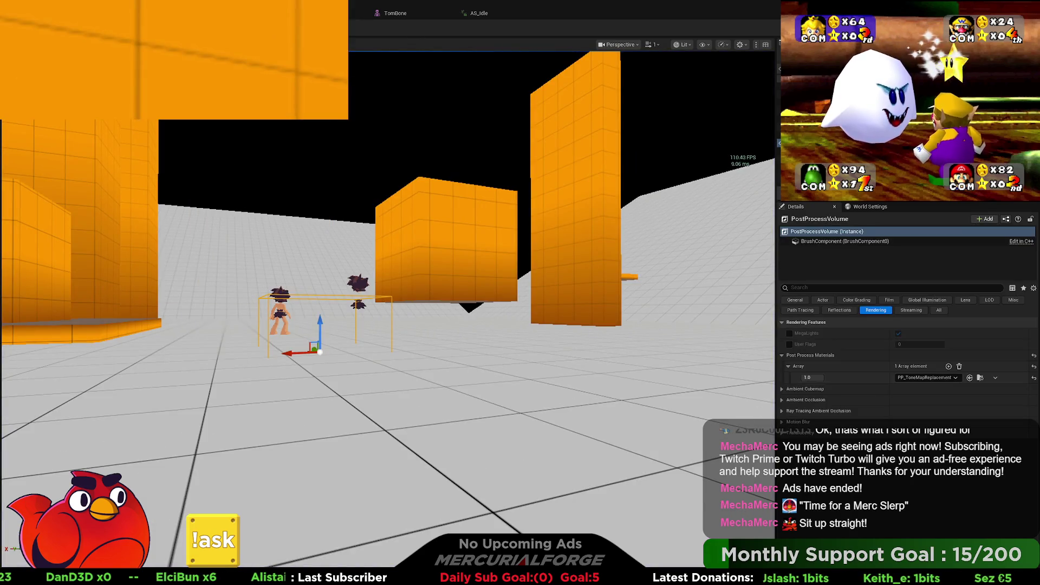
pyautogui.hotkey('ctrl', 'Tab')
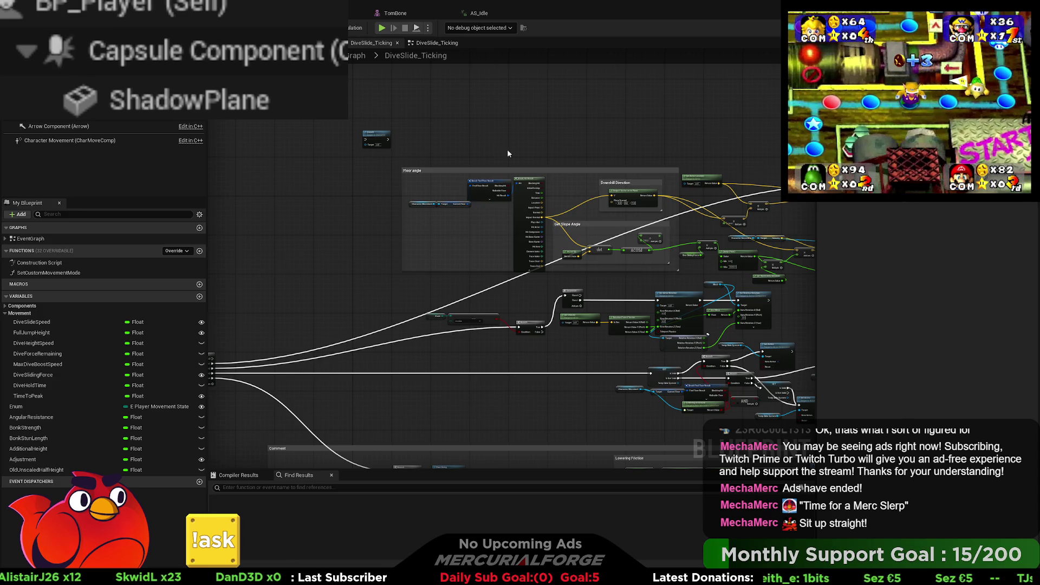
# - Pan through DiveSlide_Ticking's nodes and Sequence wires, then switch to the EventGraph
pyautogui.moveTo(616, 139)
pyautogui.mouseDown(button='right')
pyautogui.moveTo(339, 142)
pyautogui.moveTo(411, 63)
pyautogui.mouseUp(button='right')
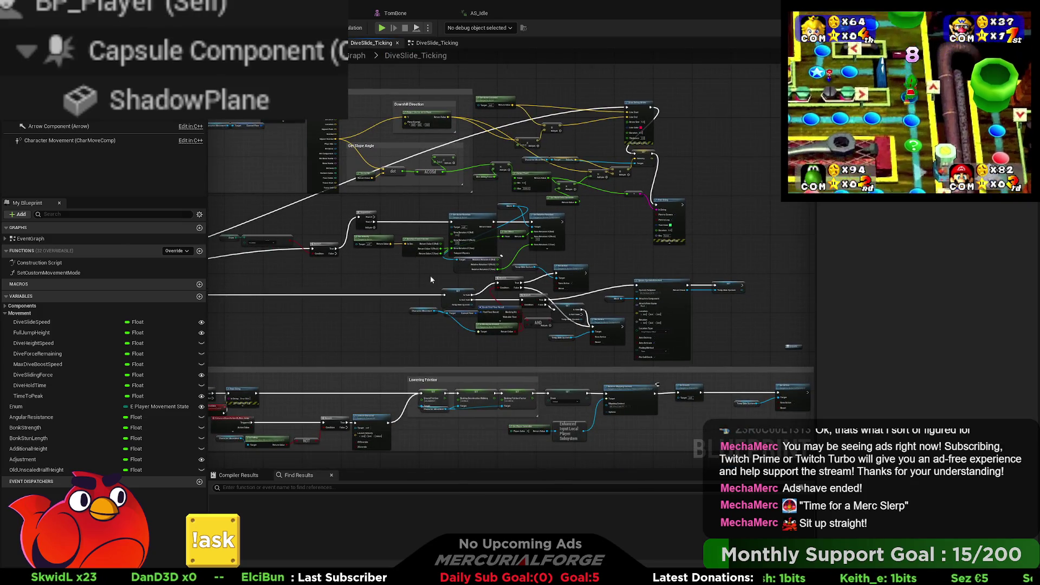
pyautogui.moveTo(427, 273); pyautogui.dragTo(481, 176, button='right')
pyautogui.moveTo(548, 269)
pyautogui.mouseDown(button='right')
pyautogui.moveTo(470, 244)
pyautogui.moveTo(343, 274)
pyautogui.moveTo(611, 304)
pyautogui.moveTo(541, 270)
pyautogui.moveTo(680, 238)
pyautogui.mouseUp(button='right')
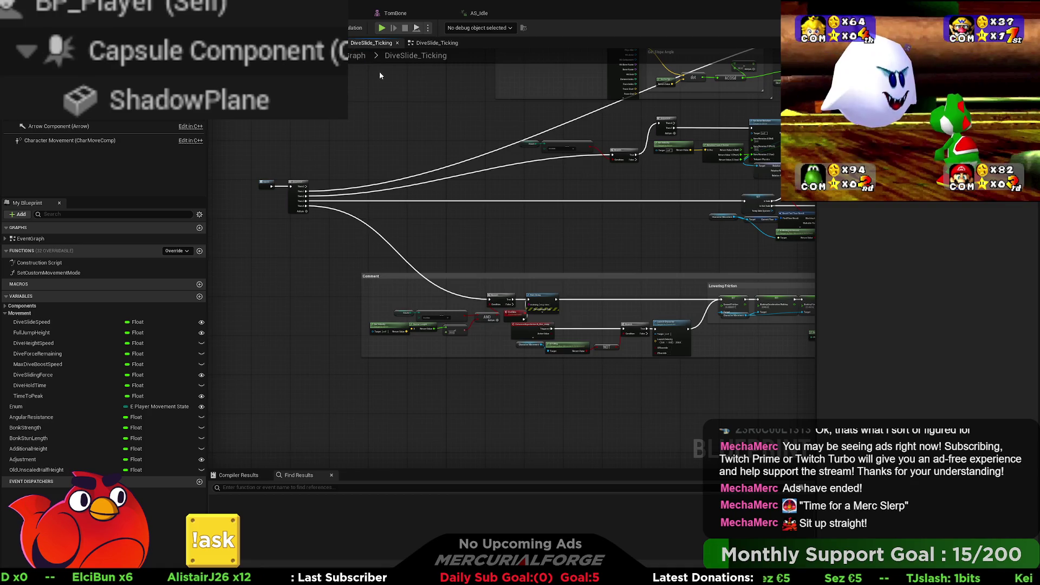
pyautogui.scroll(5, 420, 183)
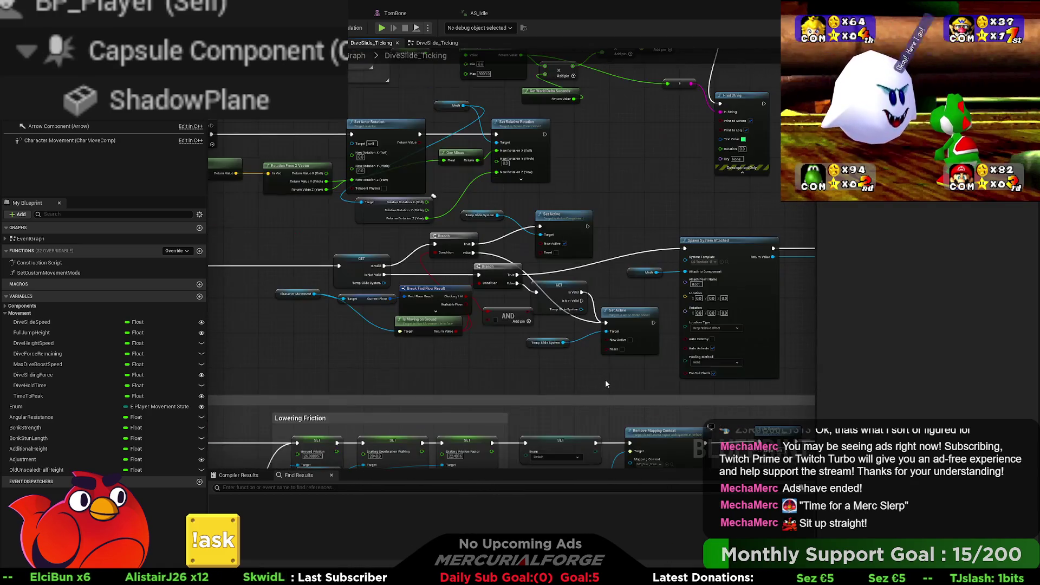
pyautogui.moveTo(623, 364)
pyautogui.mouseDown(button='right')
pyautogui.moveTo(462, 362)
pyautogui.moveTo(563, 363)
pyautogui.mouseUp(button='right')
pyautogui.moveTo(243, 233)
pyautogui.mouseDown(button='right')
pyautogui.moveTo(402, 326)
pyautogui.moveTo(433, 361)
pyautogui.mouseUp(button='right')
pyautogui.moveTo(569, 308)
pyautogui.mouseDown(button='right')
pyautogui.moveTo(515, 347)
pyautogui.moveTo(412, 388)
pyautogui.moveTo(745, 382)
pyautogui.mouseUp(button='right')
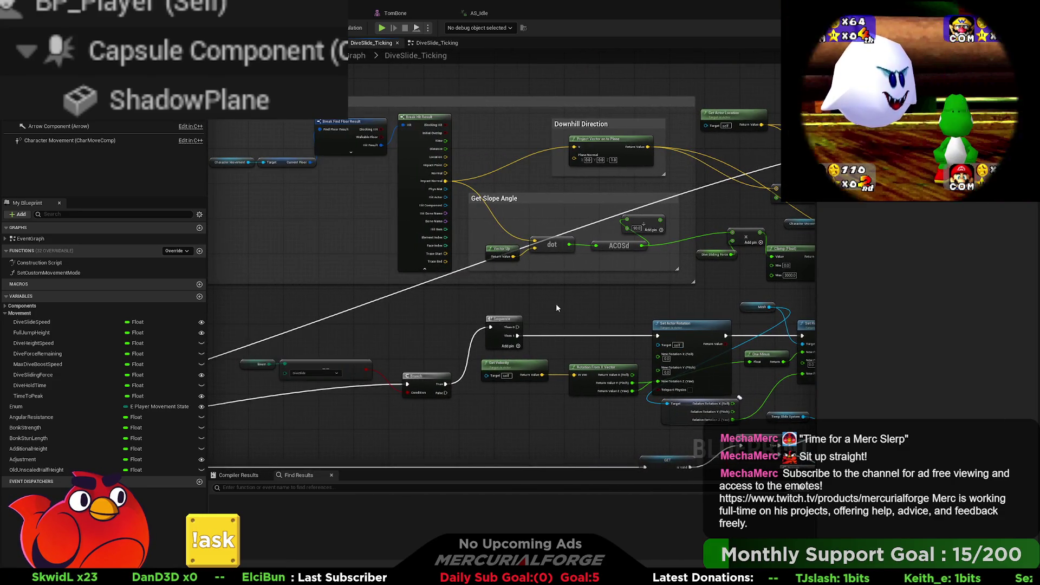
pyautogui.moveTo(557, 303); pyautogui.dragTo(782, 276, button='right')
pyautogui.moveTo(405, 312)
pyautogui.mouseDown(button='right')
pyautogui.moveTo(523, 215)
pyautogui.moveTo(692, 191)
pyautogui.mouseUp(button='right')
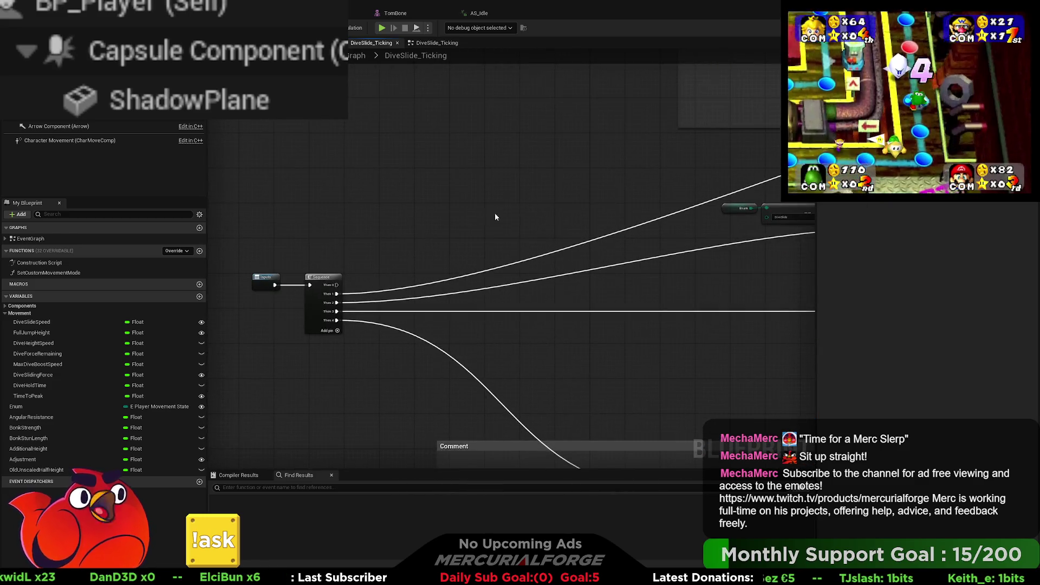
pyautogui.moveTo(448, 206); pyautogui.dragTo(342, 345, button='right')
pyautogui.moveTo(307, 370)
pyautogui.mouseDown()
pyautogui.moveTo(582, 81)
pyautogui.moveTo(576, 352)
pyautogui.mouseUp()
pyautogui.moveTo(585, 361); pyautogui.dragTo(566, 182, button='right')
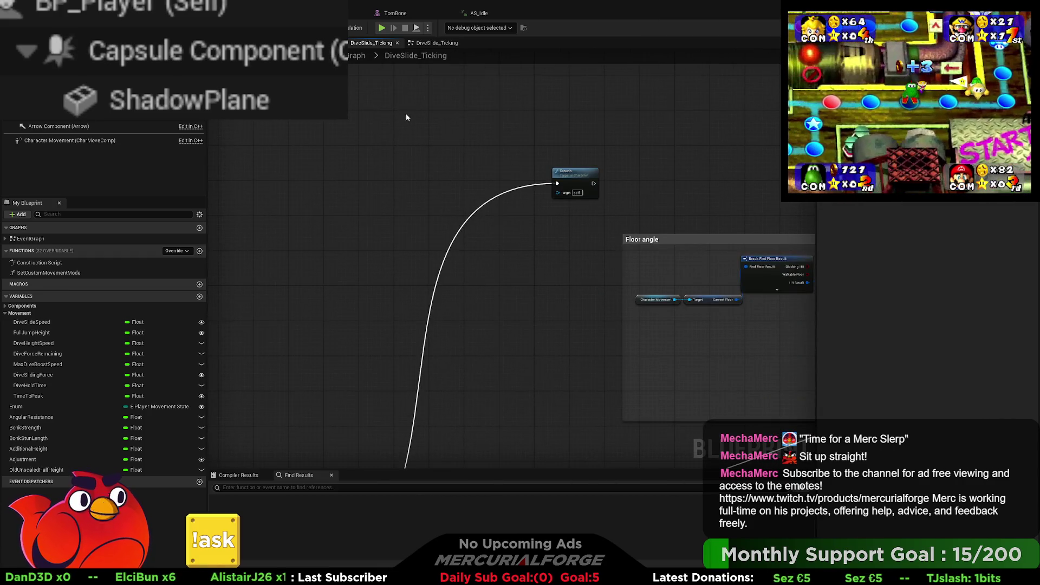
pyautogui.click(356, 56)
pyautogui.scroll(5, 658, 363)
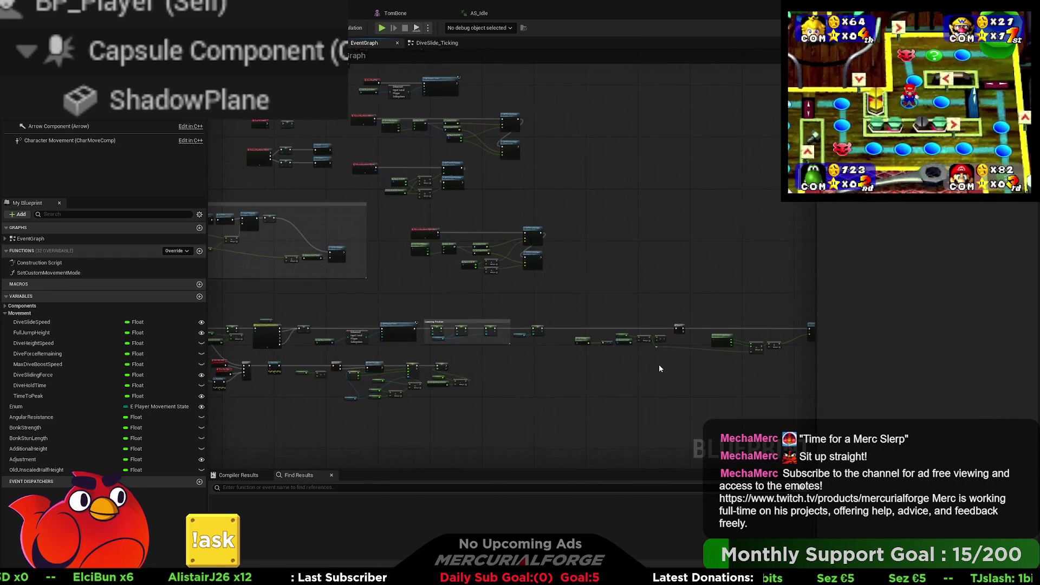
# - Move to the Make Vector node and break the forward vector X and Y links into it
pyautogui.scroll(2, 385, 346)
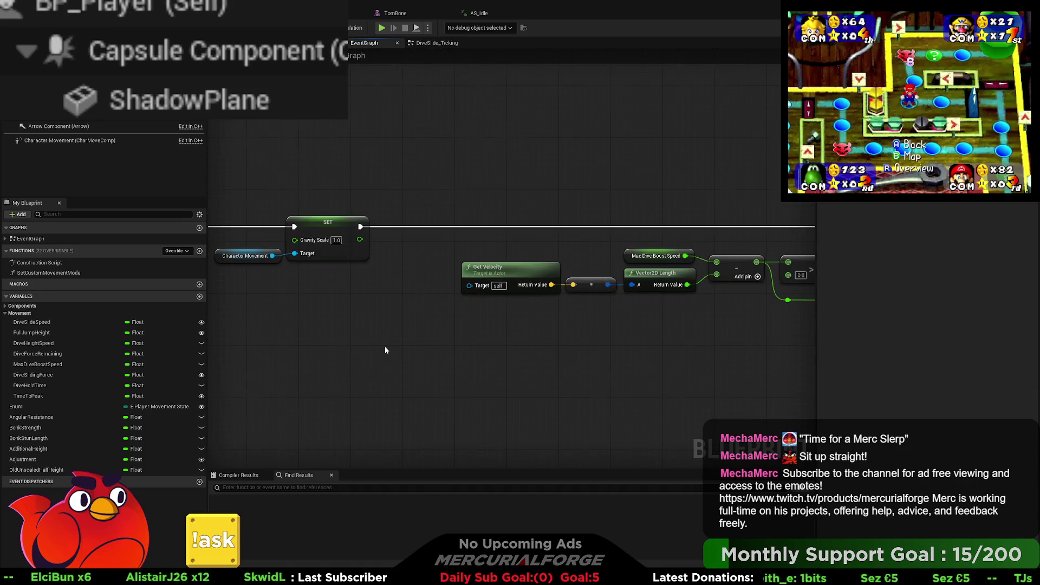
pyautogui.moveTo(327, 339); pyautogui.dragTo(330, 340, button='right')
pyautogui.moveTo(681, 346); pyautogui.dragTo(295, 318, button='right')
pyautogui.moveTo(459, 321); pyautogui.dragTo(424, 320, button='right')
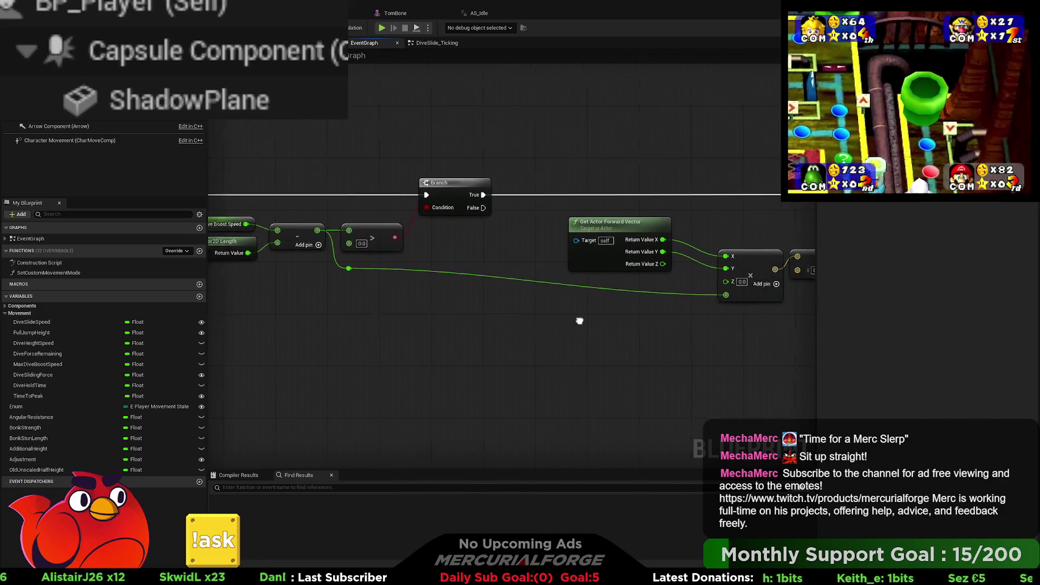
pyautogui.moveTo(585, 320); pyautogui.dragTo(428, 311, button='right')
pyautogui.moveTo(598, 301); pyautogui.dragTo(563, 303, button='right')
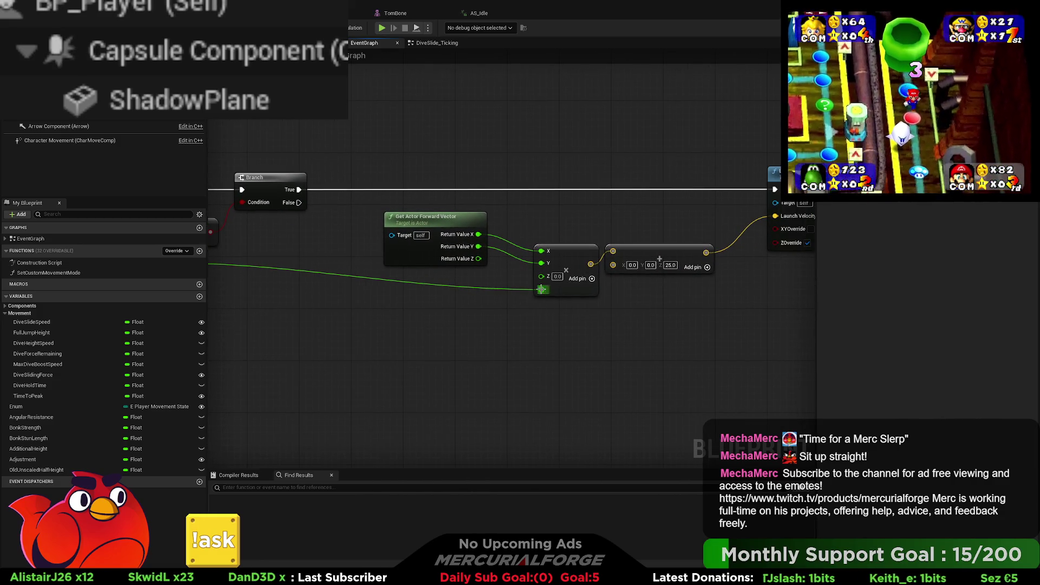
pyautogui.keyDown('alt'); pyautogui.click(540, 251); pyautogui.keyUp('alt')
pyautogui.keyDown('alt'); pyautogui.click(543, 263); pyautogui.keyUp('alt')
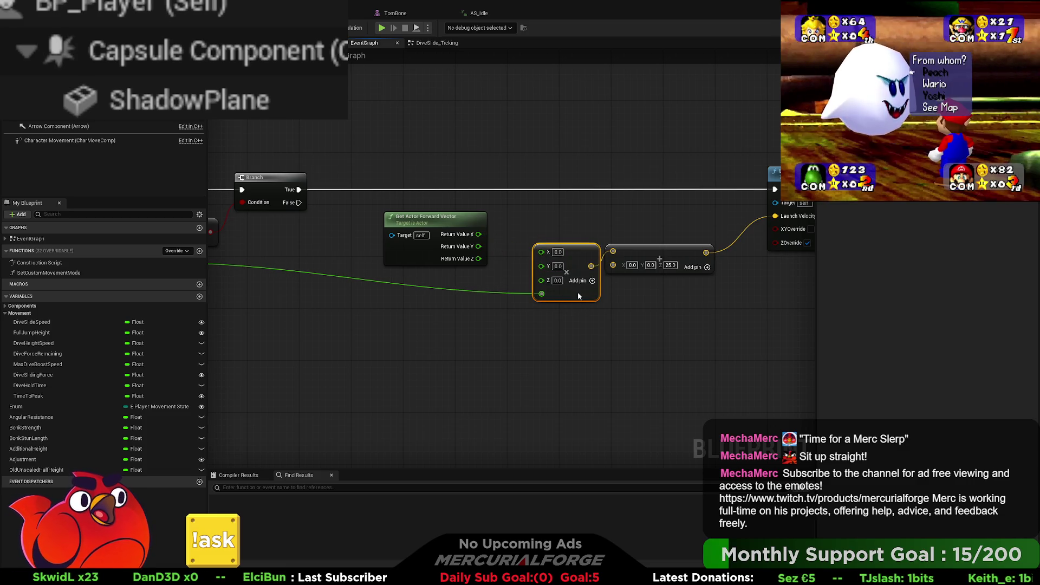
# - Recombine the forward vector output and wire it into the multiply node
pyautogui.click(464, 235)
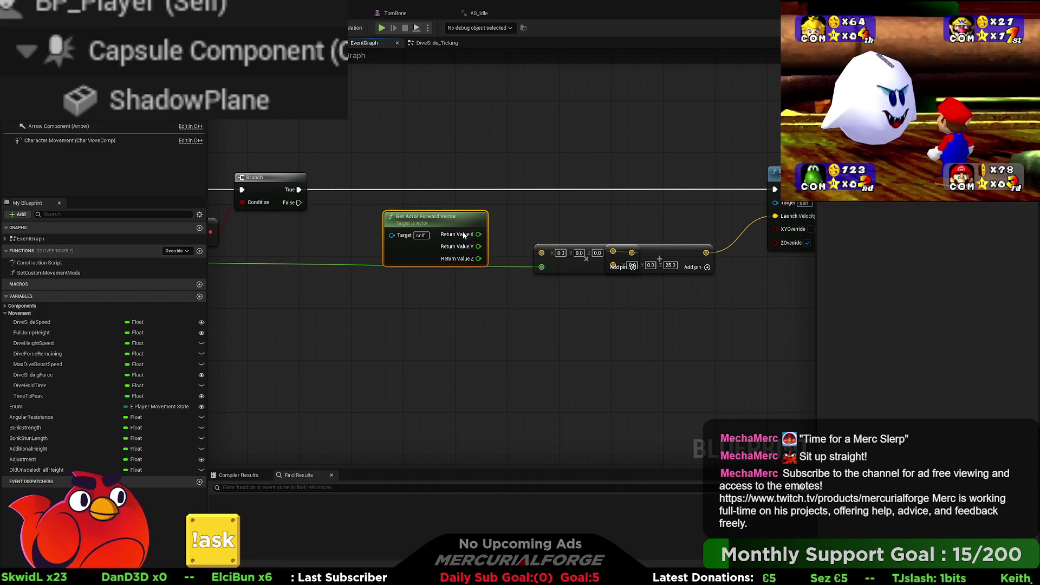
pyautogui.rightClick(479, 258)
pyautogui.click(481, 251)
pyautogui.moveTo(476, 237); pyautogui.dragTo(541, 252)
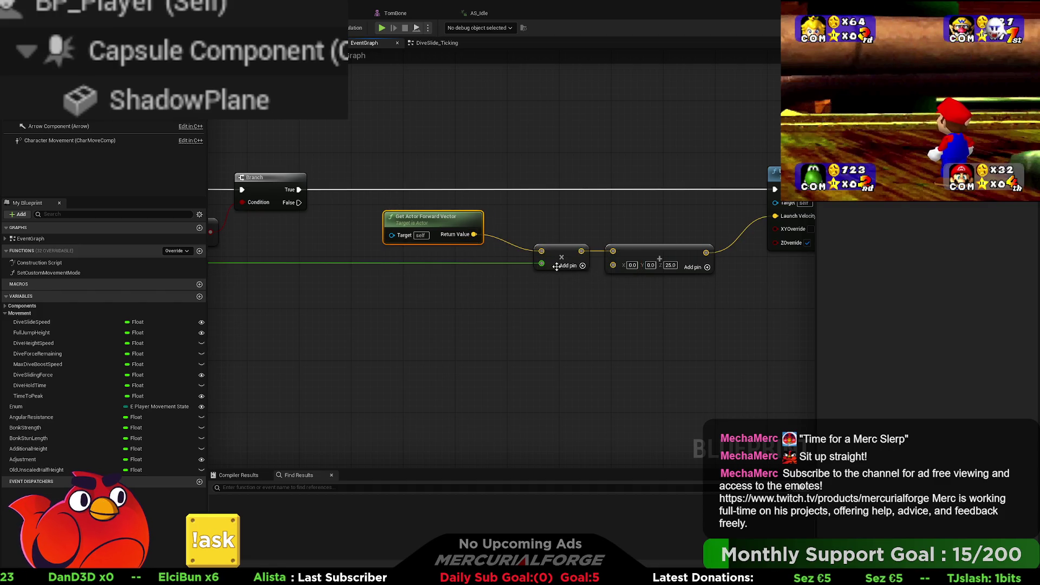
# - Tidy the layout, moving the forward vector, math and launch nodes further left
pyautogui.moveTo(523, 267)
pyautogui.mouseDown(button='right')
pyautogui.moveTo(654, 267)
pyautogui.moveTo(499, 269)
pyautogui.moveTo(477, 227)
pyautogui.mouseUp(button='right')
pyautogui.moveTo(479, 212); pyautogui.dragTo(511, 225)
pyautogui.moveTo(638, 276); pyautogui.dragTo(466, 275, button='right')
pyautogui.moveTo(766, 285)
pyautogui.mouseDown()
pyautogui.moveTo(663, 239)
pyautogui.moveTo(262, 150)
pyautogui.mouseUp()
pyautogui.moveTo(335, 165); pyautogui.dragTo(522, 168, button='right')
pyautogui.moveTo(516, 222); pyautogui.dragTo(337, 226)
pyautogui.click(447, 320)
pyautogui.moveTo(491, 330); pyautogui.dragTo(575, 333, button='right')
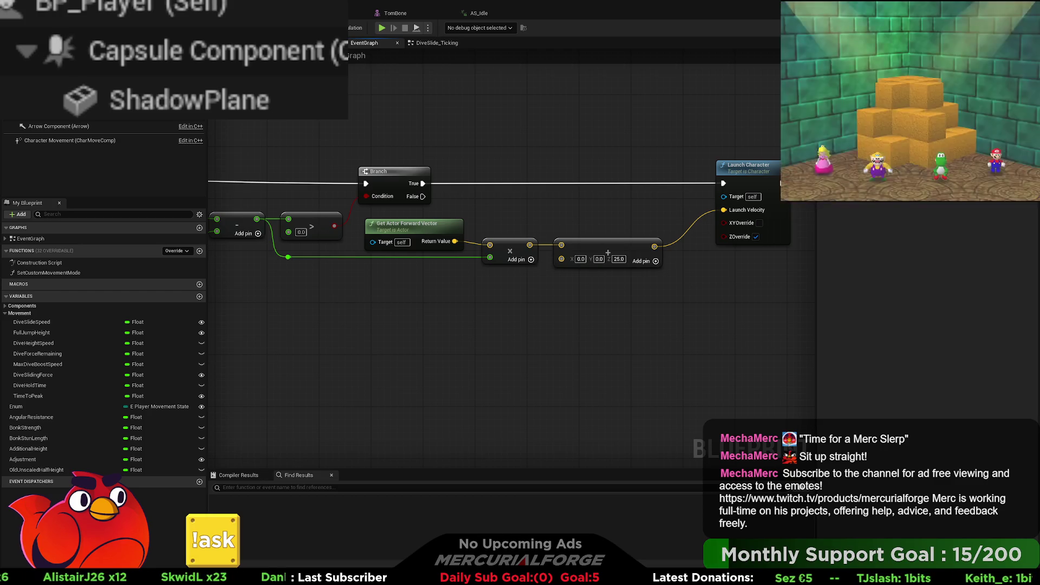
pyautogui.moveTo(592, 205)
pyautogui.mouseDown(button='right')
pyautogui.moveTo(970, 216)
pyautogui.moveTo(442, 211)
pyautogui.mouseUp(button='right')
pyautogui.moveTo(654, 270); pyautogui.dragTo(613, 261, button='right')
pyautogui.moveTo(650, 249)
pyautogui.mouseDown()
pyautogui.moveTo(555, 168)
pyautogui.moveTo(522, 168)
pyautogui.mouseUp()
pyautogui.click(625, 179)
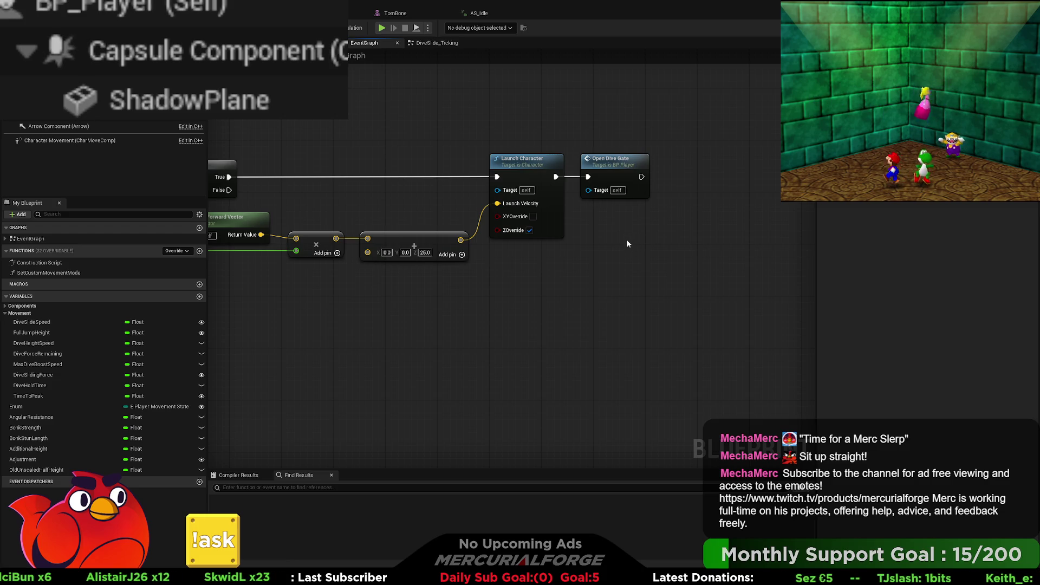
pyautogui.moveTo(511, 271); pyautogui.dragTo(659, 271, button='right')
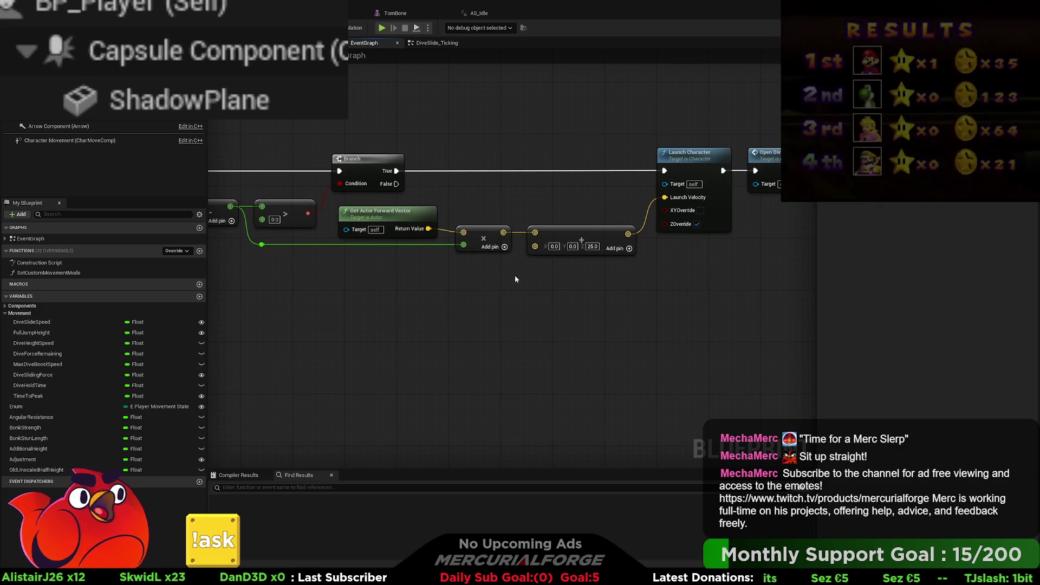
pyautogui.moveTo(324, 275)
pyautogui.mouseDown(button='right')
pyautogui.moveTo(791, 284)
pyautogui.moveTo(353, 285)
pyautogui.mouseUp(button='right')
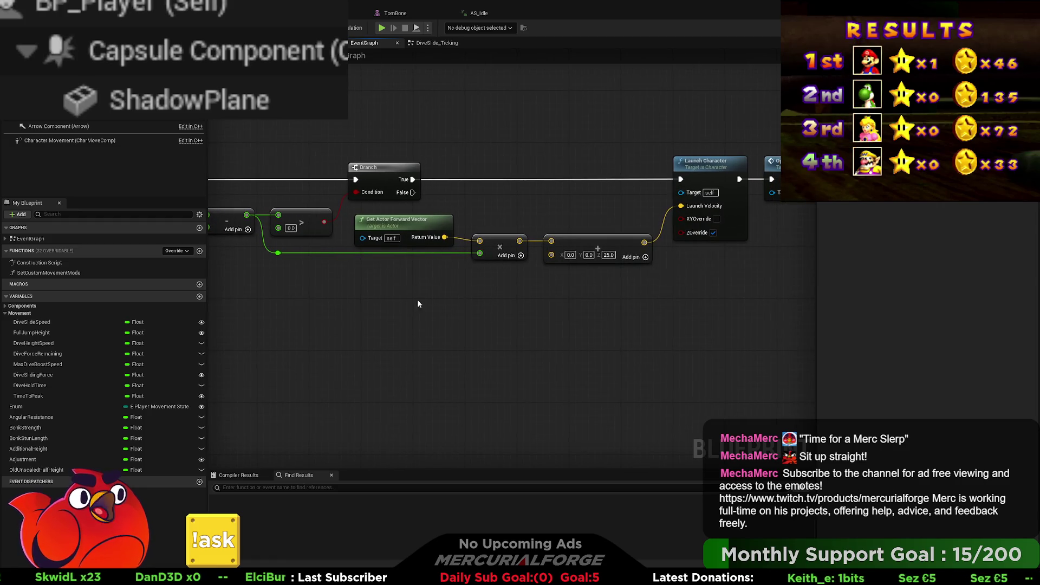
pyautogui.moveTo(550, 315); pyautogui.dragTo(433, 312, button='right')
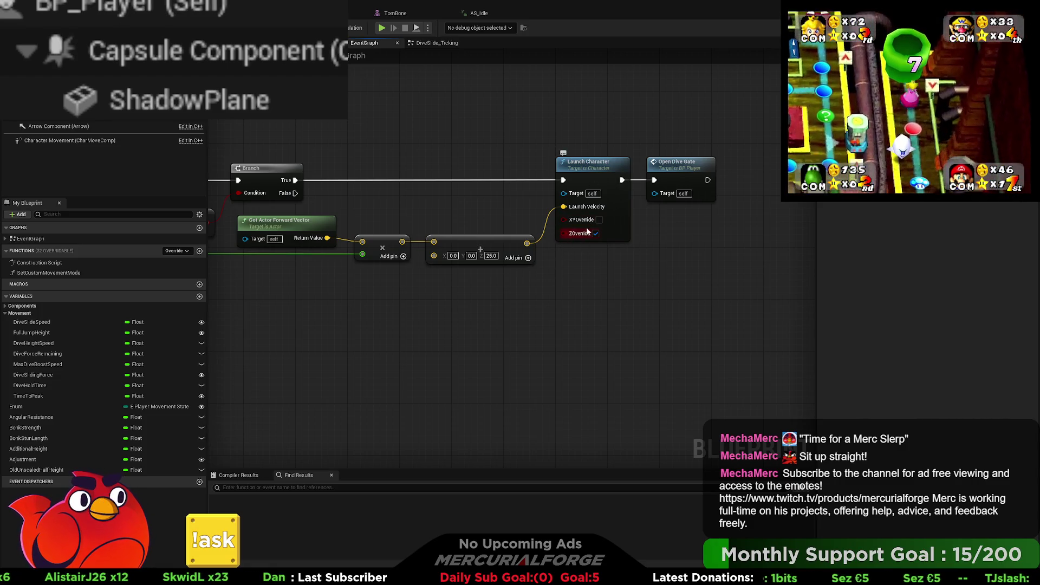
pyautogui.scroll(-4, 567, 238)
# - Move the multiply node further left in the dive graph
pyautogui.moveTo(591, 282)
pyautogui.mouseDown(button='right')
pyautogui.moveTo(404, 311)
pyautogui.moveTo(708, 310)
pyautogui.mouseUp(button='right')
pyautogui.moveTo(319, 314); pyautogui.dragTo(481, 324, button='right')
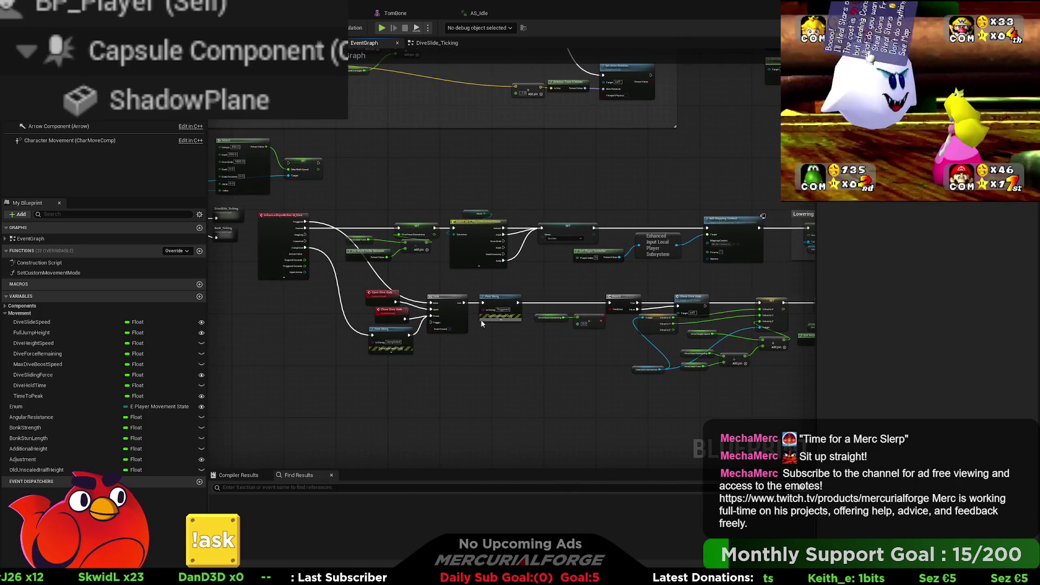
pyautogui.scroll(2, 546, 347)
pyautogui.moveTo(546, 347); pyautogui.dragTo(303, 324, button='right')
pyautogui.scroll(2, 432, 341)
pyautogui.moveTo(431, 341); pyautogui.dragTo(299, 326, button='right')
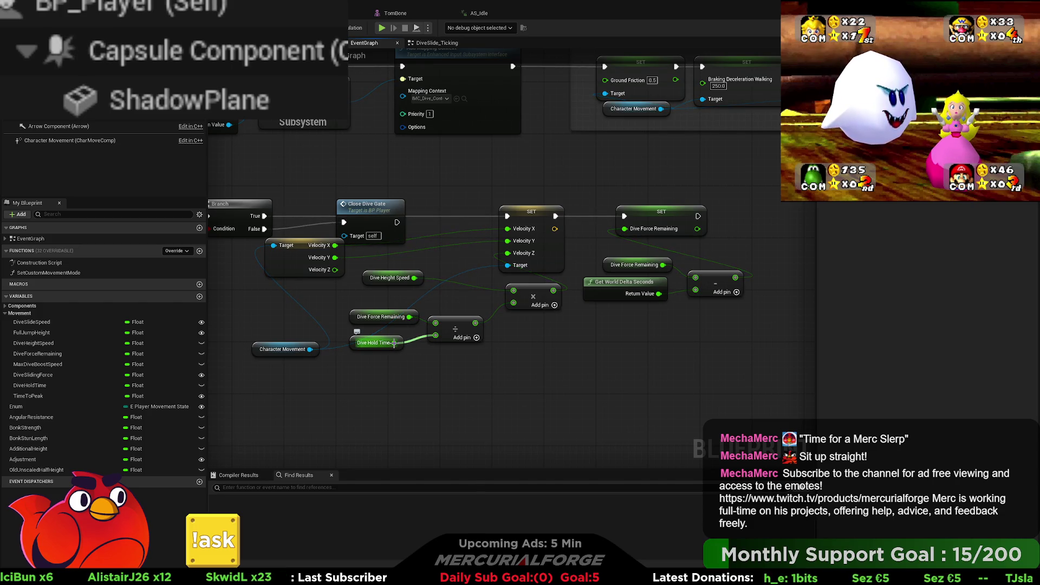
pyautogui.scroll(-5, 394, 342)
pyautogui.moveTo(394, 343); pyautogui.dragTo(414, 219, button='right')
pyautogui.scroll(5, 408, 203)
pyautogui.scroll(1, 410, 209)
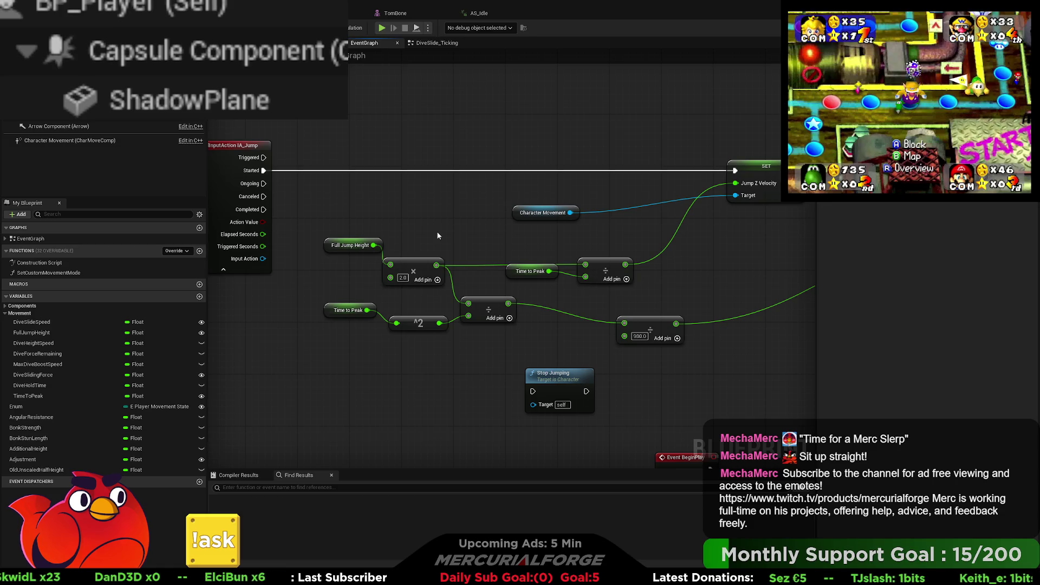
pyautogui.scroll(-6, 438, 236)
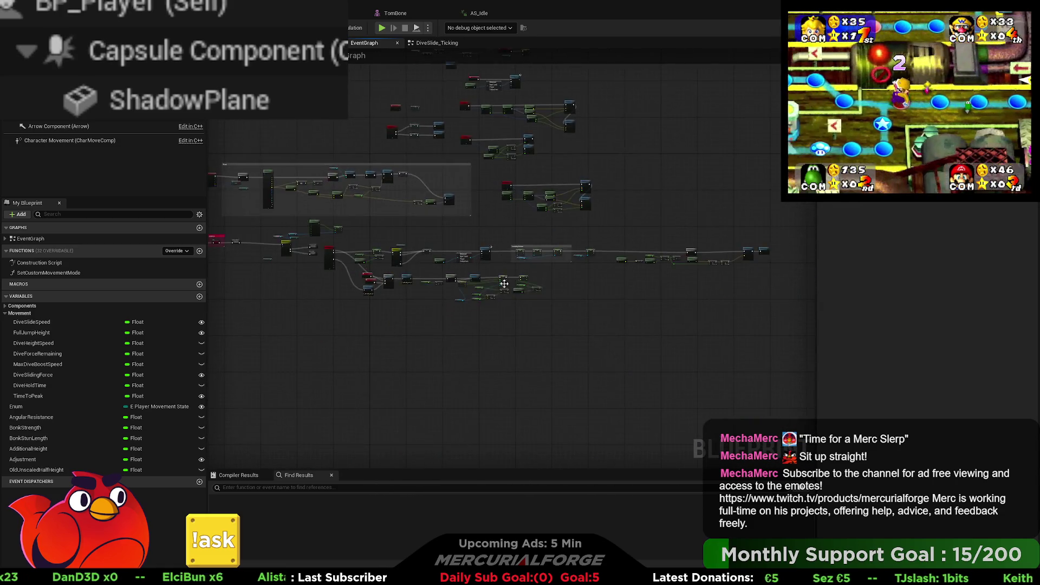
pyautogui.scroll(6, 512, 273)
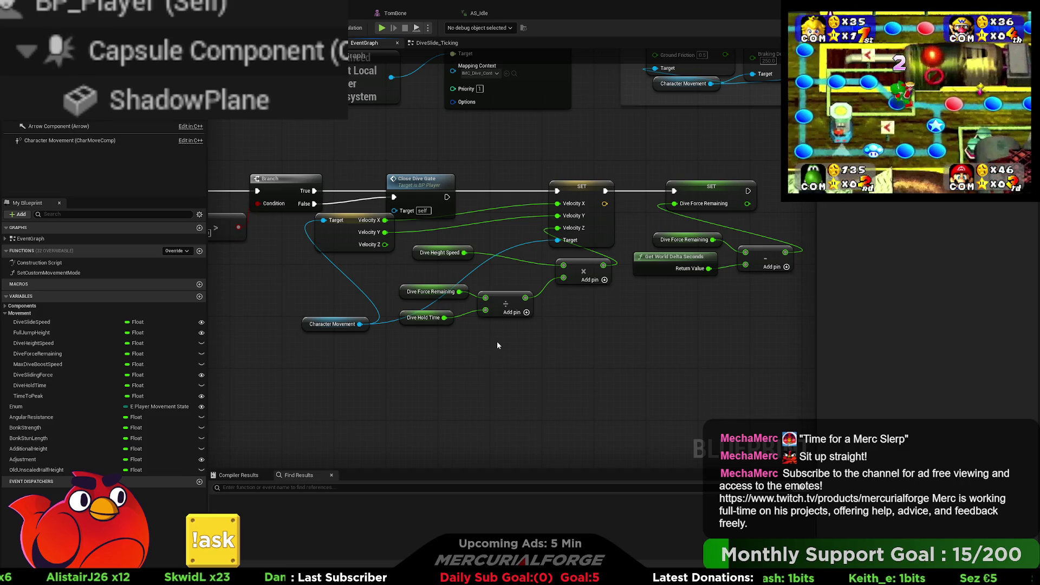
pyautogui.moveTo(587, 268); pyautogui.dragTo(515, 273)
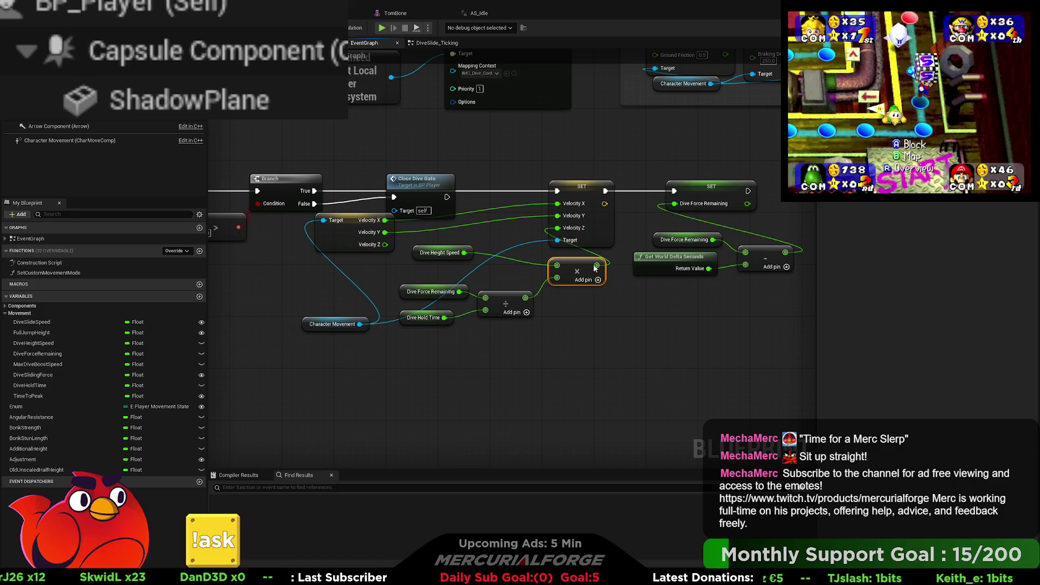
pyautogui.moveTo(590, 265); pyautogui.dragTo(488, 263, button='right')
# - Shift the SET and Dive Force Remaining countdown nodes right, then align the velocity and Close Dive Gate nodes
pyautogui.moveTo(667, 167)
pyautogui.mouseDown()
pyautogui.moveTo(511, 272)
pyautogui.moveTo(574, 241)
pyautogui.moveTo(602, 241)
pyautogui.mouseUp()
pyautogui.click(563, 301)
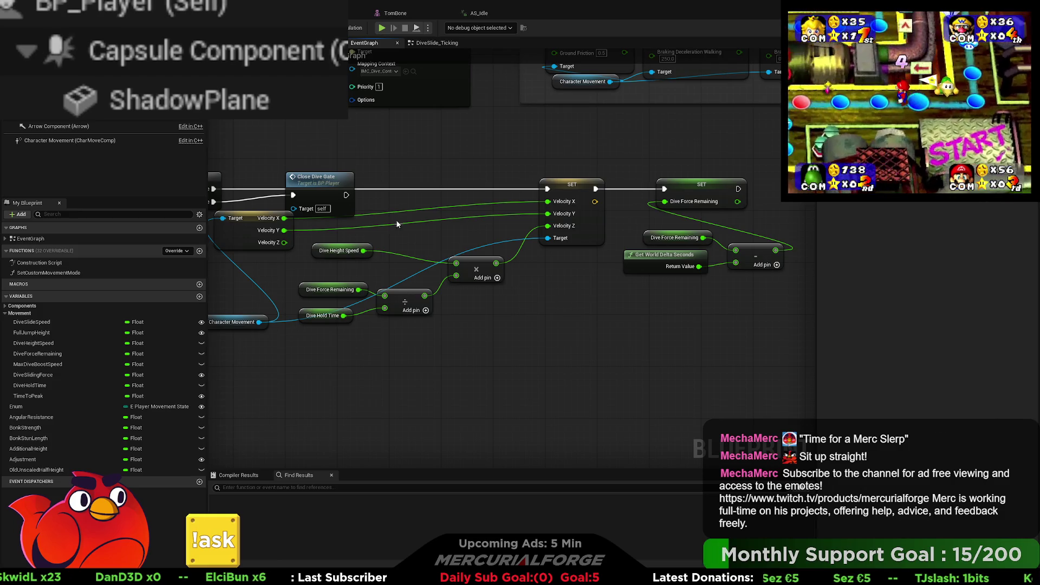
pyautogui.moveTo(400, 227); pyautogui.dragTo(641, 235, button='right')
pyautogui.moveTo(485, 231); pyautogui.dragTo(659, 232)
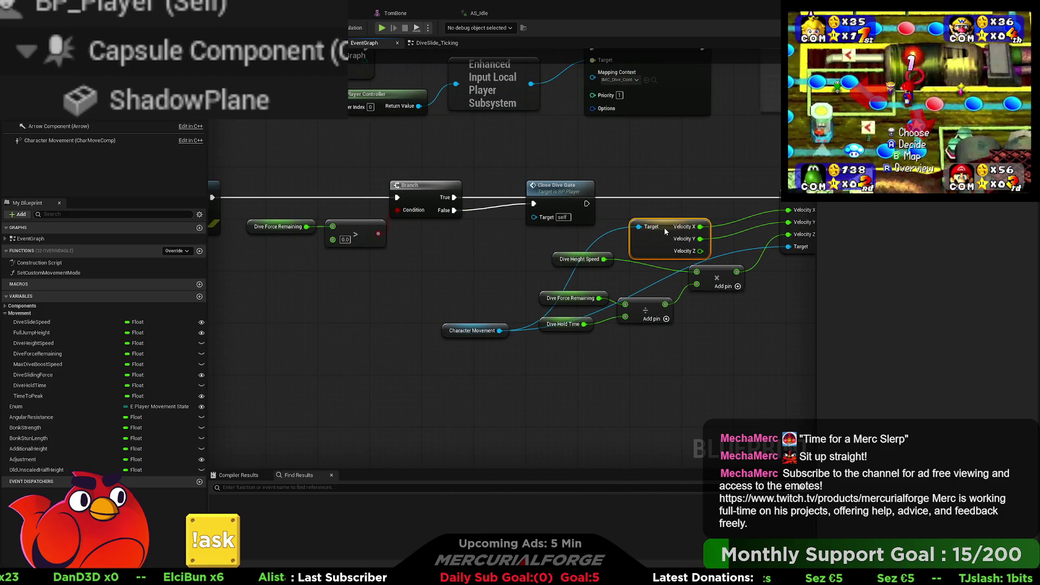
pyautogui.moveTo(551, 204)
pyautogui.mouseDown()
pyautogui.moveTo(496, 215)
pyautogui.moveTo(496, 230)
pyautogui.mouseUp()
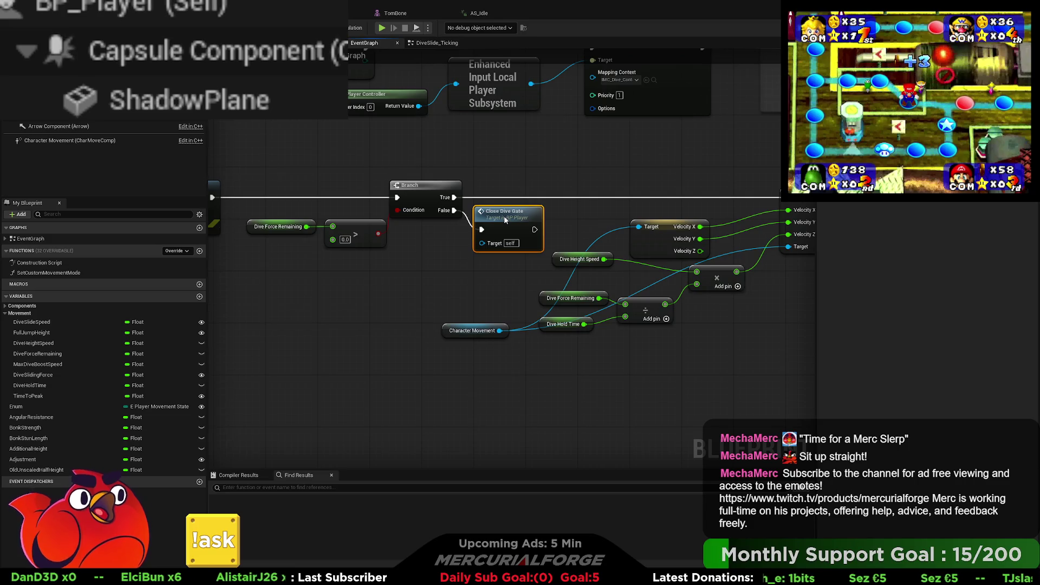
pyautogui.moveTo(333, 262)
pyautogui.mouseDown(button='right')
pyautogui.moveTo(586, 304)
pyautogui.moveTo(783, 307)
pyautogui.mouseUp(button='right')
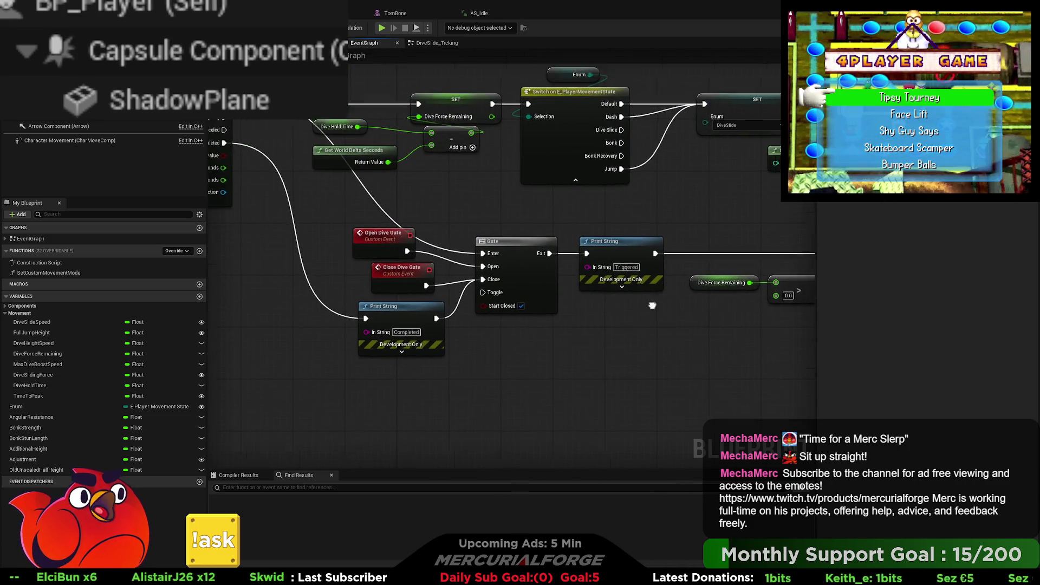
pyautogui.moveTo(662, 311); pyautogui.dragTo(627, 419, button='right')
pyautogui.moveTo(657, 292); pyautogui.dragTo(483, 293, button='right')
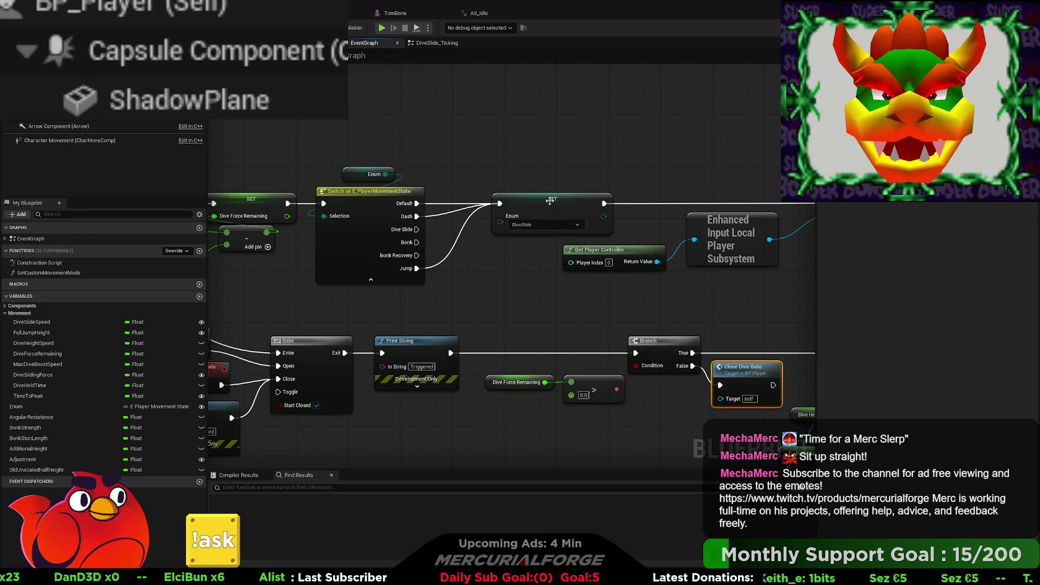
# - Change Braking Deceleration Walking from 250.0 to 50.0, then start a Play-in-Editor test
pyautogui.moveTo(687, 267); pyautogui.dragTo(366, 259, button='right')
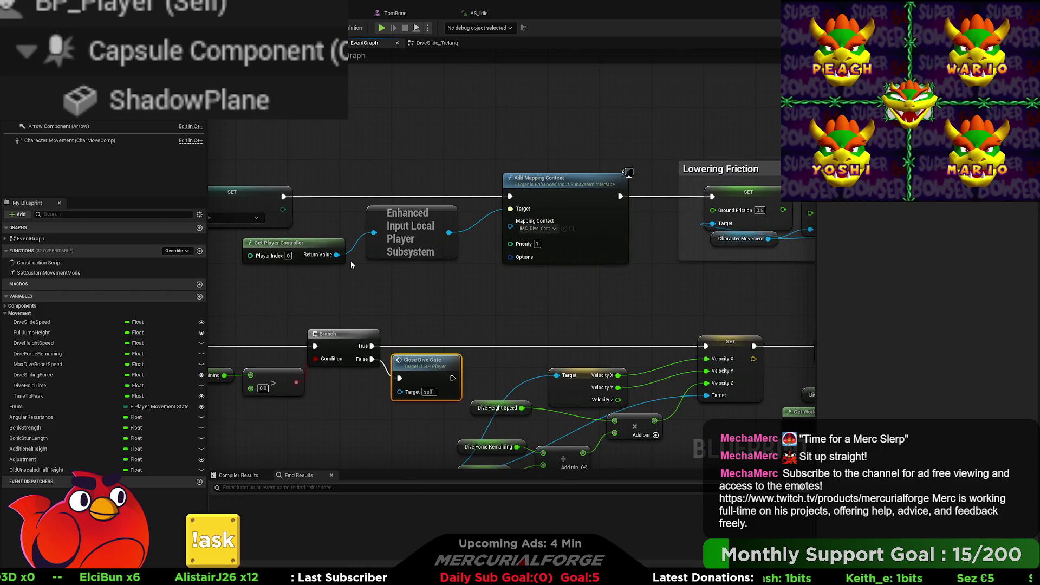
pyautogui.moveTo(721, 269); pyautogui.dragTo(311, 273, button='right')
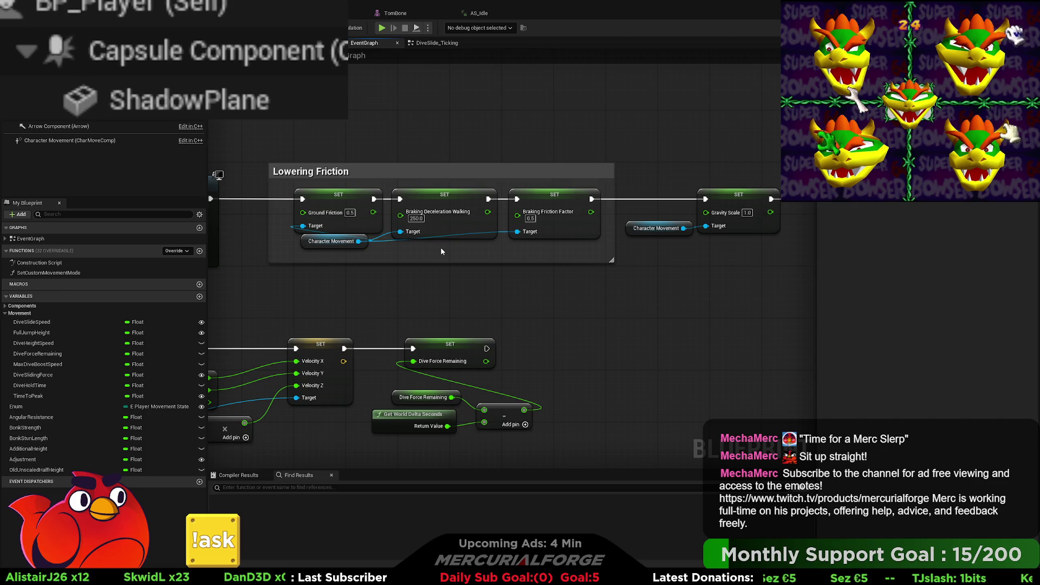
pyautogui.click(415, 219)
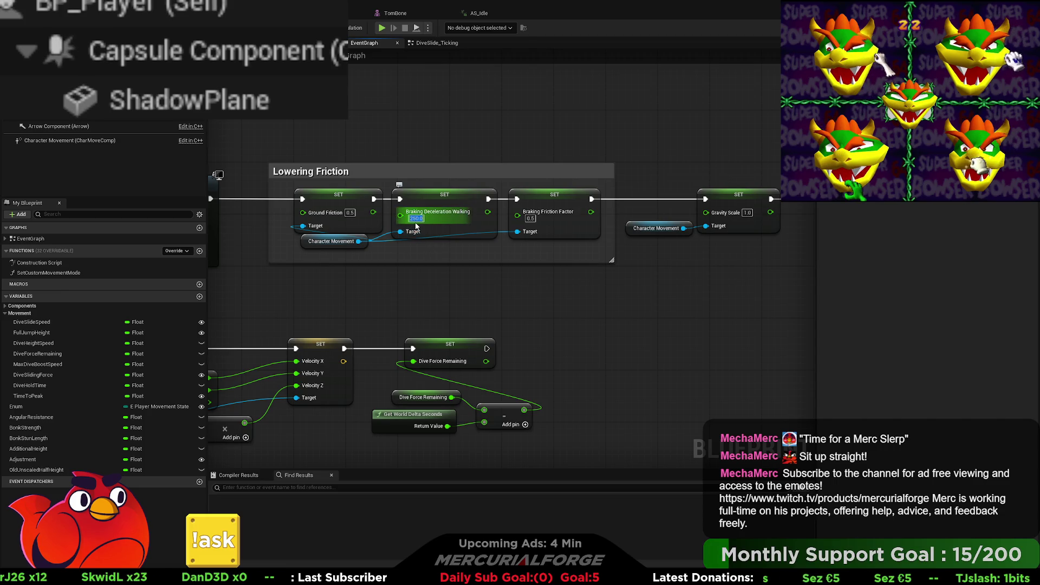
pyautogui.press('Return')
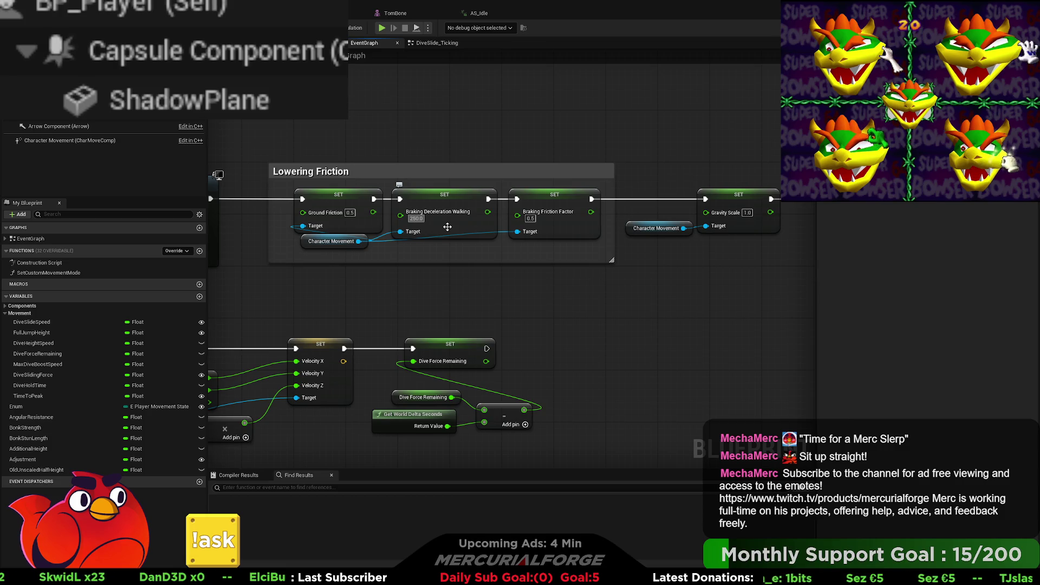
pyautogui.press('Delete')
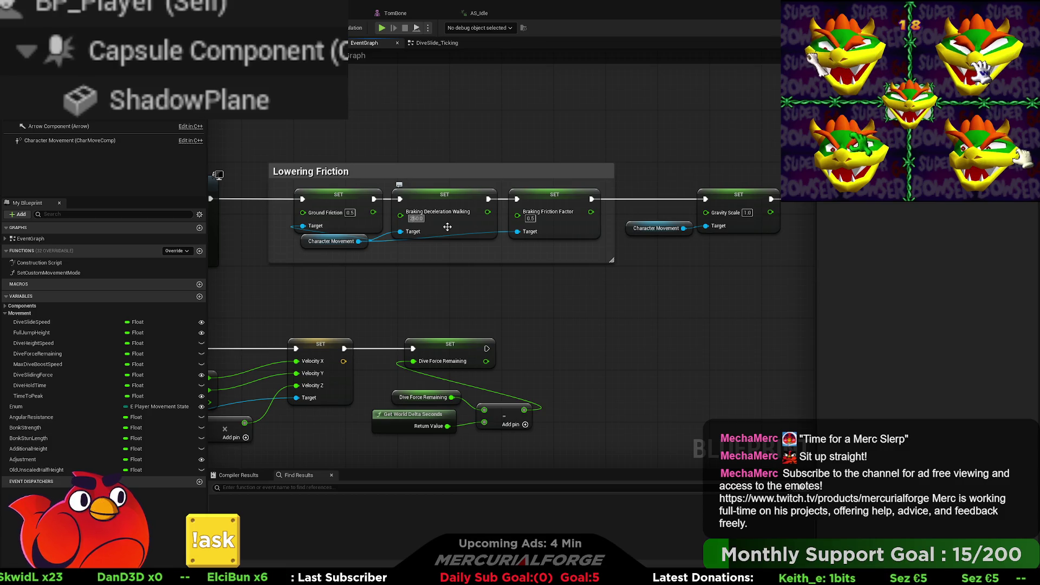
pyautogui.press('Return')
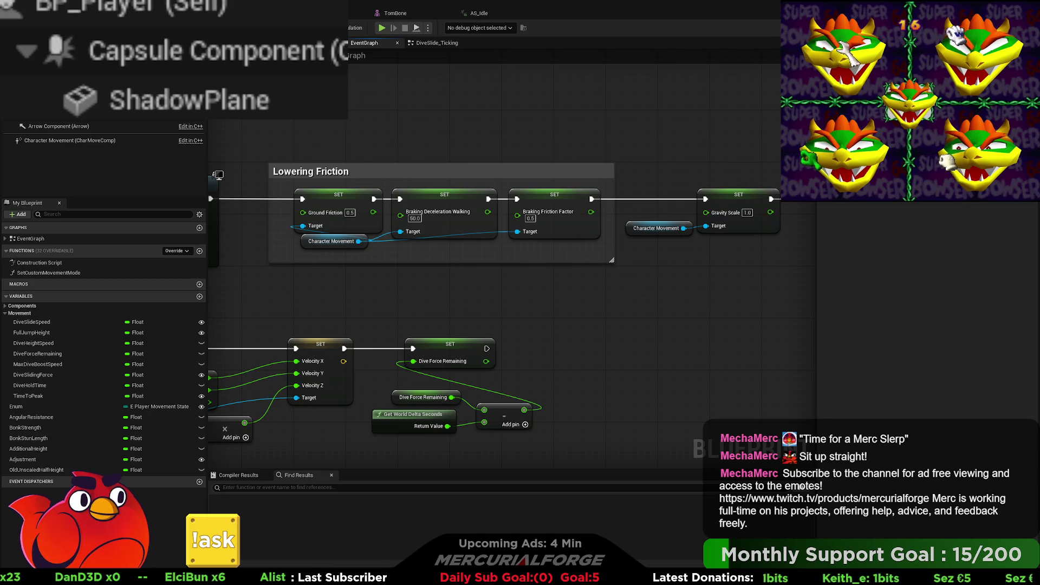
pyautogui.hotkey('alt', 'p')
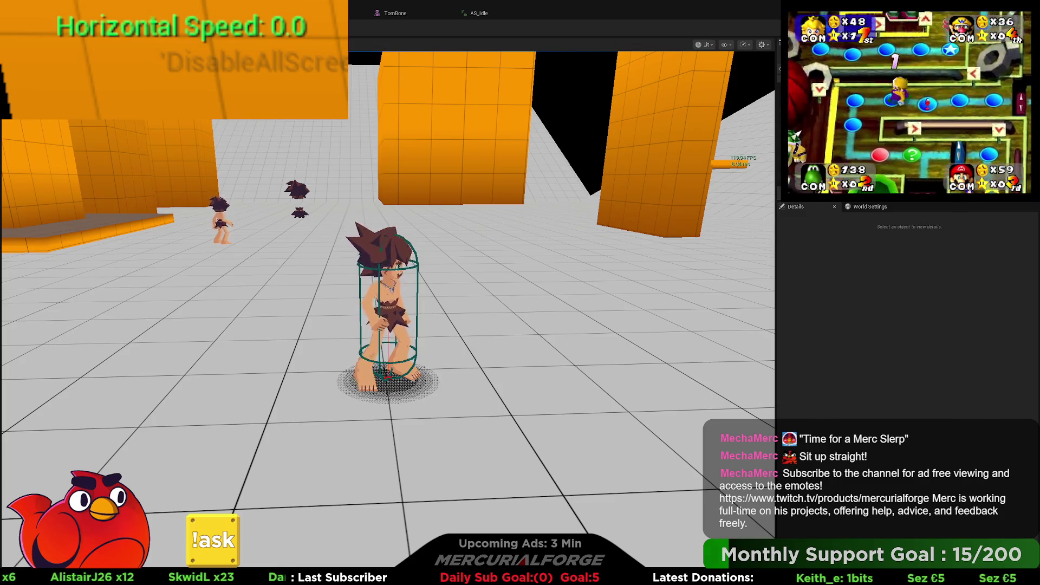
# - Stop the play test, duplicate the Launch Character node and wire Branch False into the copy
pyautogui.press('Escape')
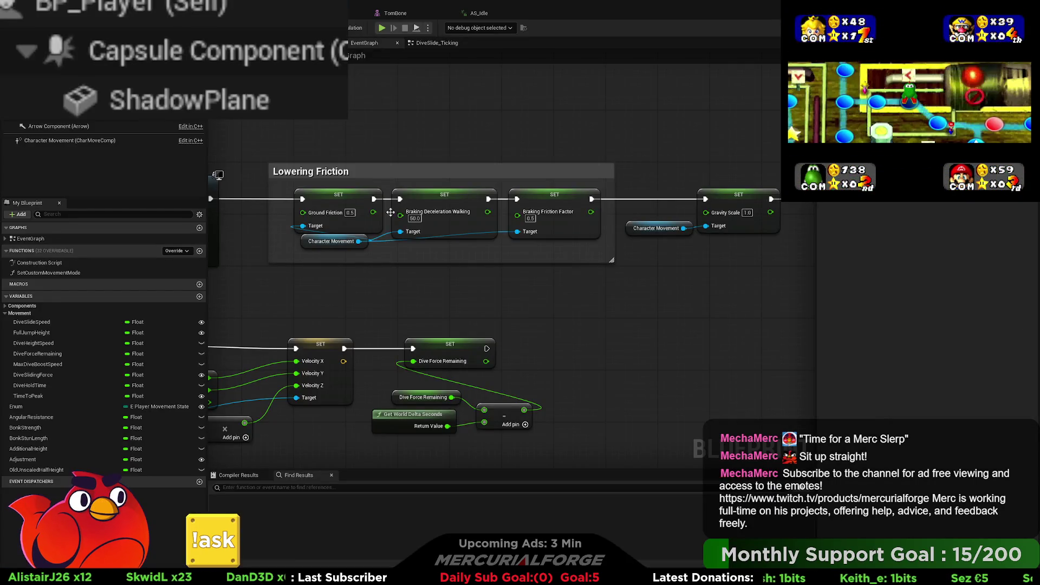
pyautogui.moveTo(616, 303); pyautogui.dragTo(373, 304, button='right')
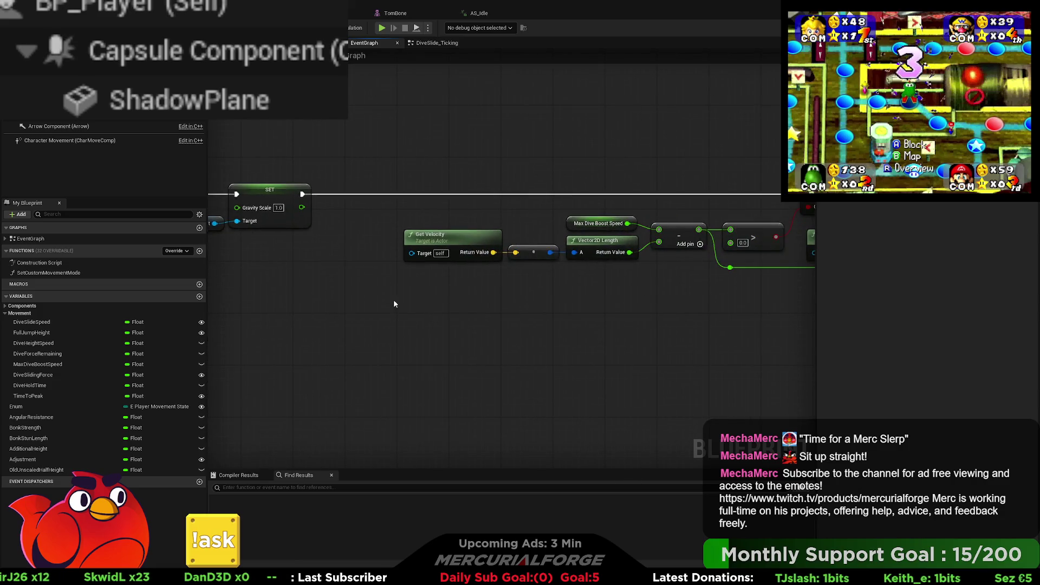
pyautogui.moveTo(675, 302)
pyautogui.mouseDown(button='right')
pyautogui.moveTo(499, 298)
pyautogui.moveTo(387, 197)
pyautogui.mouseUp(button='right')
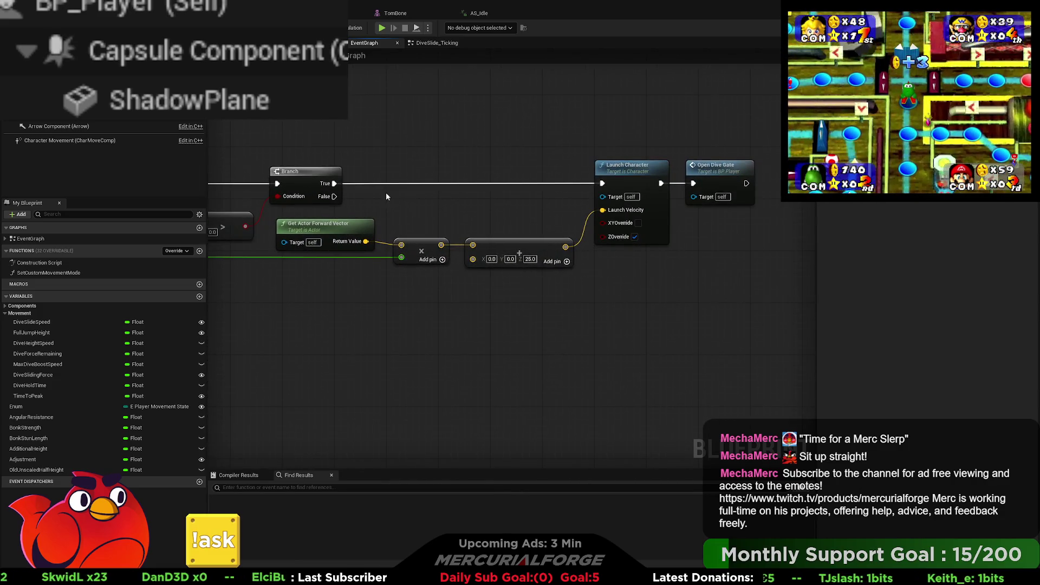
pyautogui.click(628, 172)
pyautogui.hotkey('ctrl', 'c')
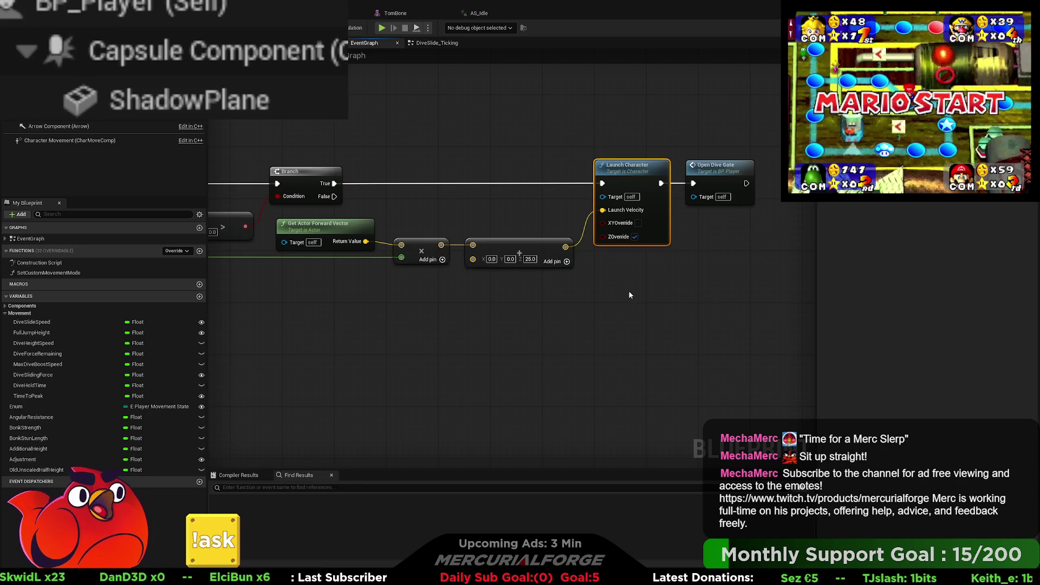
pyautogui.hotkey('ctrl', 'v')
pyautogui.moveTo(657, 294)
pyautogui.mouseDown()
pyautogui.moveTo(624, 281)
pyautogui.moveTo(629, 272)
pyautogui.moveTo(532, 270)
pyautogui.moveTo(334, 196)
pyautogui.mouseUp()
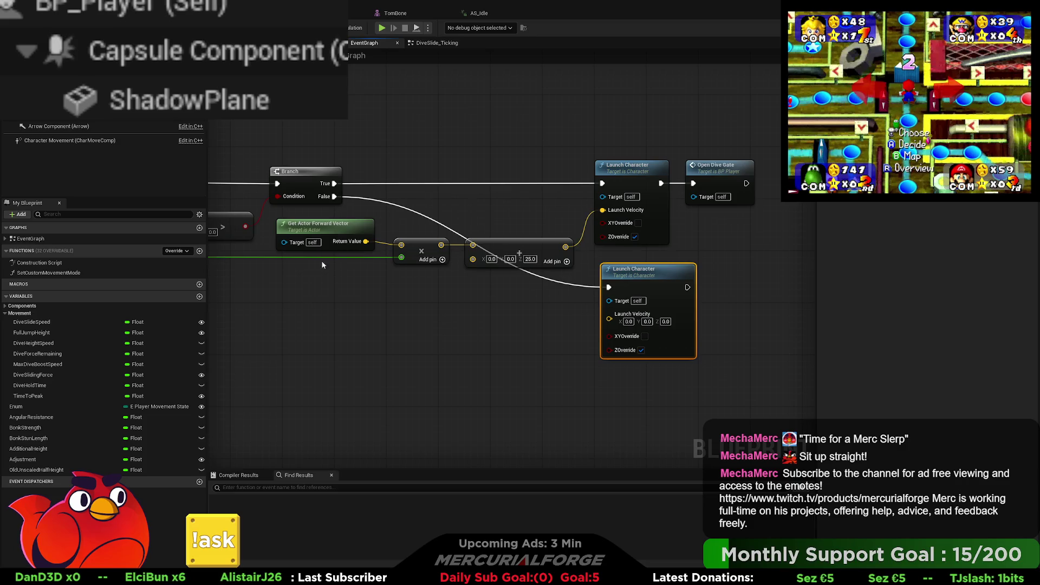
pyautogui.moveTo(285, 316); pyautogui.dragTo(554, 323, button='right')
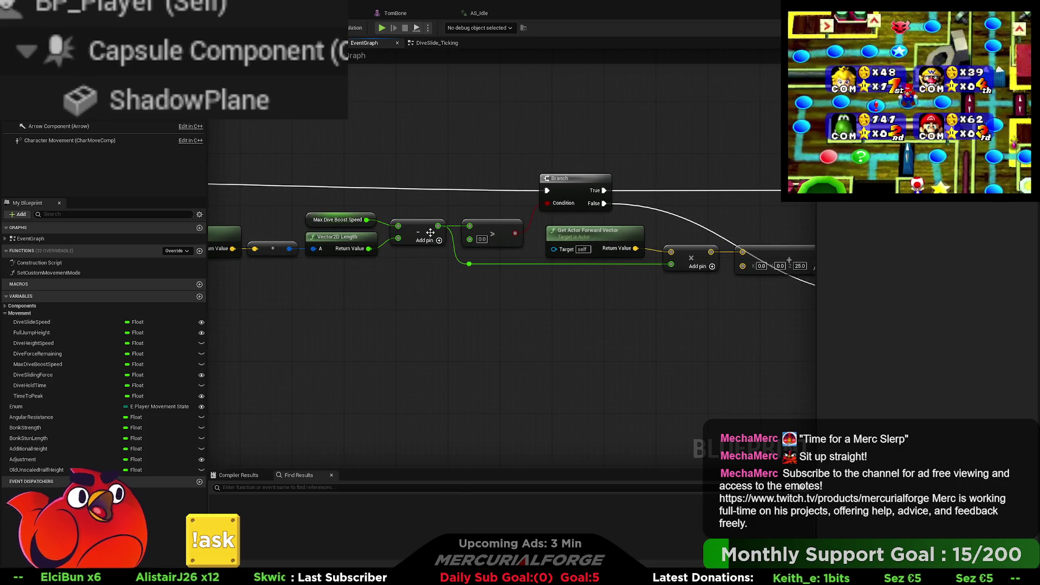
# - Set the new Launch Character's Launch Velocity to 0.0, 0.0, 25.0 and return to the level viewport
pyautogui.moveTo(634, 288); pyautogui.dragTo(441, 281, button='right')
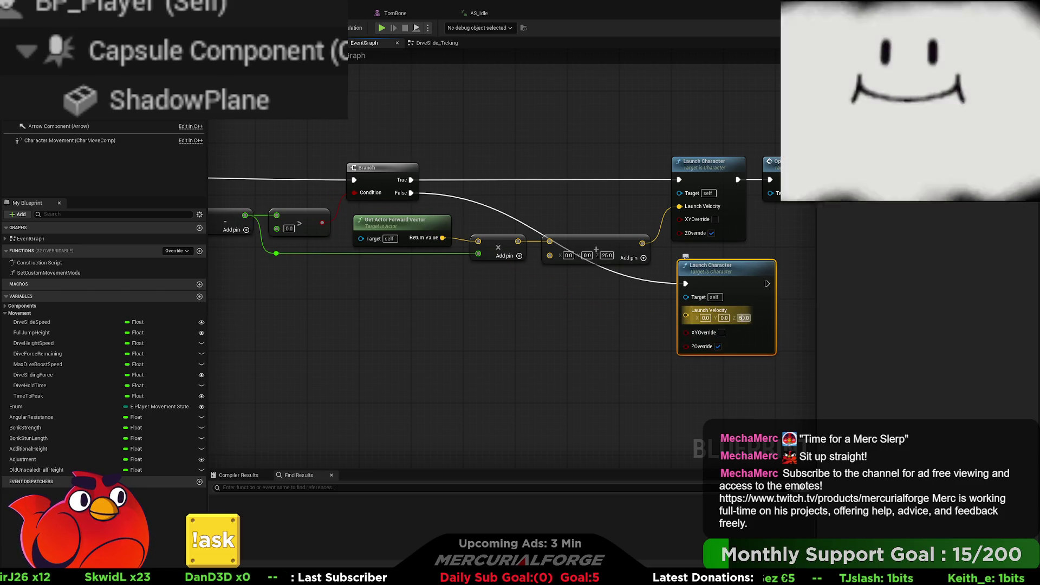
pyautogui.write('2')
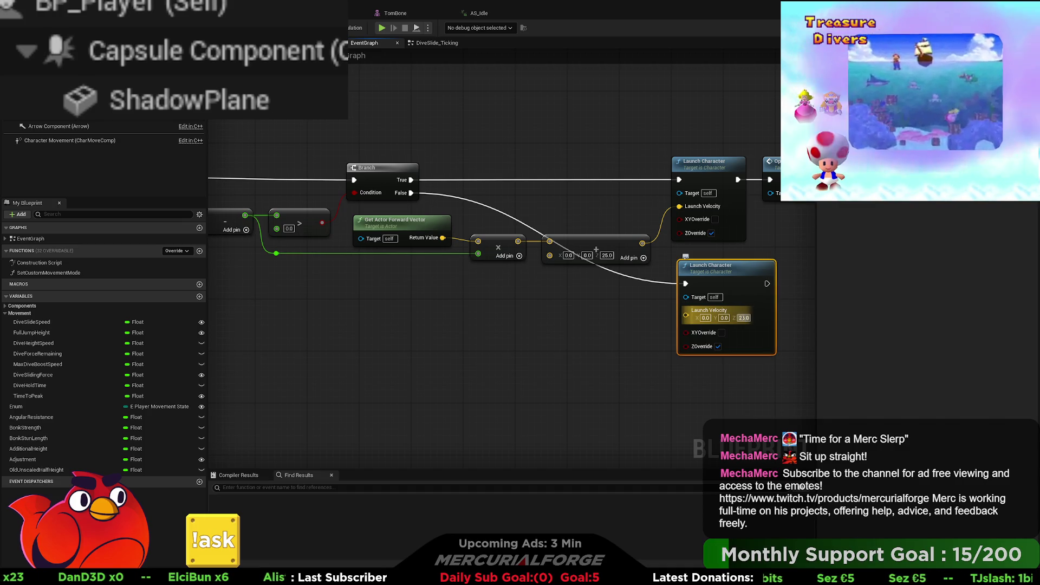
pyautogui.click(535, 337)
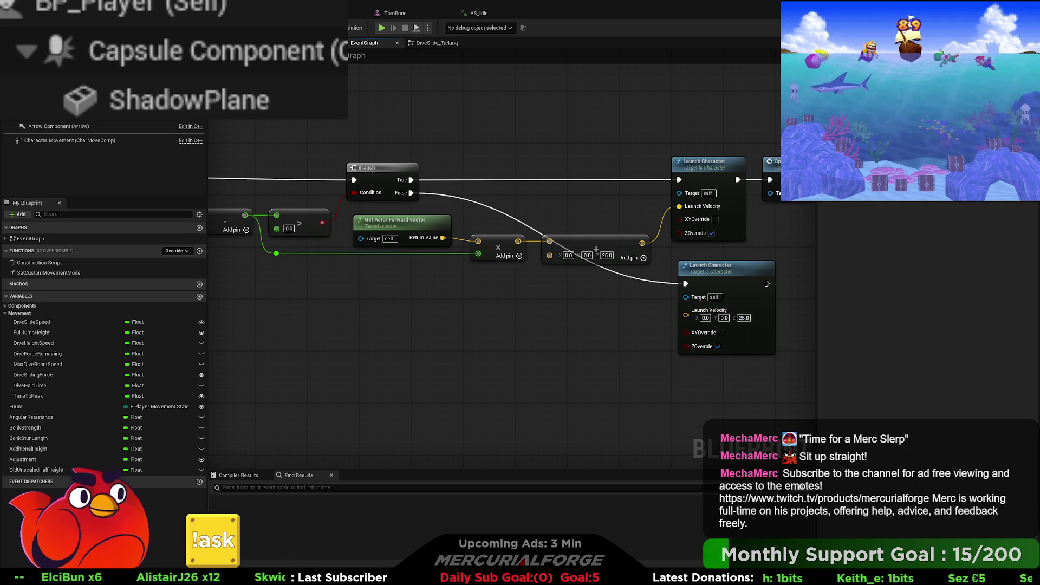
pyautogui.hotkey('alt', 'Tab')
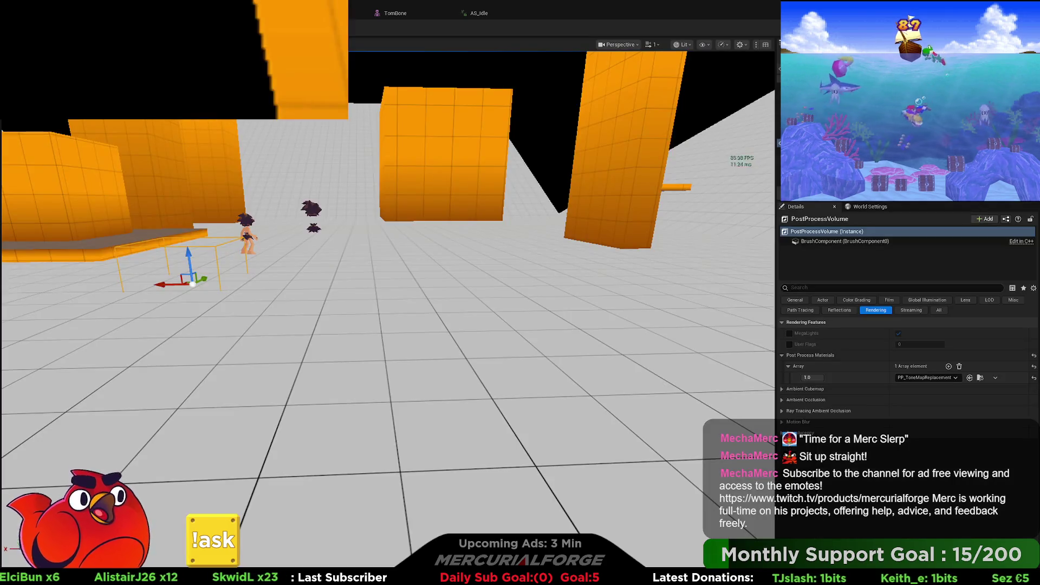
# - Run and dive several times in Play-in-Editor, reaching 1200.0 horizontal speed, then stop the test
pyautogui.hotkey('alt', 'p')
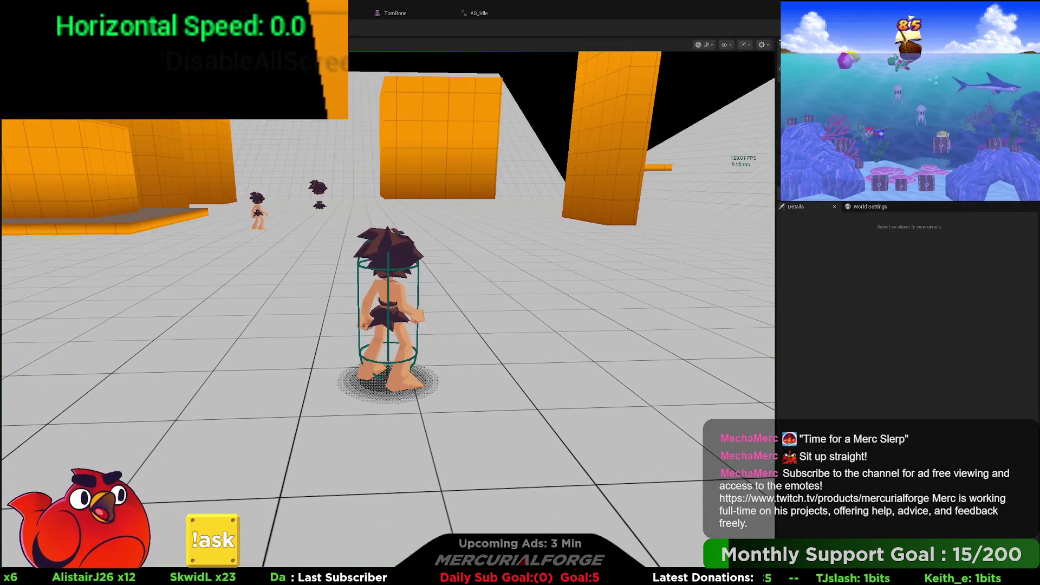
pyautogui.press('w')
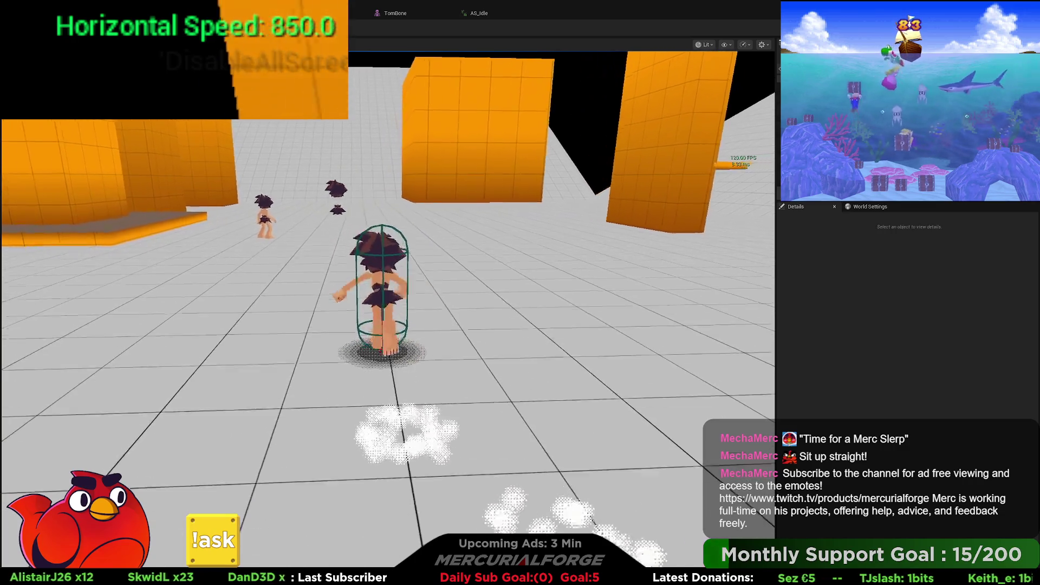
pyautogui.press('space')
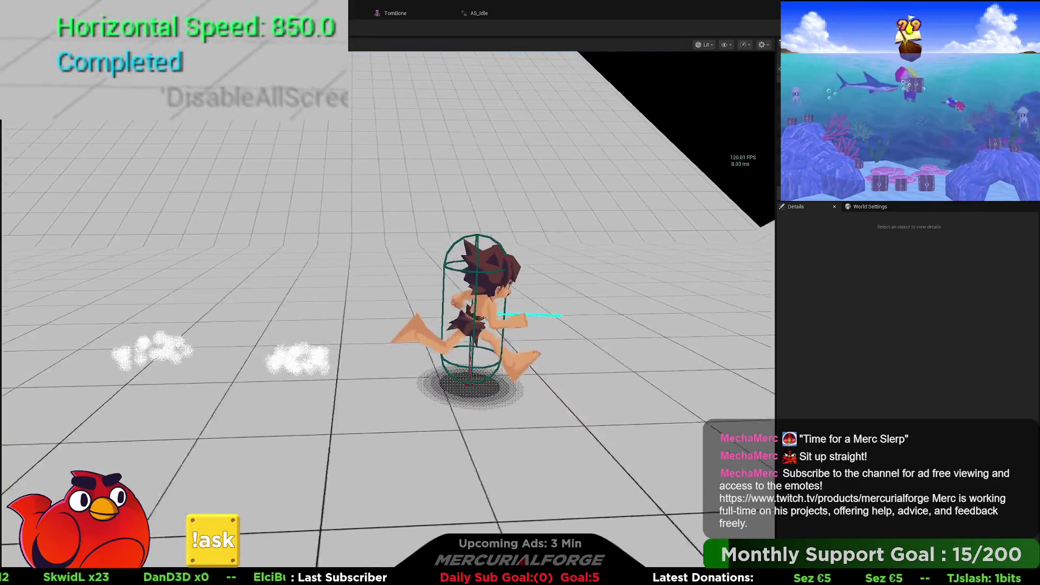
pyautogui.press('ctrl')
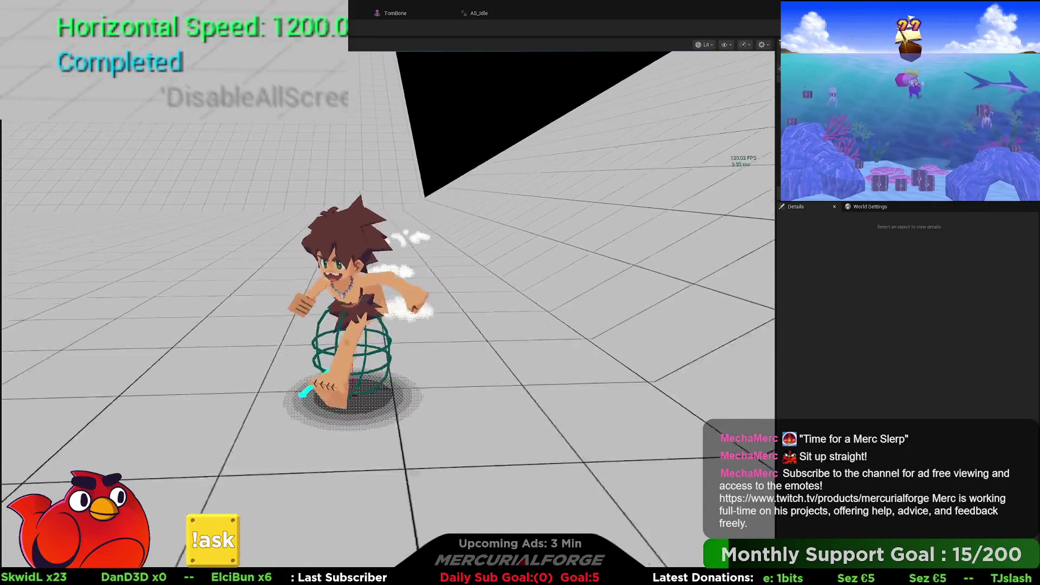
pyautogui.press('ctrl')
pyautogui.press('space')
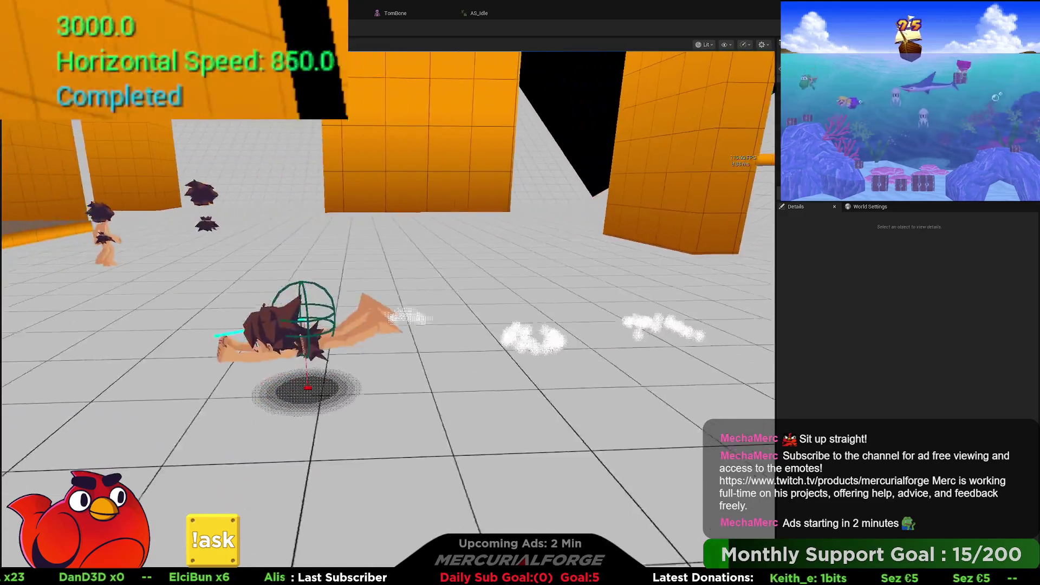
pyautogui.press('w')
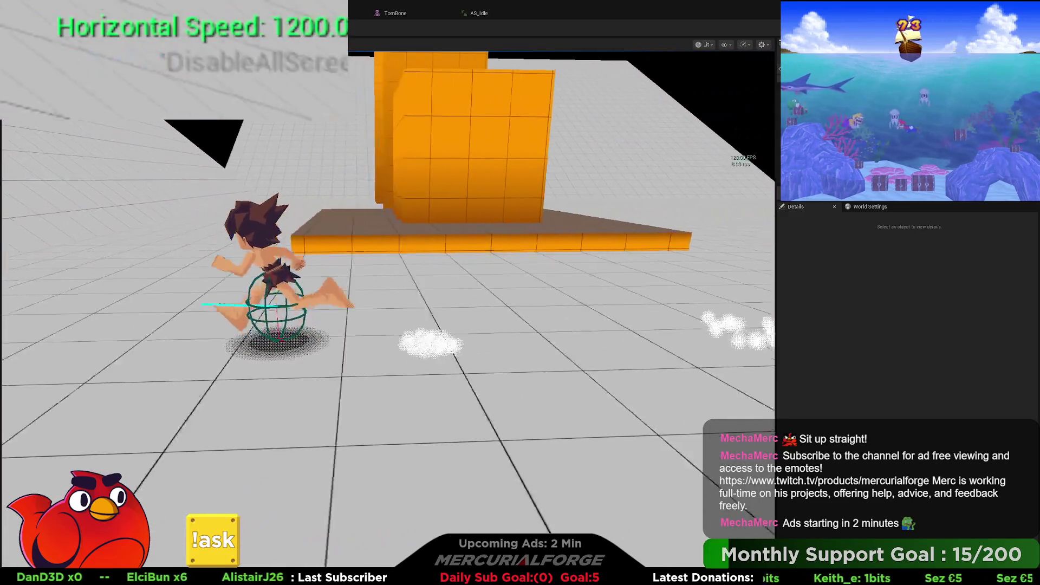
pyautogui.press('ctrl')
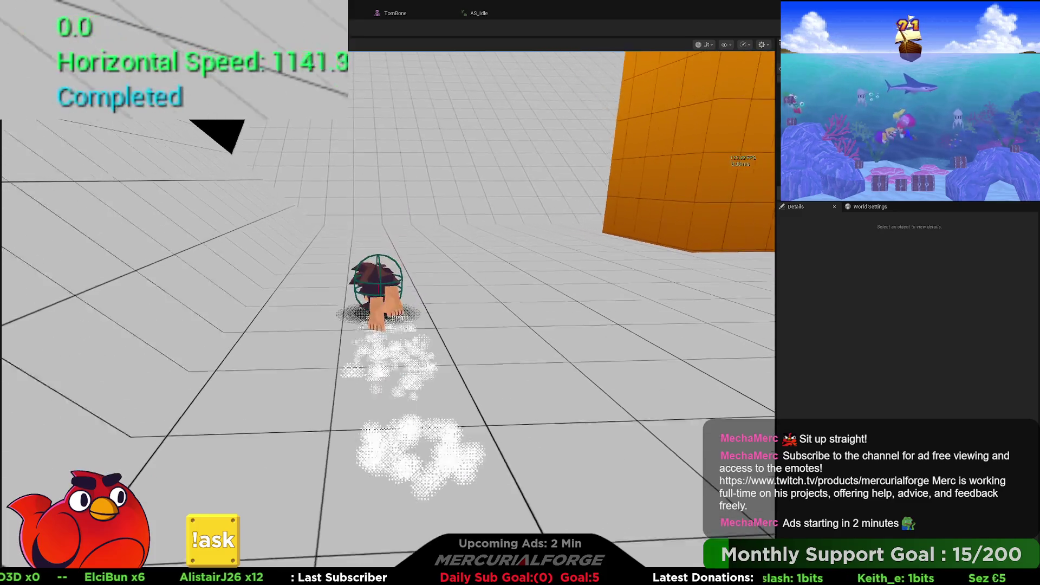
pyautogui.press('space')
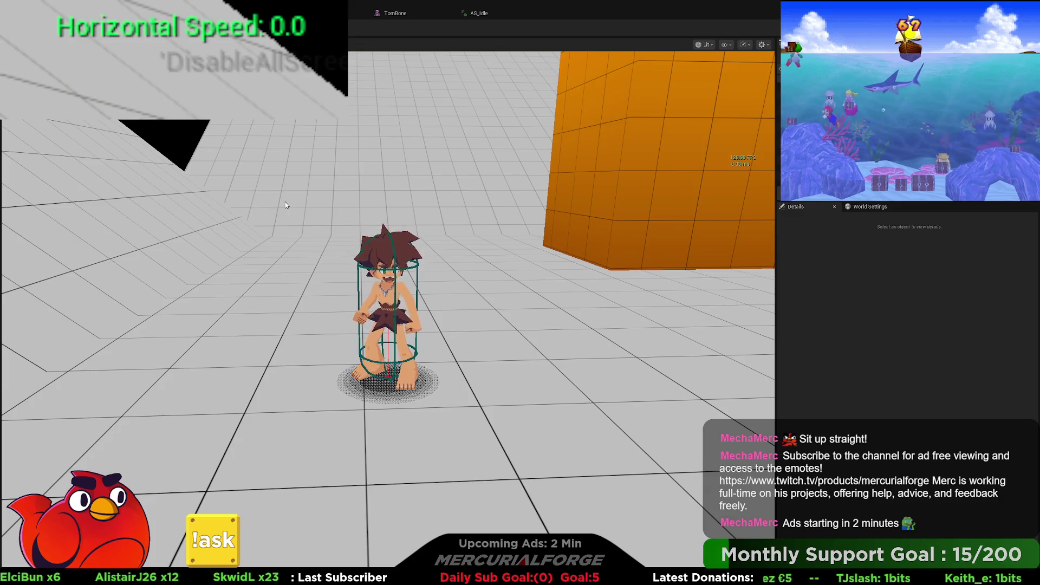
pyautogui.press('Escape')
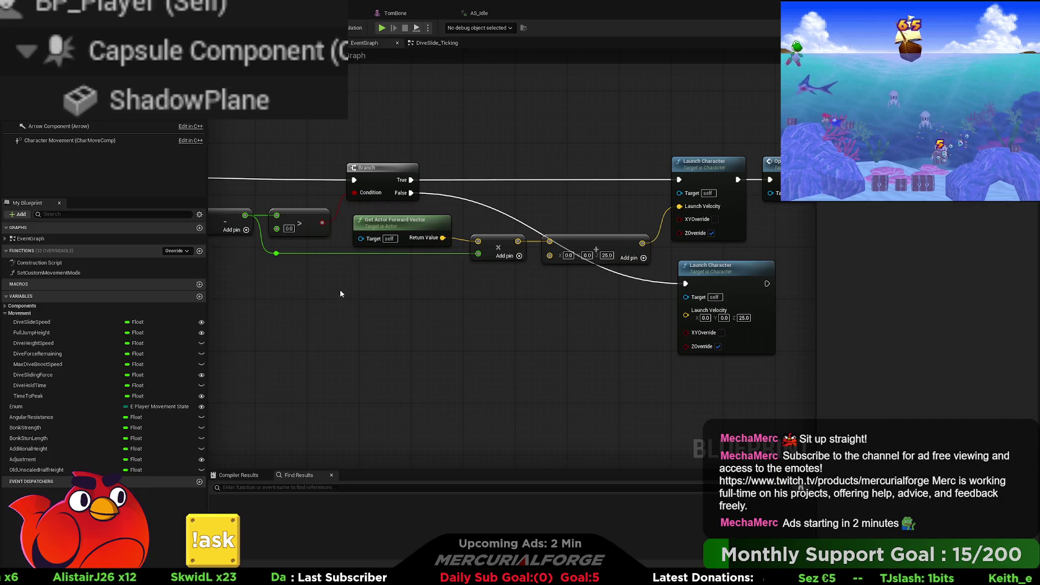
# - Pan across the EventGraph reviewing the Branch, IA_Dive, SET and Close Dive Gate nodes
pyautogui.scroll(-3, 714, 310)
pyautogui.scroll(6, 290, 278)
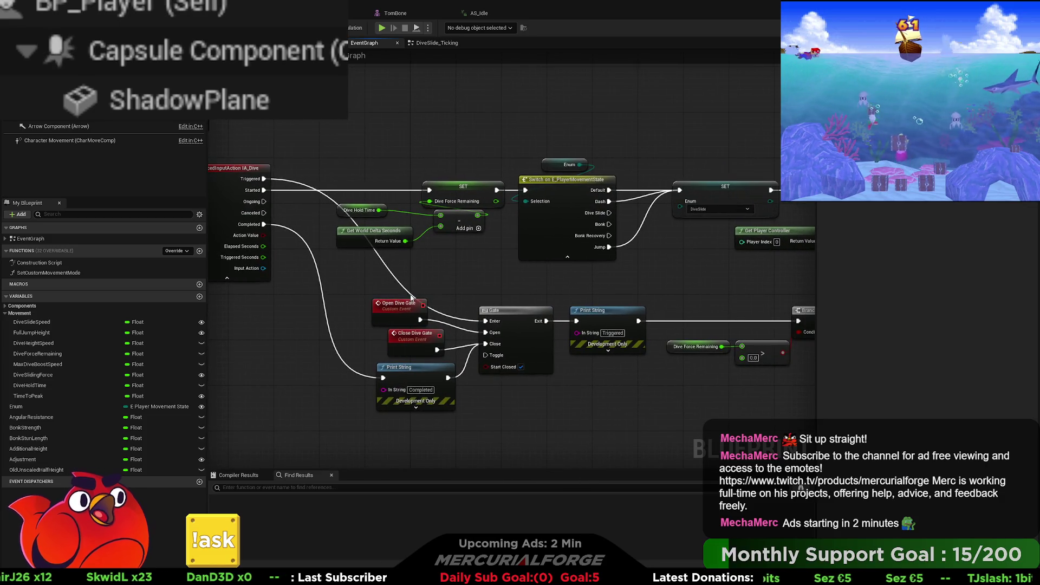
pyautogui.moveTo(469, 321); pyautogui.dragTo(417, 295, button='right')
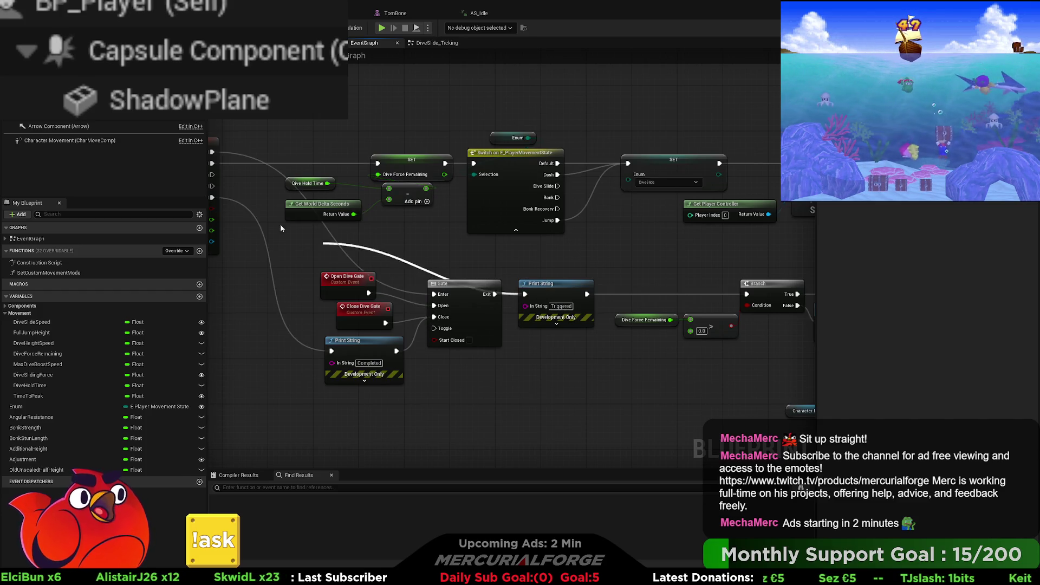
pyautogui.moveTo(308, 237); pyautogui.dragTo(488, 236, button='right')
pyautogui.moveTo(661, 242); pyautogui.dragTo(480, 224, button='right')
pyautogui.moveTo(627, 240); pyautogui.dragTo(424, 223, button='right')
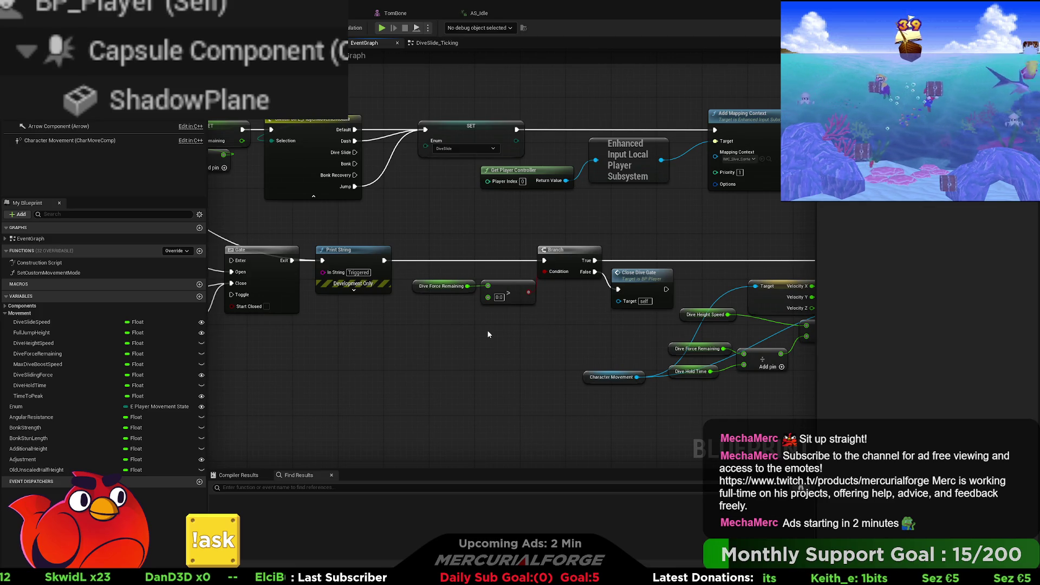
pyautogui.moveTo(515, 290); pyautogui.dragTo(381, 286, button='right')
pyautogui.moveTo(512, 284); pyautogui.dragTo(251, 278, button='right')
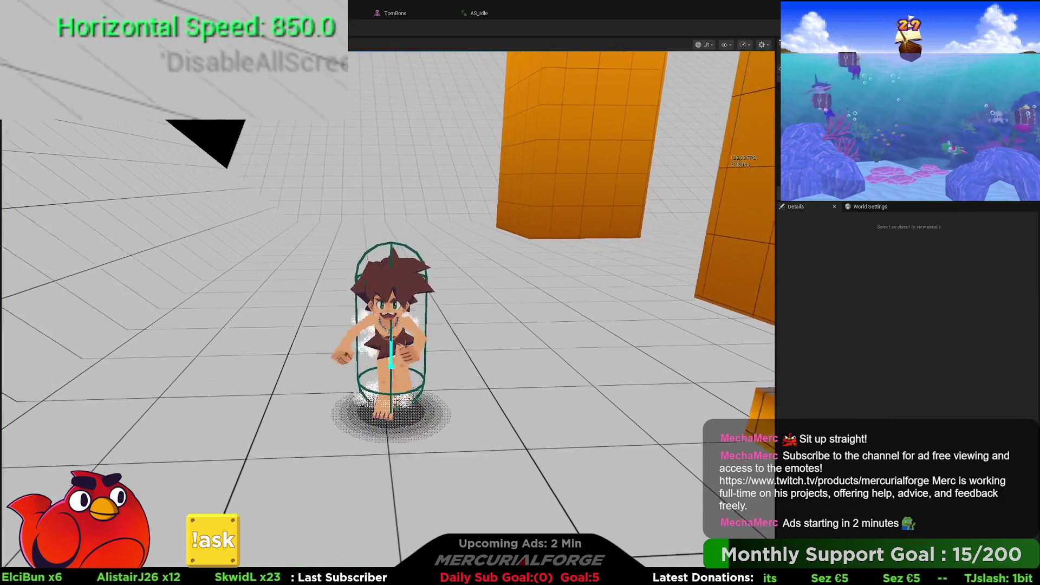
# - Dive repeatedly while running and jumping, reaching 1200.0 horizontal speed, then end the session
pyautogui.press('shift')
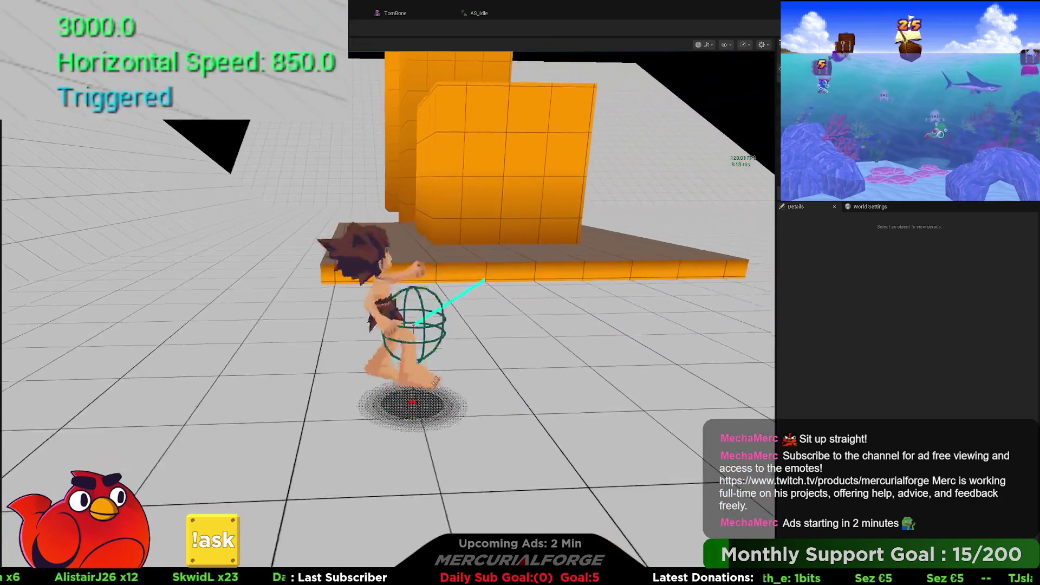
pyautogui.press('shift')
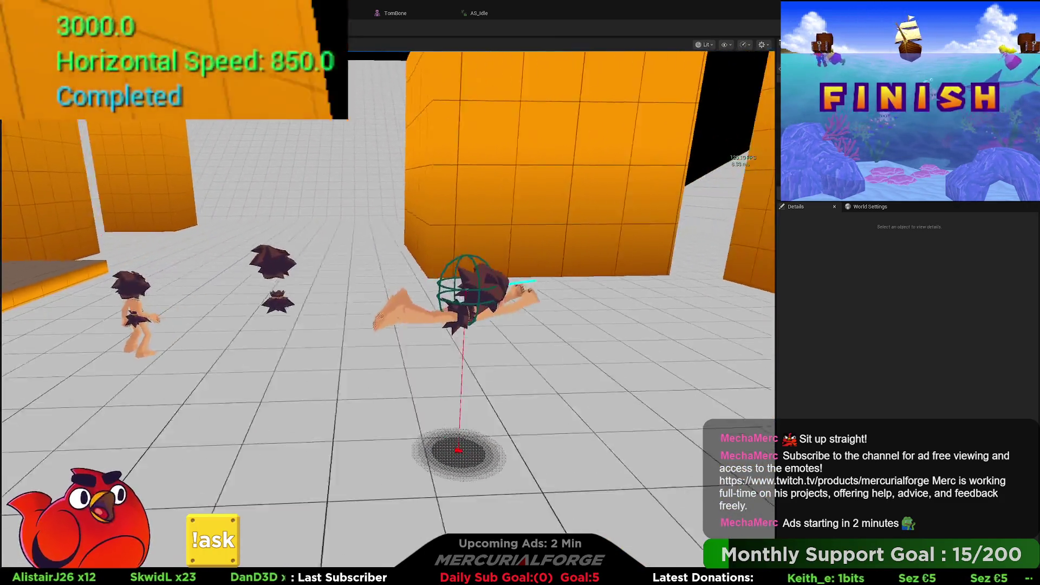
pyautogui.press('shift')
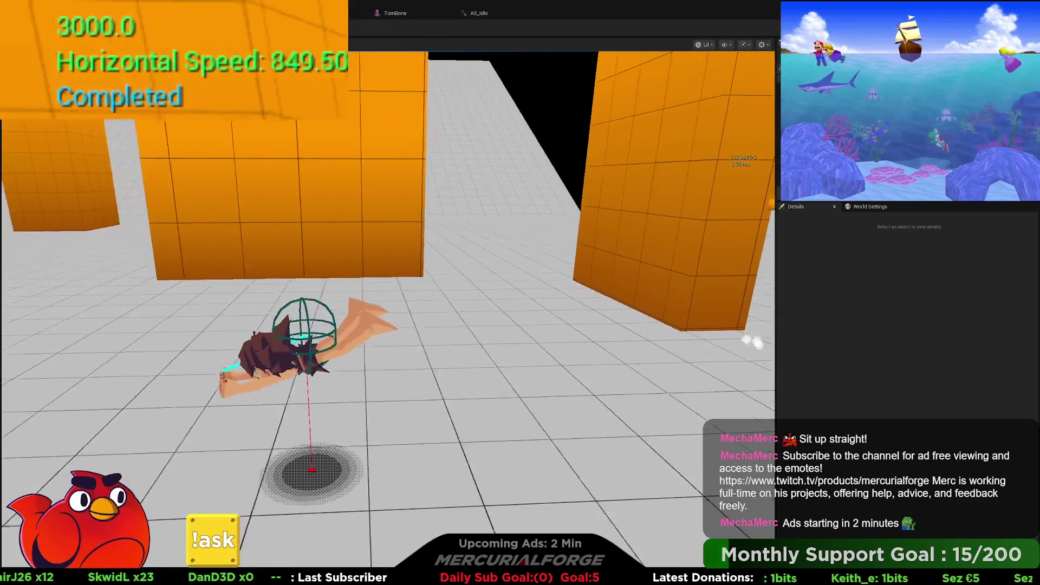
pyautogui.press('shift')
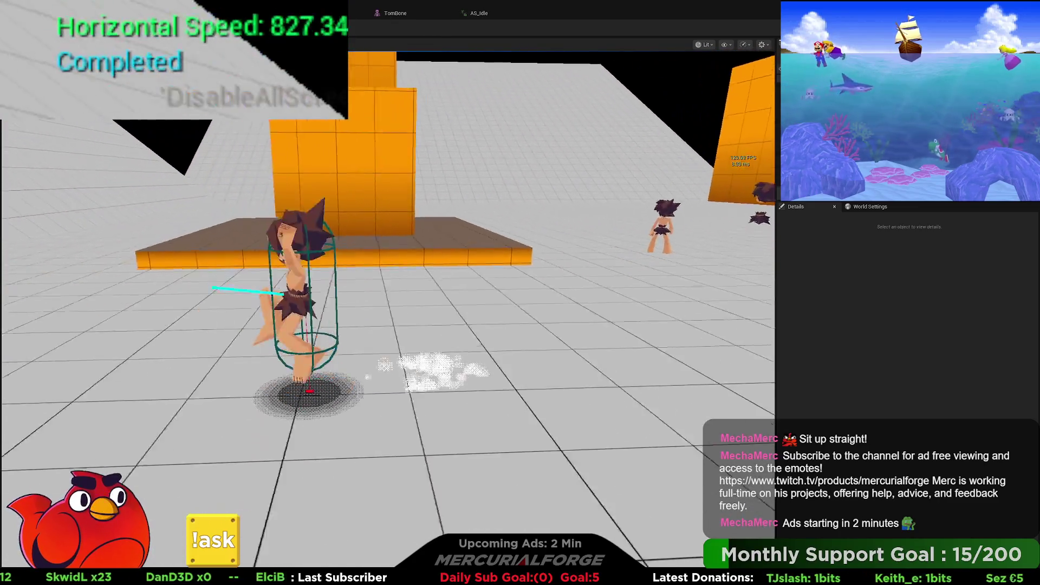
pyautogui.press('shift')
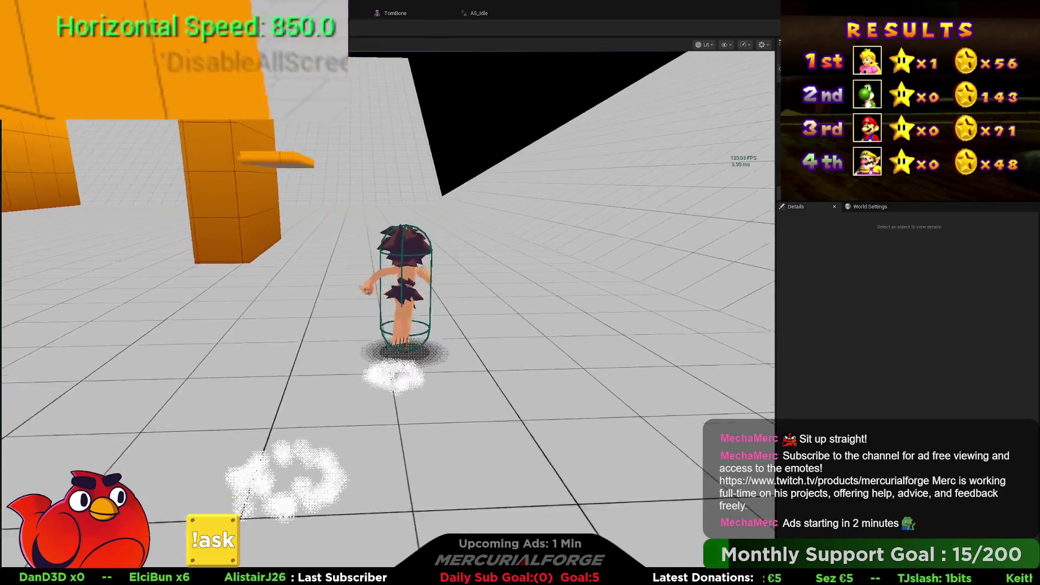
pyautogui.press('shift')
pyautogui.press('w')
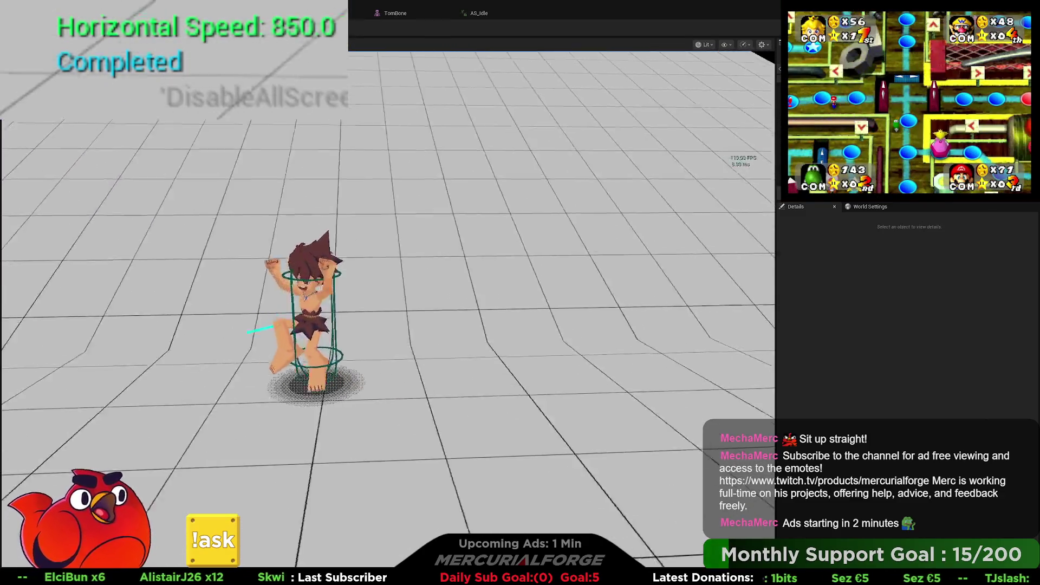
pyautogui.press('shift')
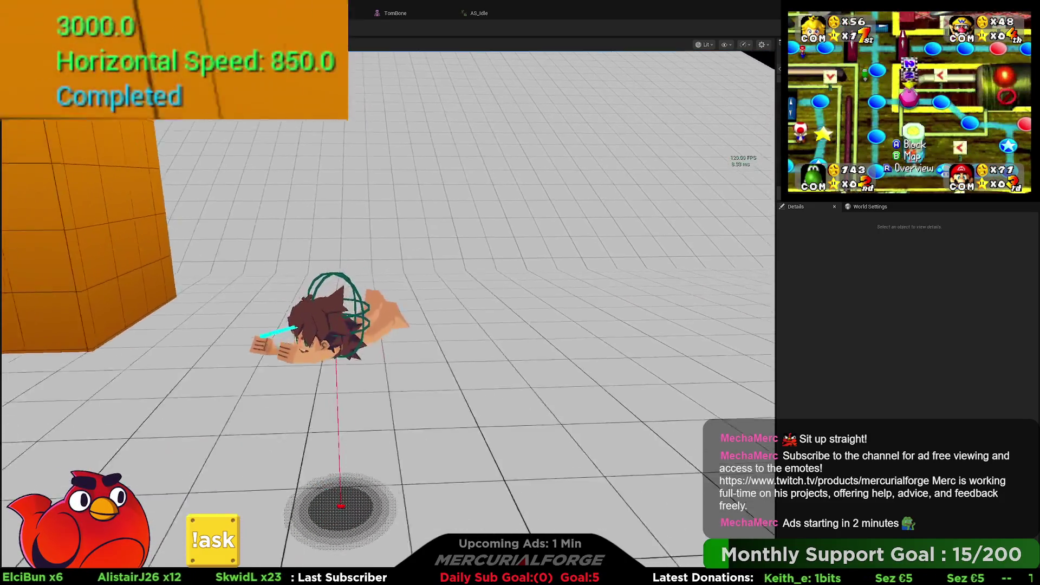
pyautogui.press('shift')
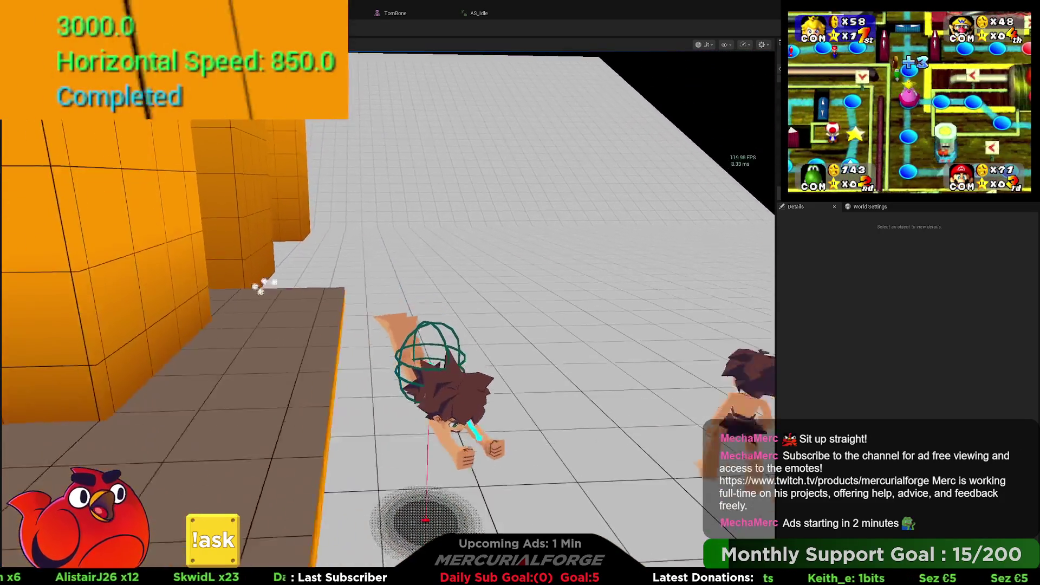
pyautogui.press('w')
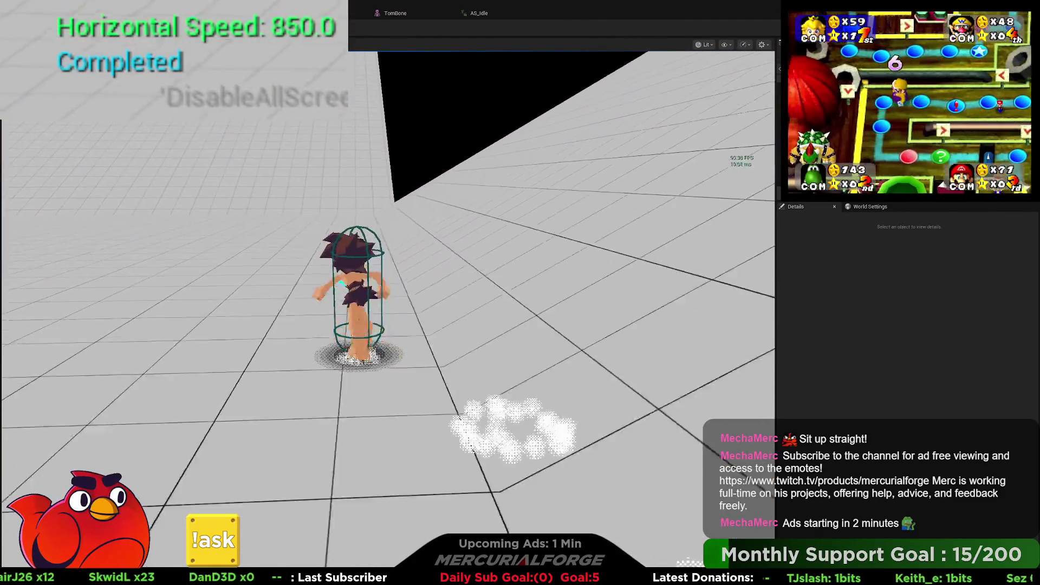
pyautogui.press('shift')
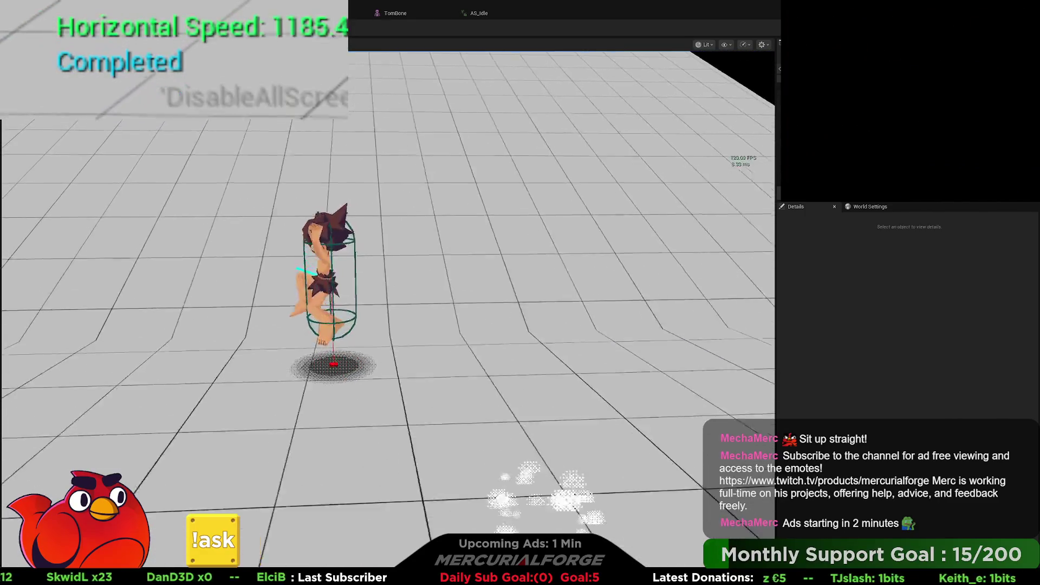
pyautogui.press('shift')
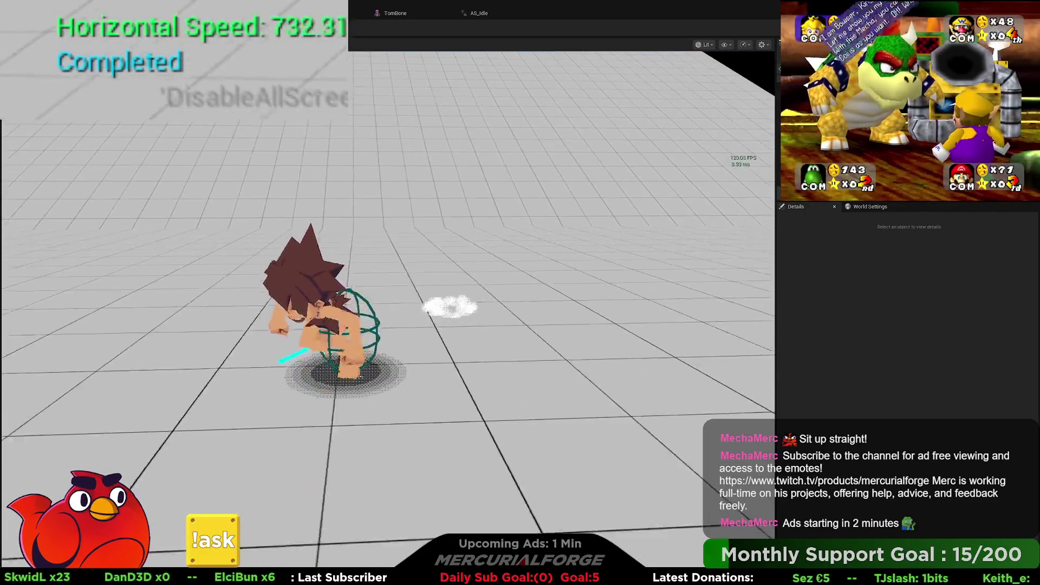
pyautogui.press('shift')
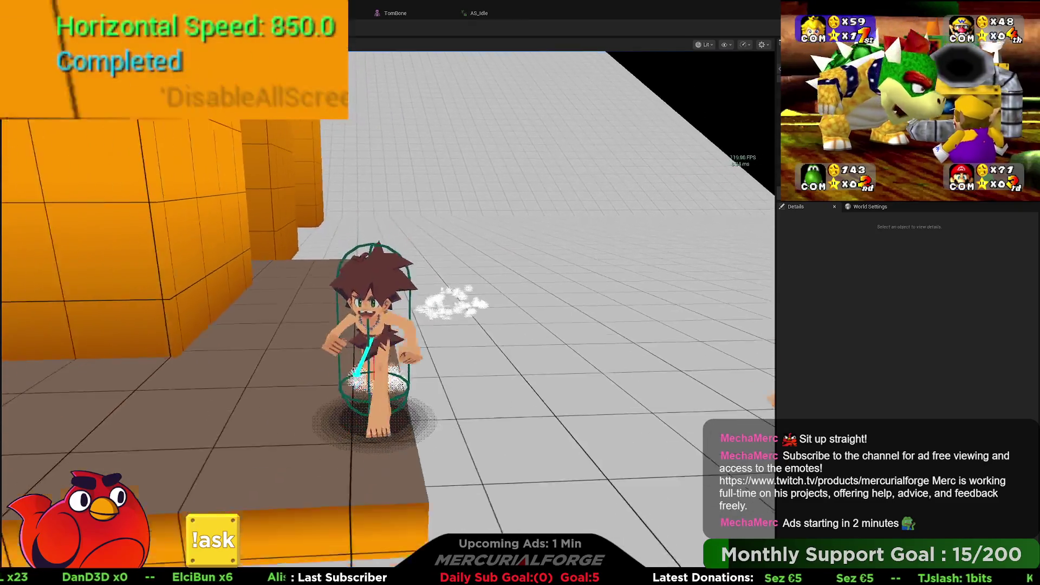
pyautogui.press('shift')
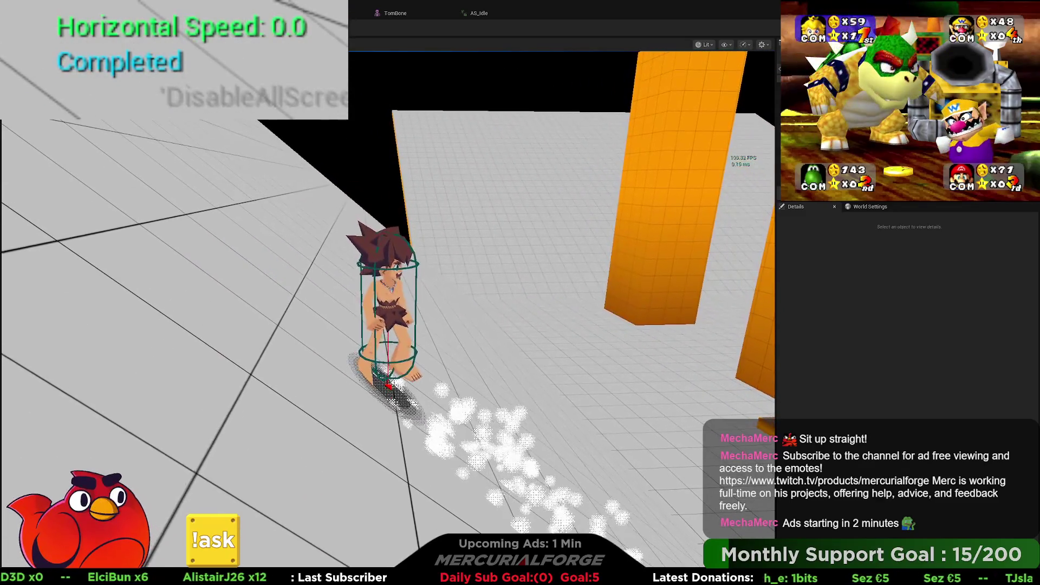
pyautogui.press('Escape')
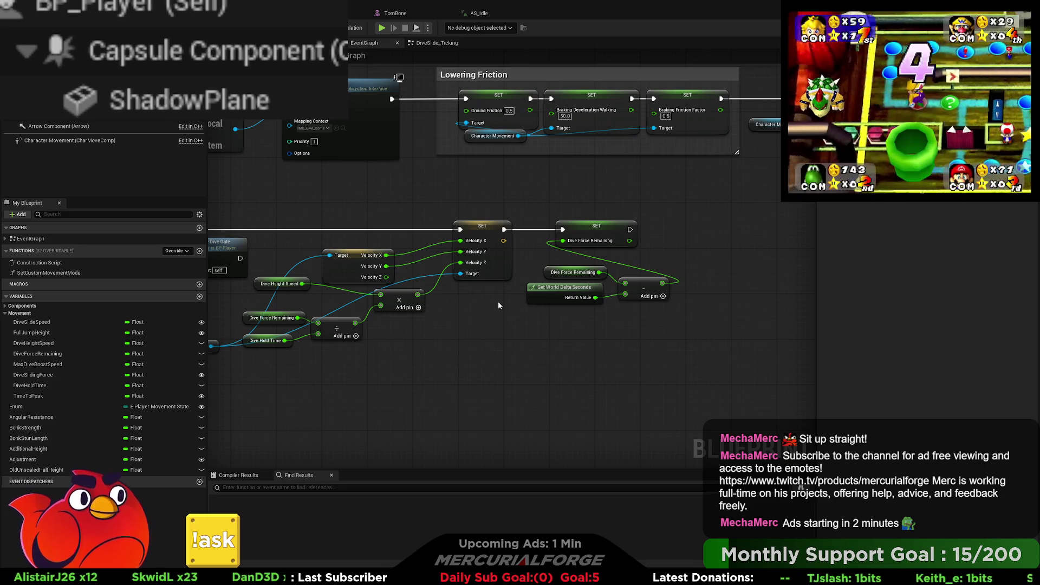
# - Paste an Open Dive Gate call beside IA_Dive, wire it into the Started chain, and nudge Close Dive Gate
pyautogui.moveTo(486, 300)
pyautogui.mouseDown(button='right')
pyautogui.moveTo(453, 319)
pyautogui.moveTo(657, 329)
pyautogui.moveTo(604, 354)
pyautogui.mouseUp(button='right')
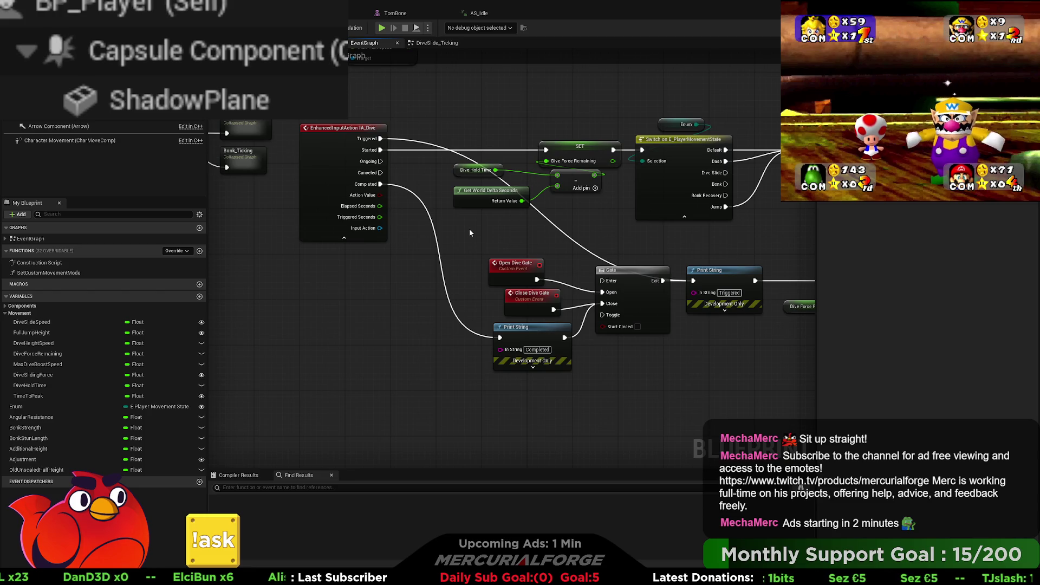
pyautogui.scroll(-5, 518, 224)
pyautogui.moveTo(518, 225)
pyautogui.mouseDown(button='right')
pyautogui.moveTo(390, 233)
pyautogui.moveTo(691, 215)
pyautogui.mouseUp(button='right')
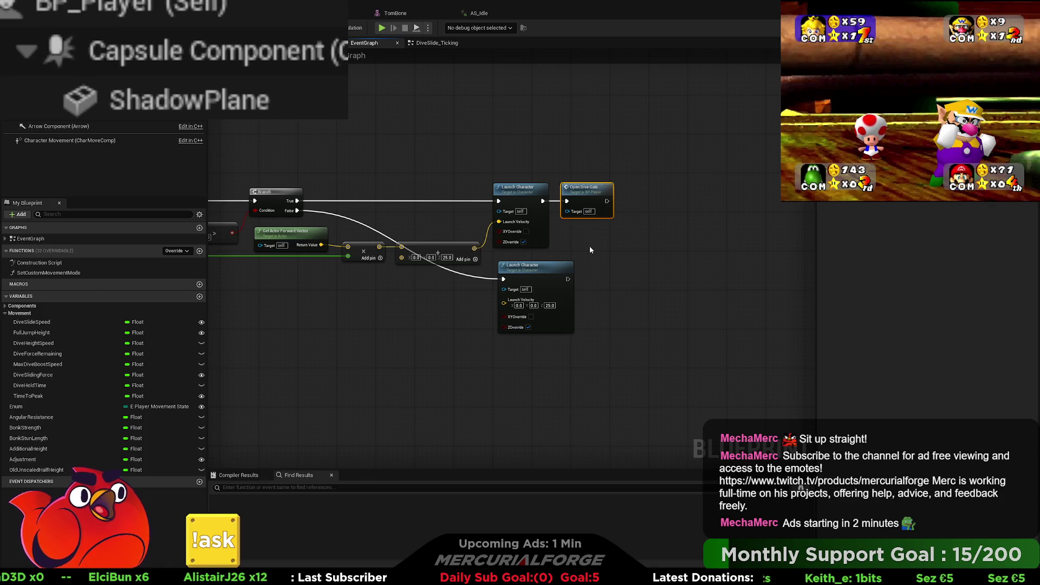
pyautogui.click(589, 246)
pyautogui.moveTo(589, 246)
pyautogui.mouseDown(button='right')
pyautogui.moveTo(671, 246)
pyautogui.moveTo(522, 223)
pyautogui.mouseUp(button='right')
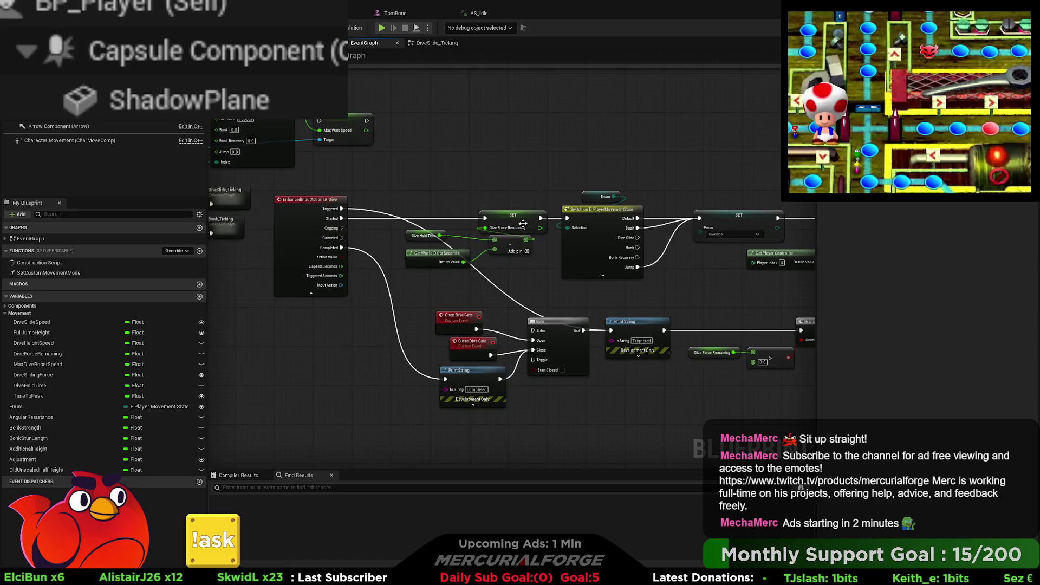
pyautogui.scroll(2, 522, 223)
pyautogui.hotkey('ctrl', 'v')
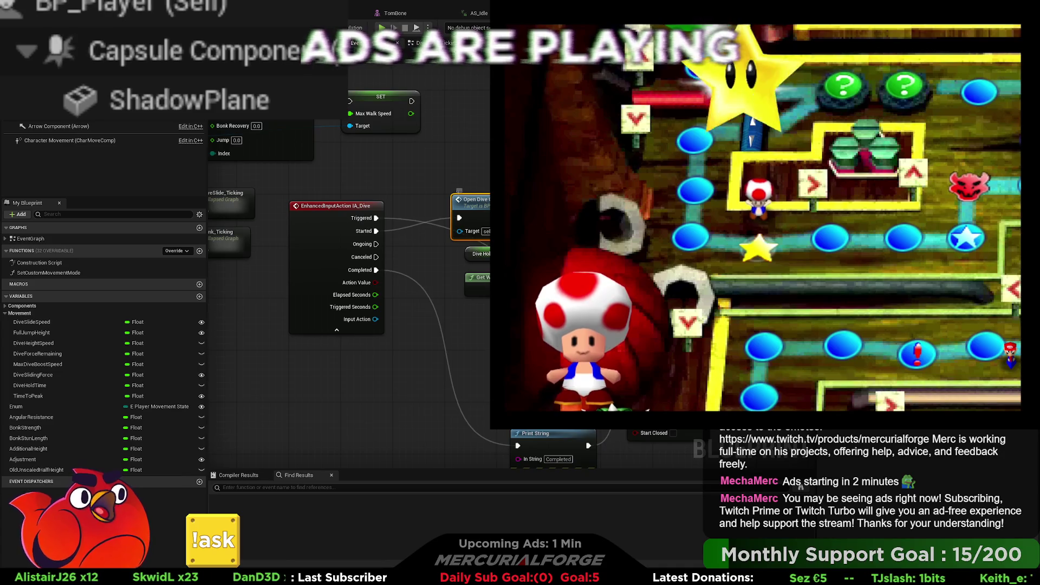
pyautogui.moveTo(523, 223); pyautogui.dragTo(421, 156, button='right')
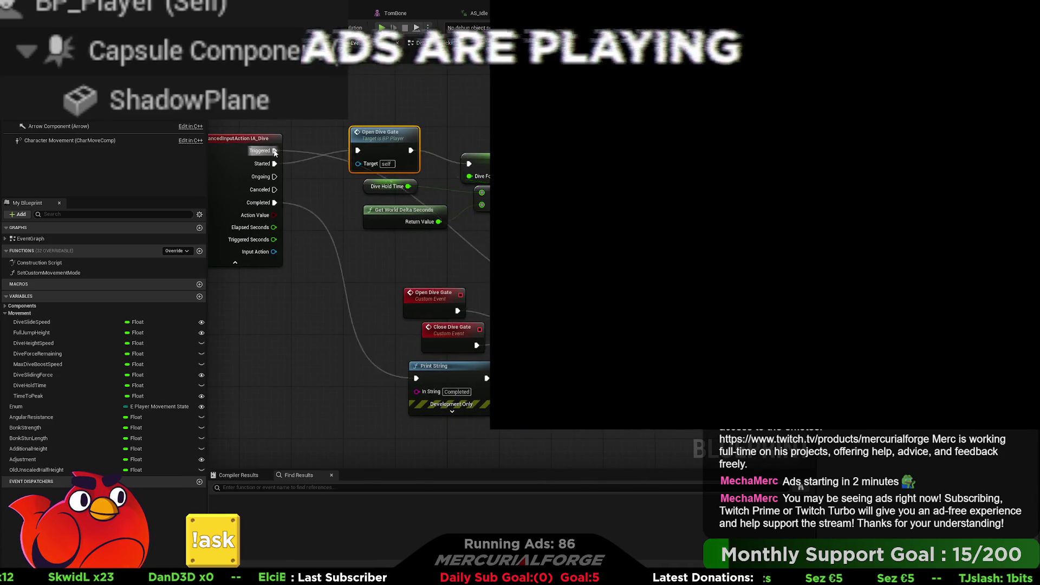
pyautogui.moveTo(433, 366); pyautogui.dragTo(405, 349)
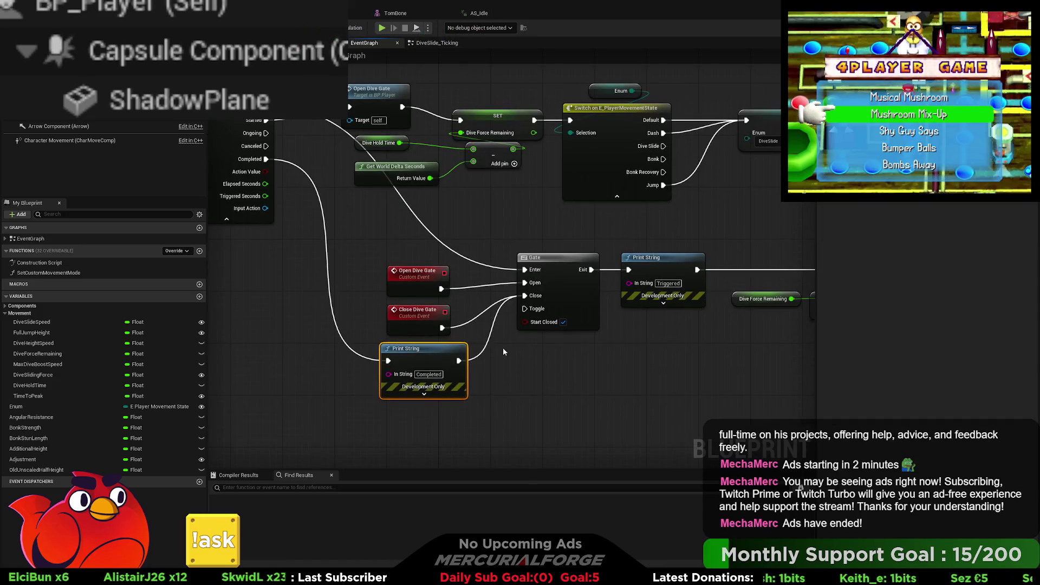
pyautogui.moveTo(430, 311); pyautogui.dragTo(429, 314)
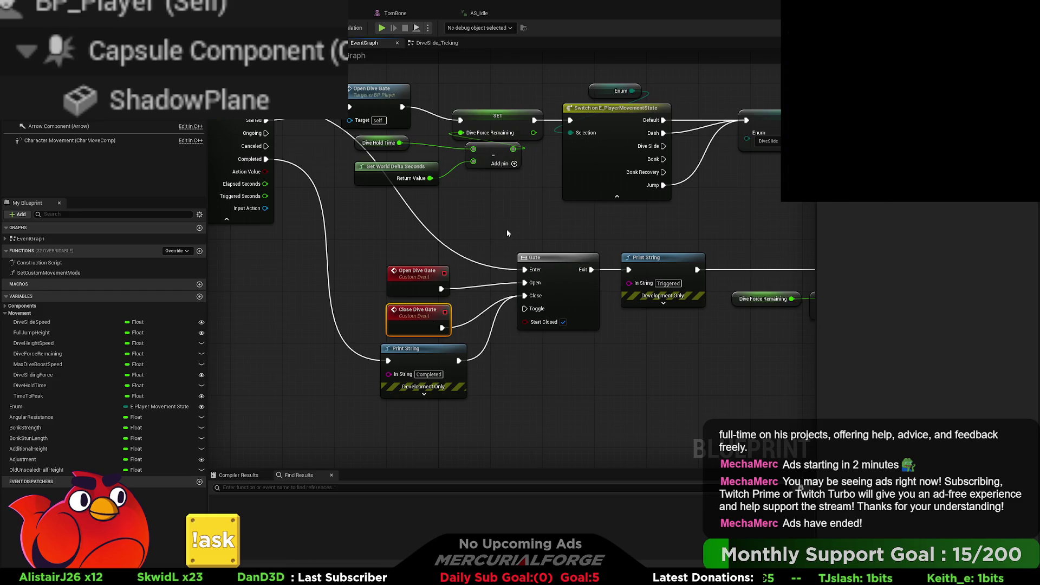
# - Pan back through the velocity check, Launch Character and IA_Dive, Gate and Switch nodes
pyautogui.scroll(-2, 507, 233)
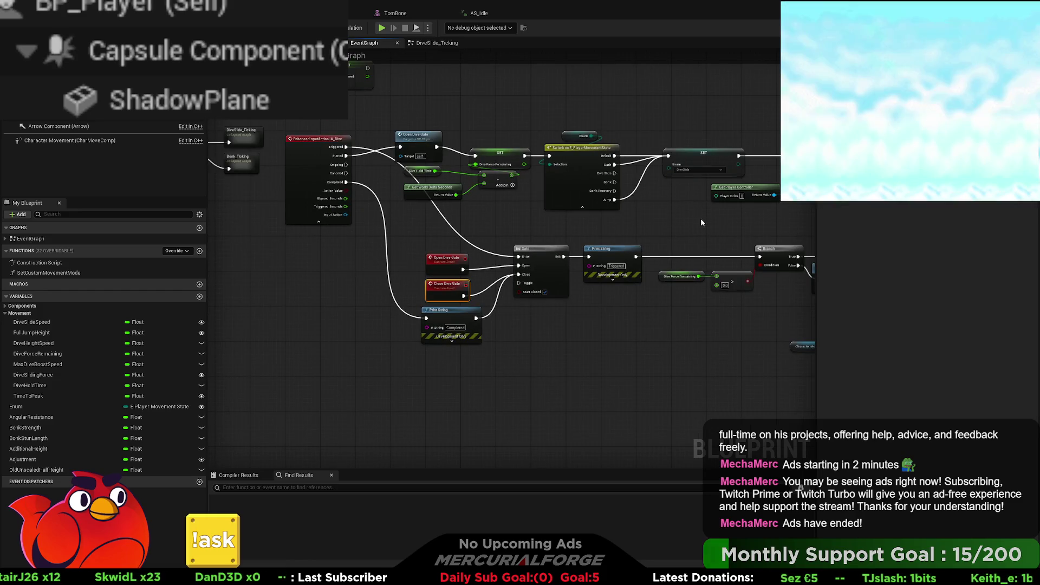
pyautogui.moveTo(700, 218)
pyautogui.mouseDown(button='right')
pyautogui.moveTo(310, 220)
pyautogui.moveTo(236, 244)
pyautogui.mouseUp(button='right')
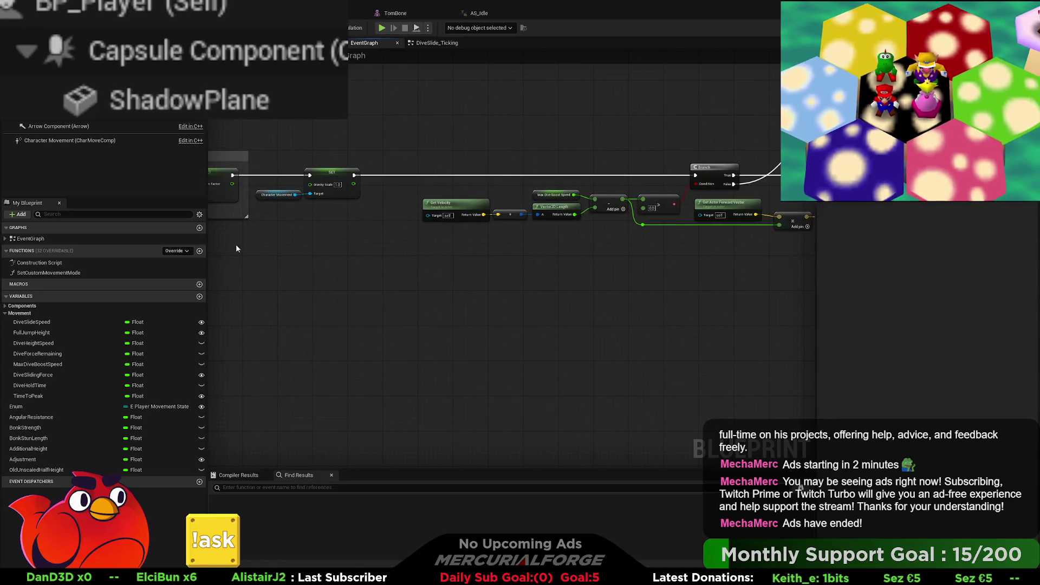
pyautogui.moveTo(639, 250); pyautogui.dragTo(355, 256, button='right')
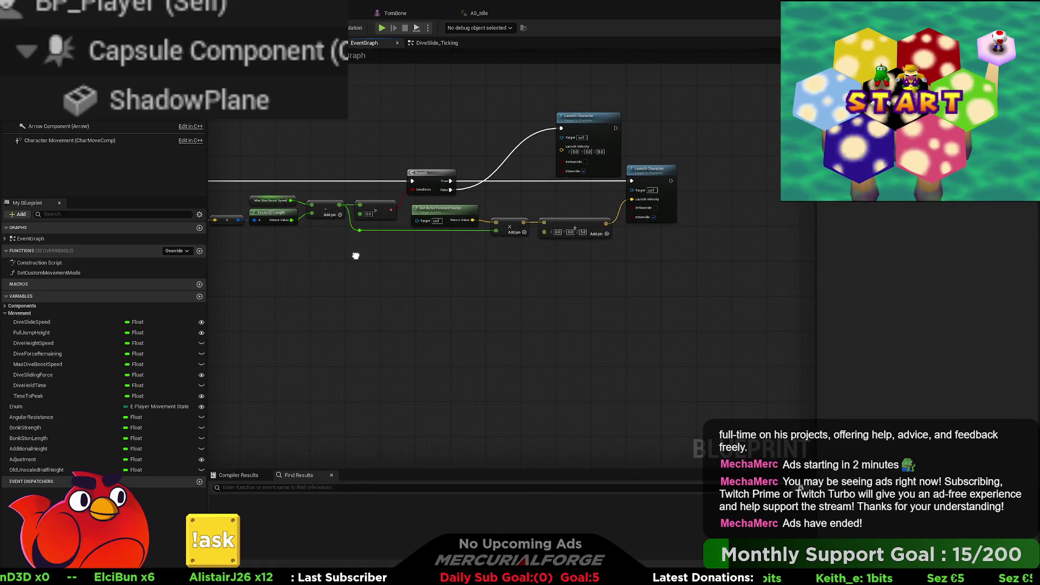
pyautogui.moveTo(356, 256); pyautogui.dragTo(809, 224, button='right')
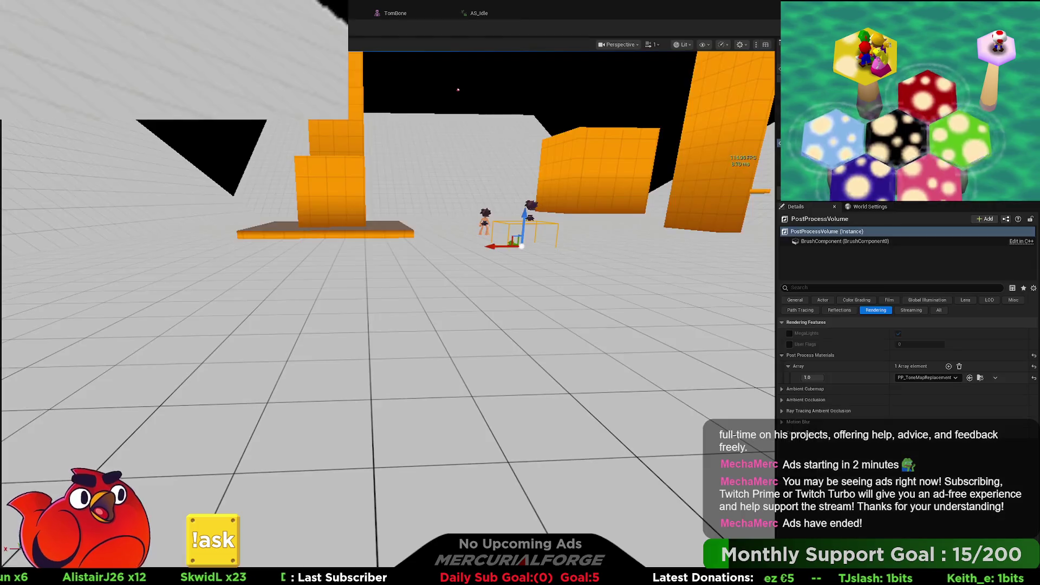
# - Play-test five dives, reaching 850.0 horizontal speed, then stop the session
pyautogui.hotkey('alt', 'p')
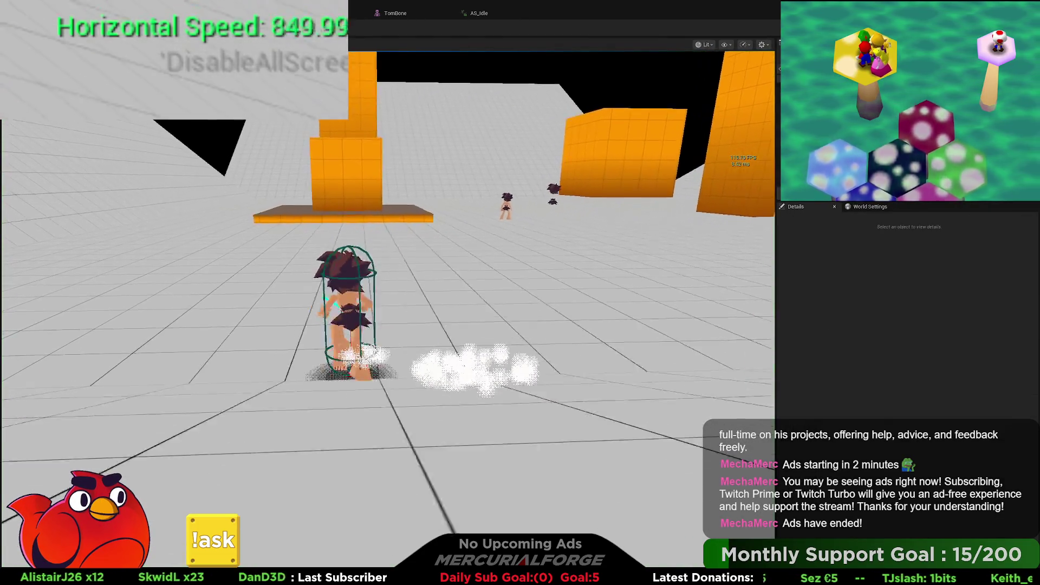
pyautogui.press('shift')
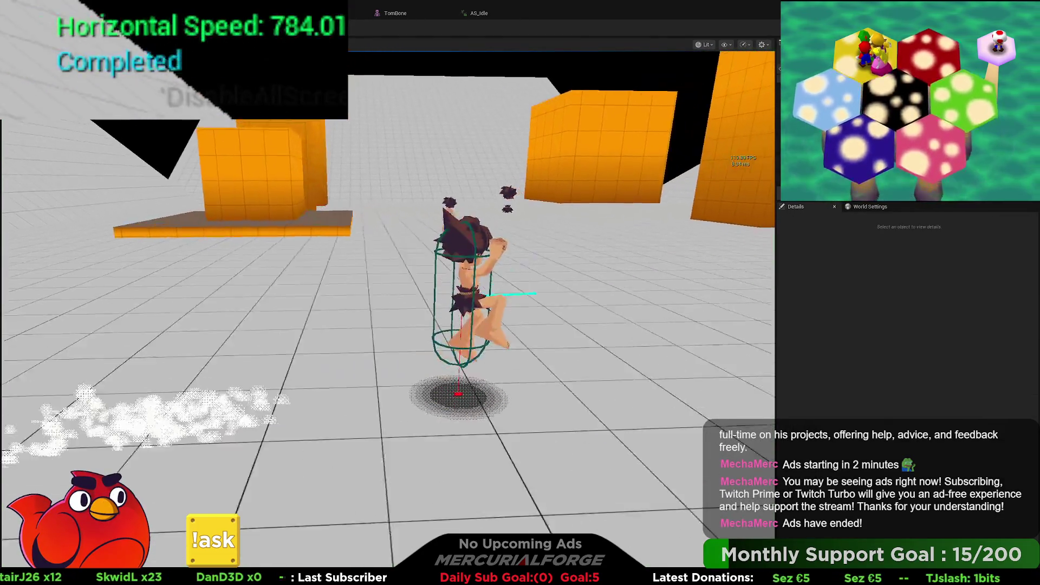
pyautogui.press('shift')
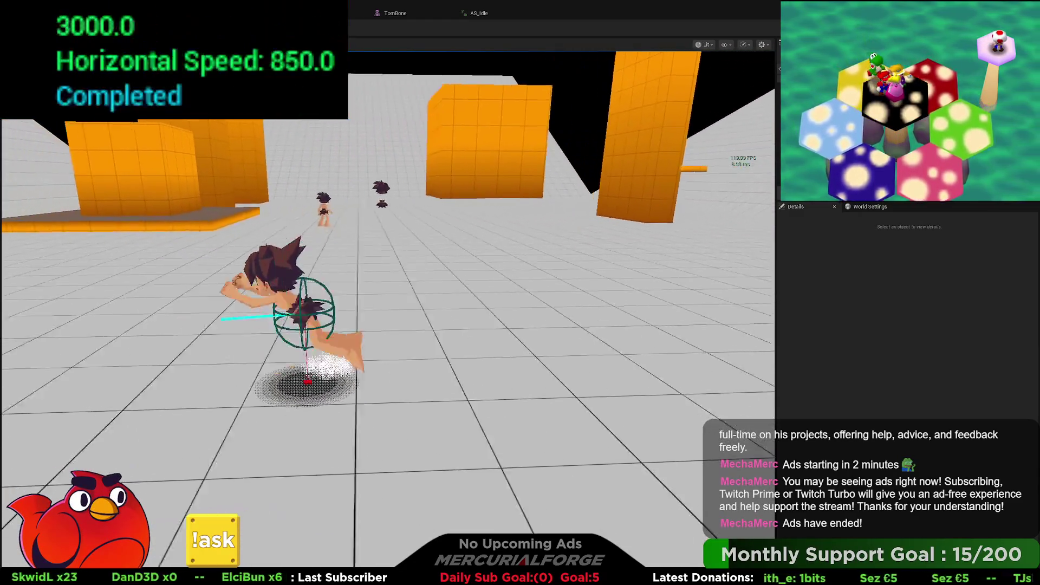
pyautogui.press('shift')
pyautogui.press('shift')
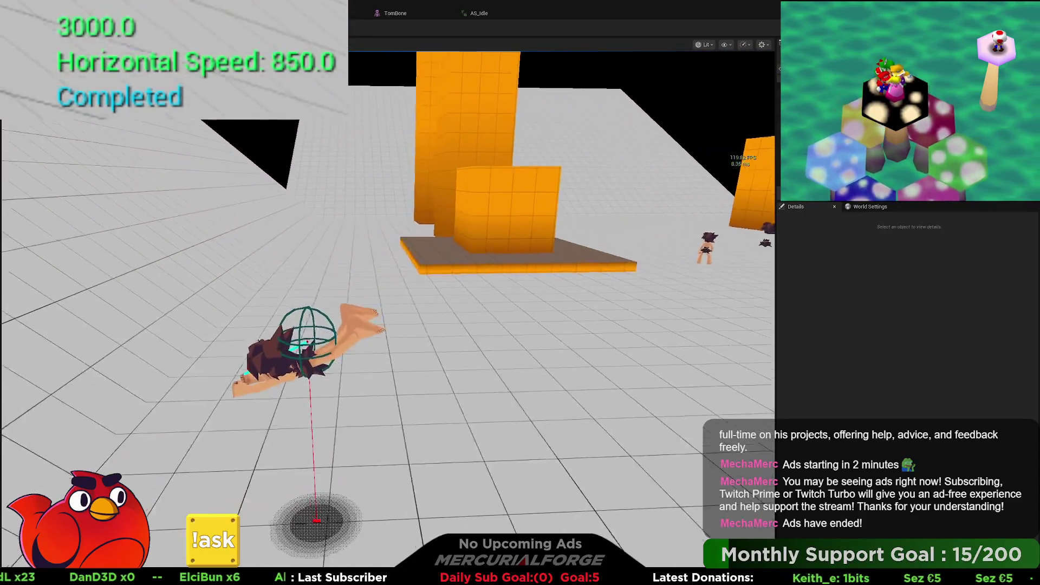
pyautogui.press('shift')
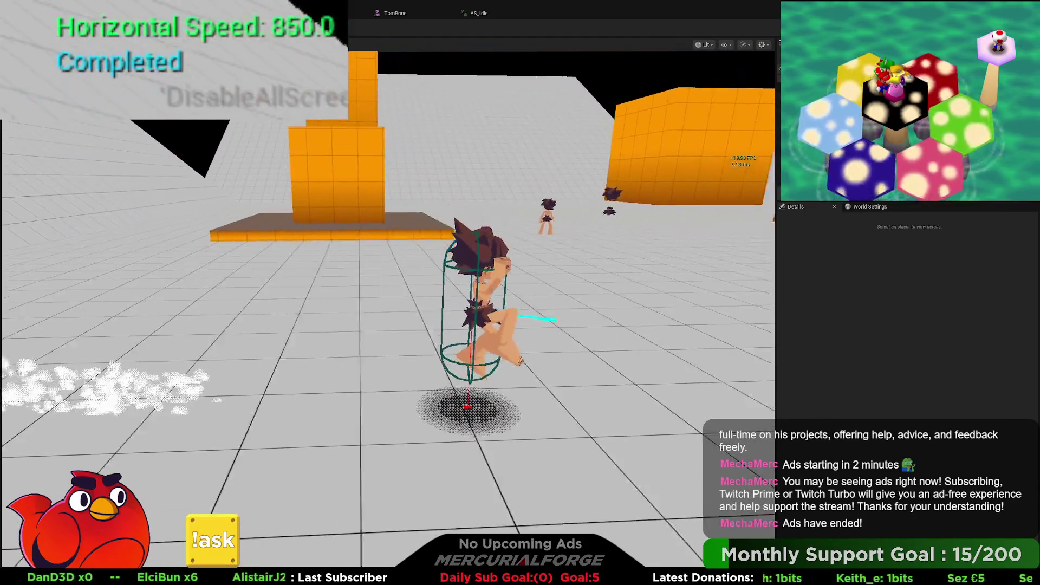
pyautogui.press('shift')
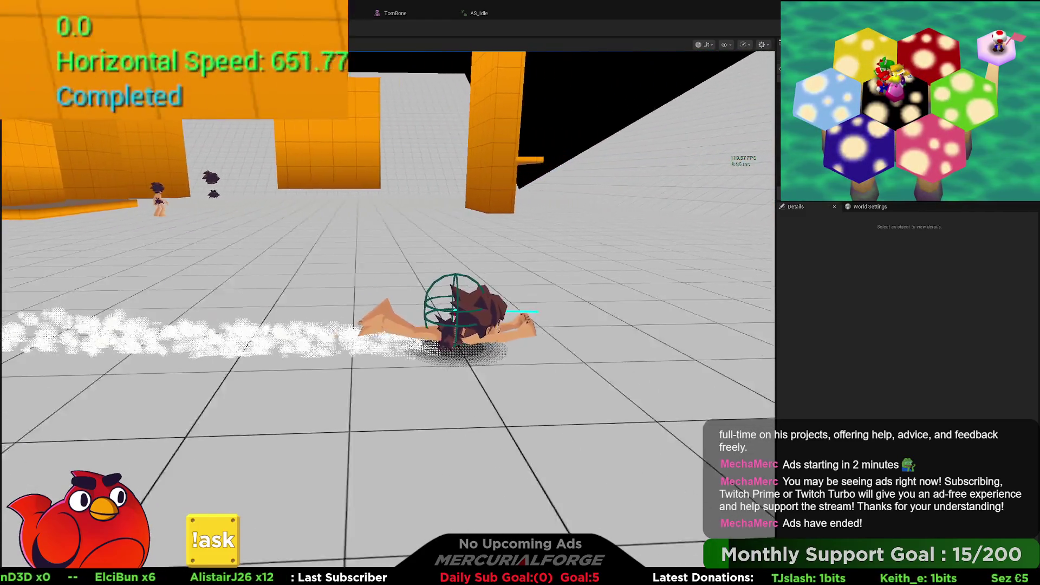
pyautogui.press('Escape')
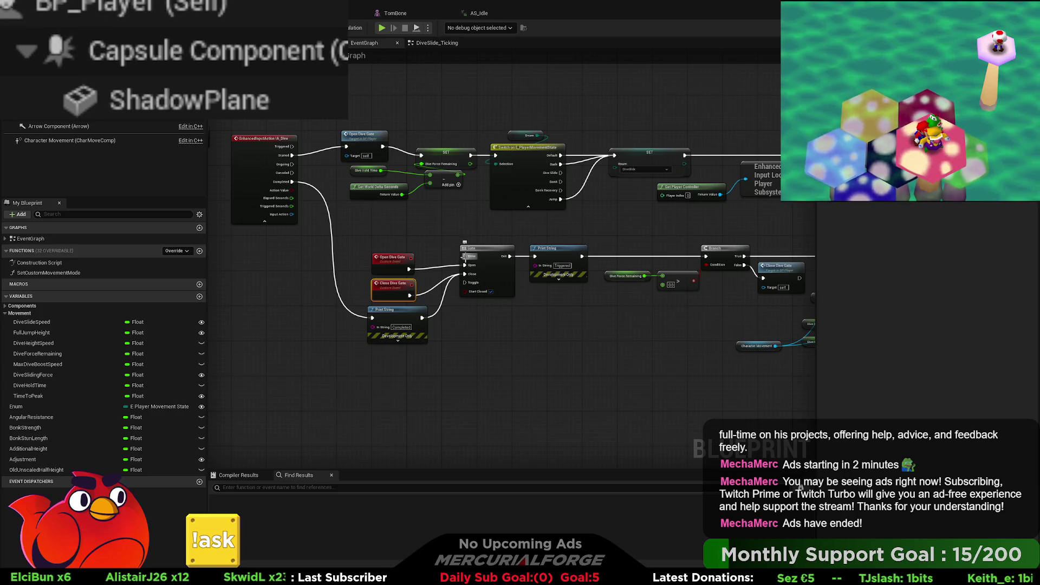
# - Set the Dive Height Speed default to 150
pyautogui.moveTo(592, 247); pyautogui.dragTo(474, 254, button='right')
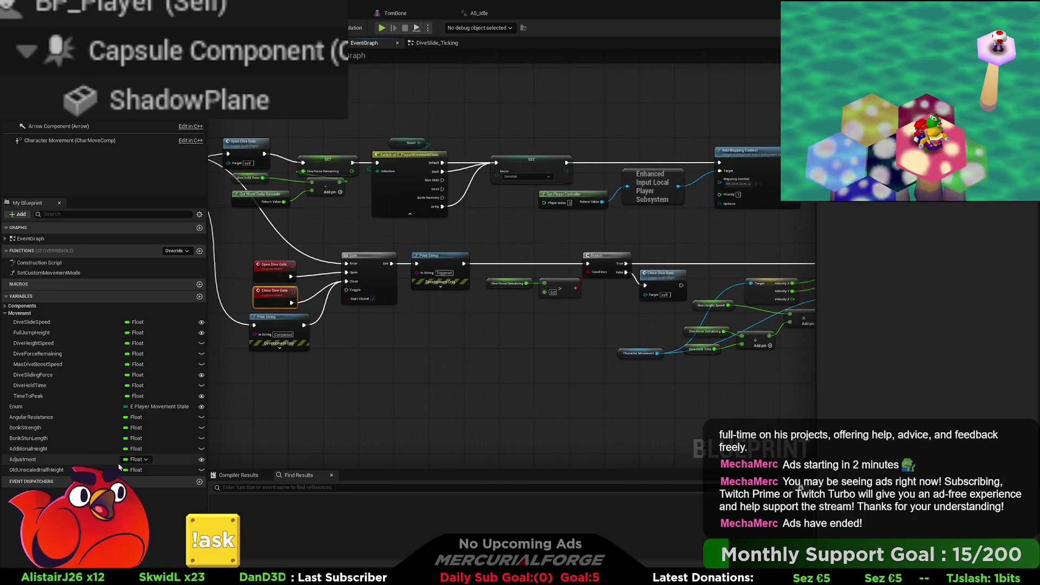
pyautogui.scroll(3, 516, 288)
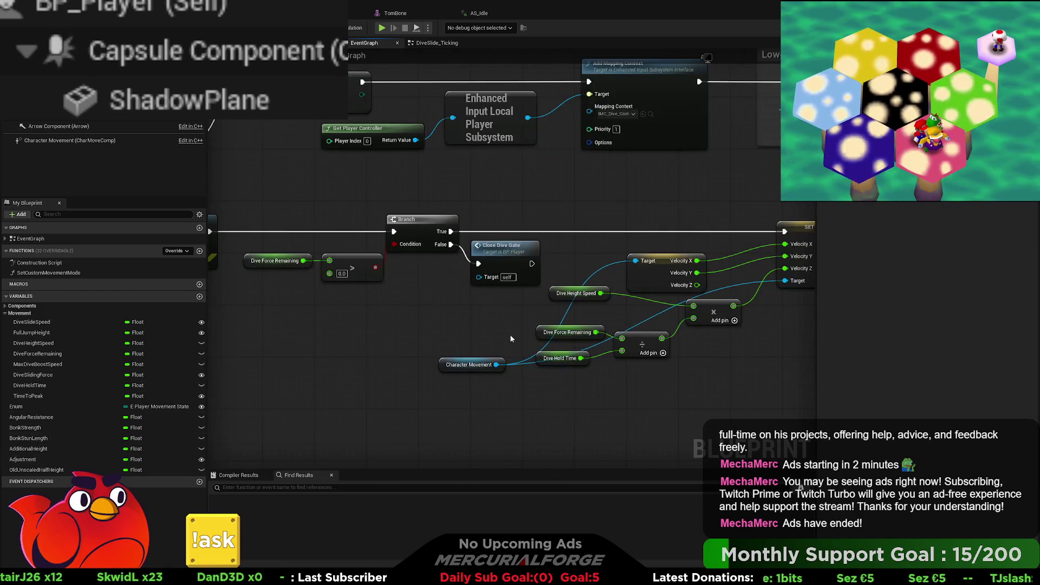
pyautogui.moveTo(568, 320); pyautogui.dragTo(470, 308, button='right')
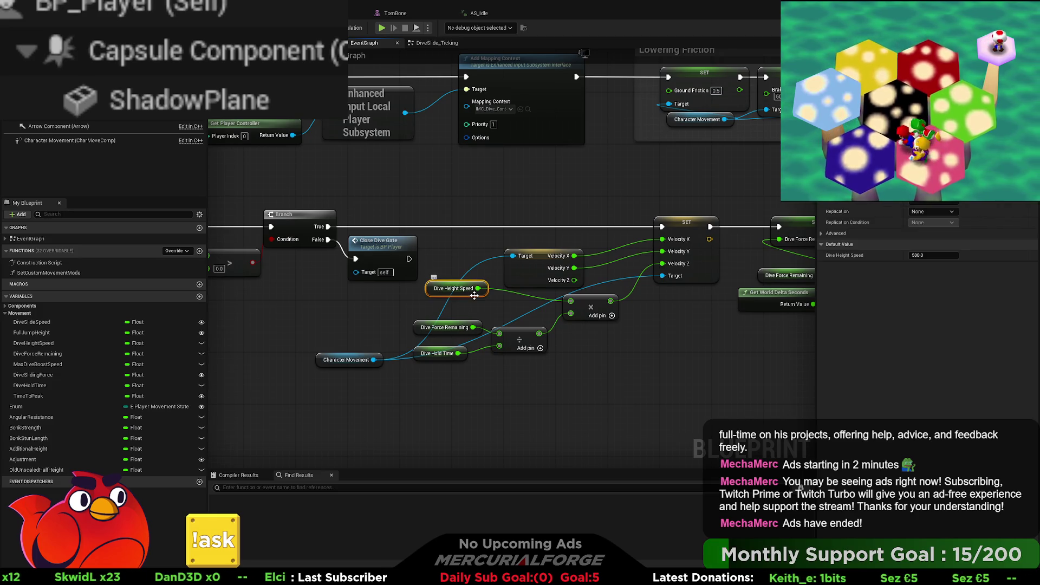
pyautogui.write('1')
pyautogui.press('BackSpace')
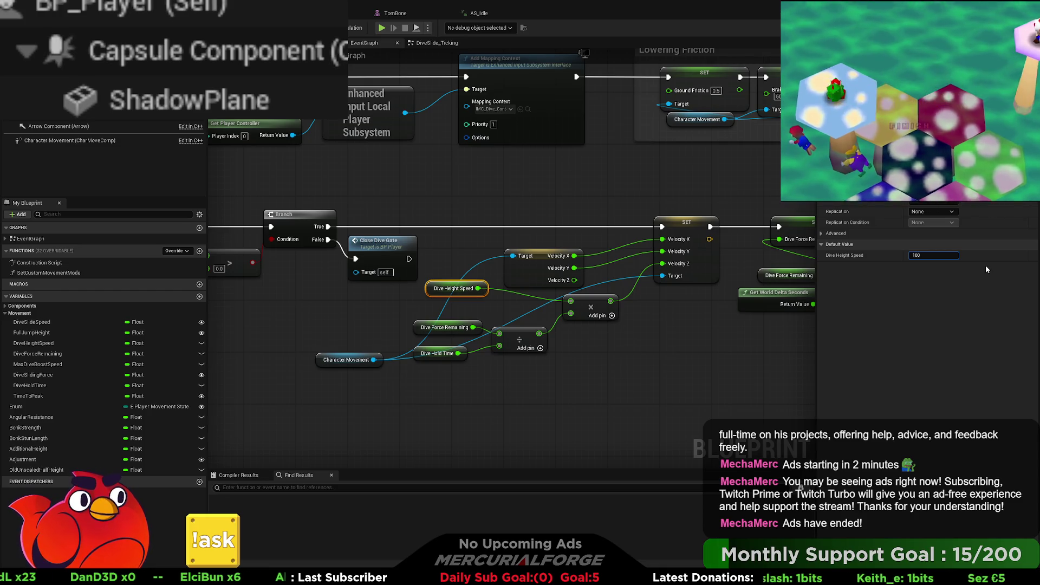
pyautogui.write('150')
pyautogui.press('Return')
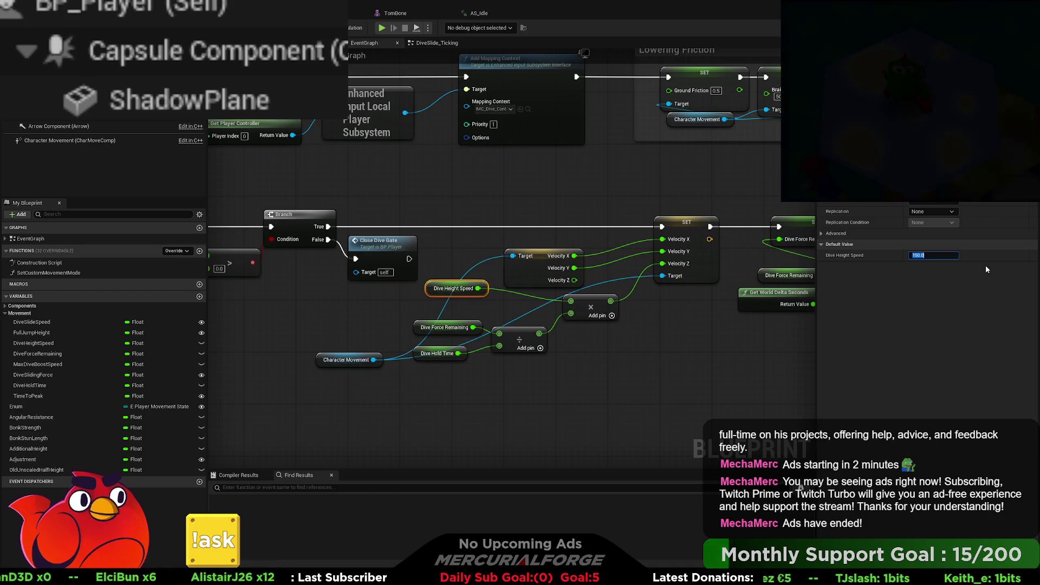
# - Set the first Launch Character's Launch Velocity Z to 25, then start a play test
pyautogui.moveTo(759, 333); pyautogui.dragTo(528, 337, button='right')
pyautogui.moveTo(598, 339)
pyautogui.mouseDown(button='right')
pyautogui.moveTo(577, 309)
pyautogui.moveTo(418, 288)
pyautogui.moveTo(659, 292)
pyautogui.moveTo(536, 280)
pyautogui.mouseUp(button='right')
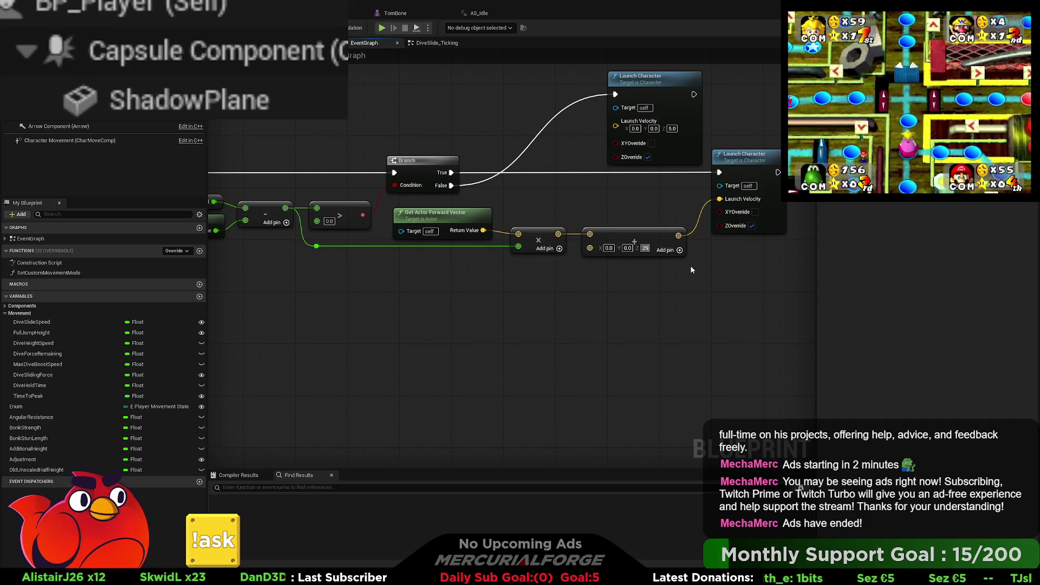
pyautogui.click(672, 128)
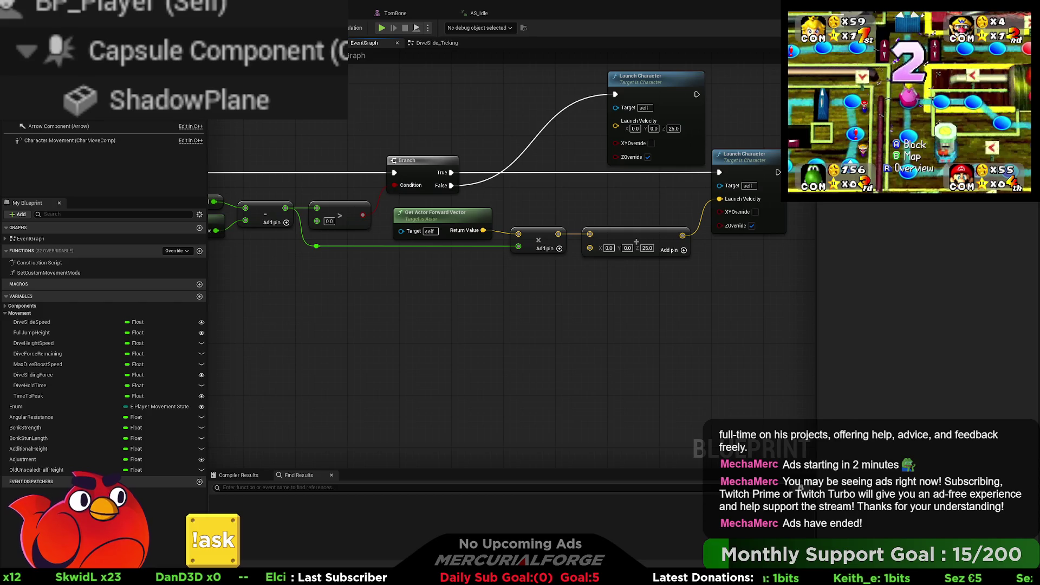
pyautogui.click(382, 28)
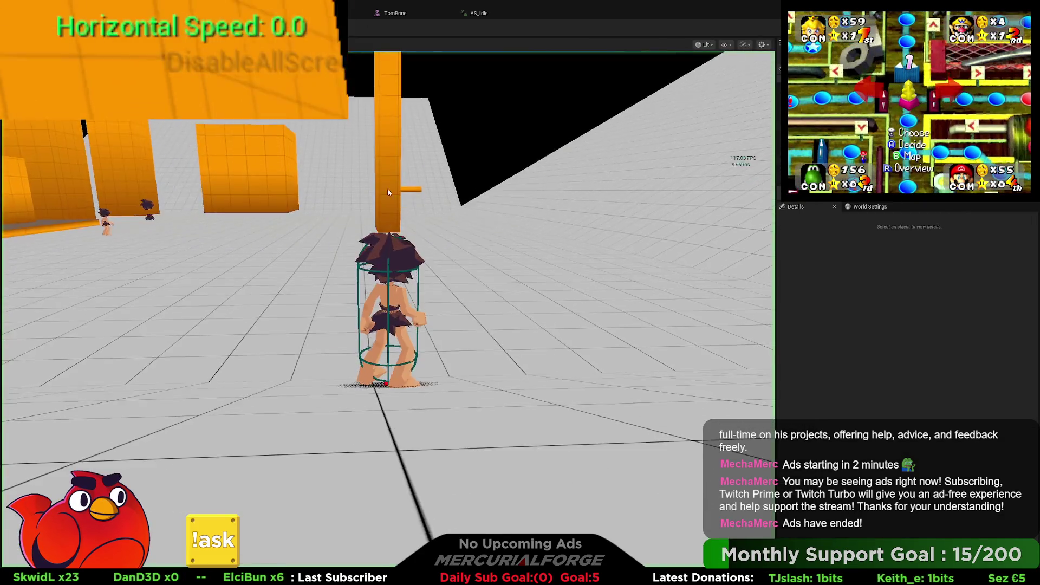
# - Run and dive repeatedly with the 25.0 launch values, reaching 850.0 speed, then end the test
pyautogui.press('w')
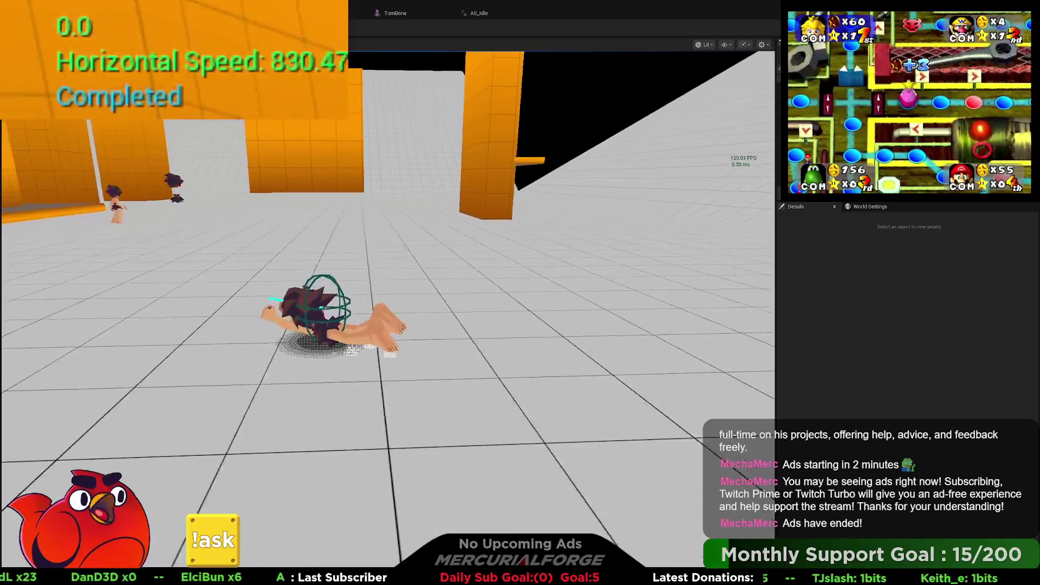
pyautogui.press('space')
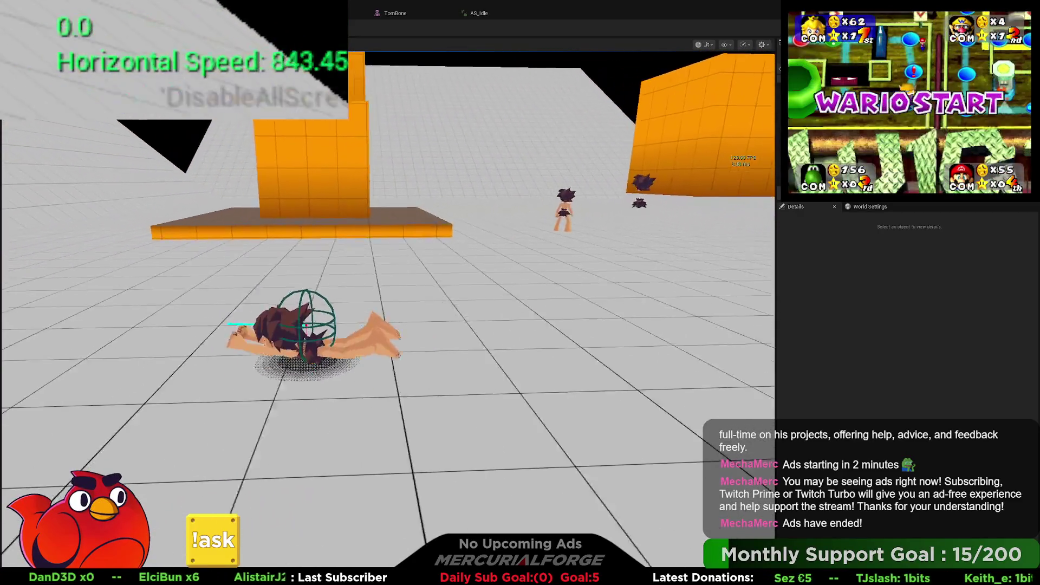
pyautogui.press('space')
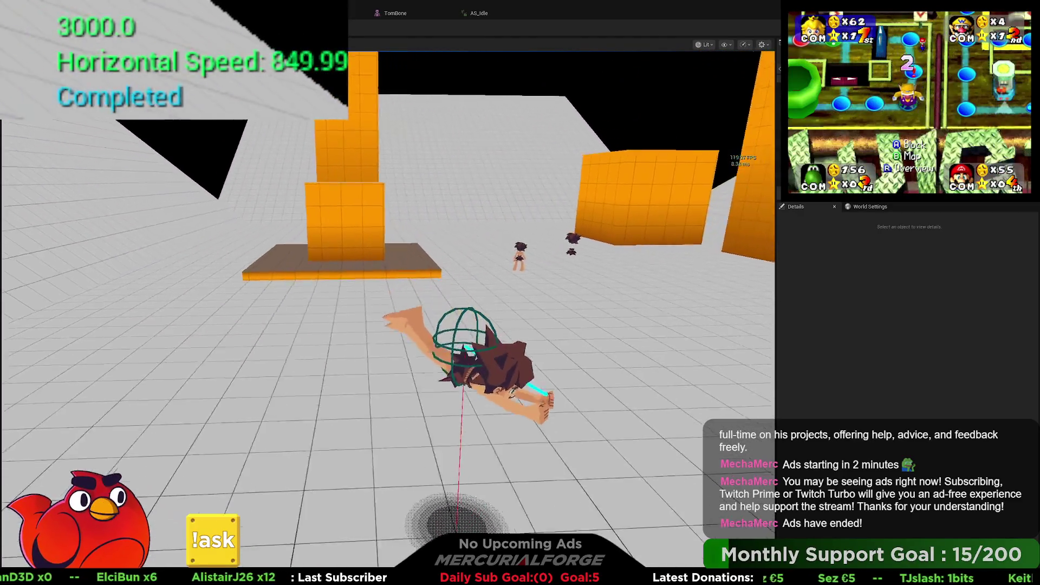
pyautogui.press('space')
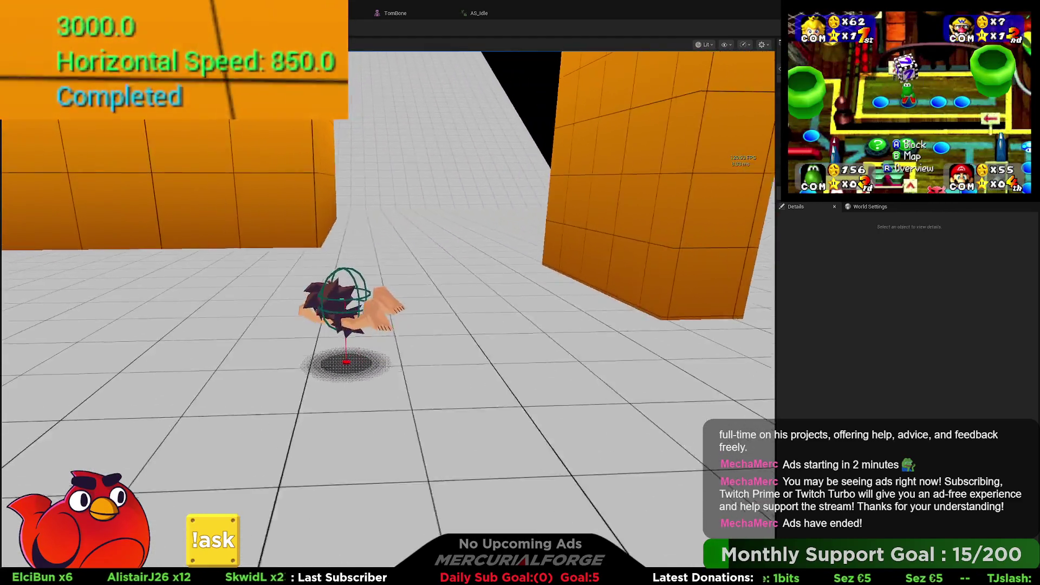
pyautogui.press('space')
pyautogui.press('space')
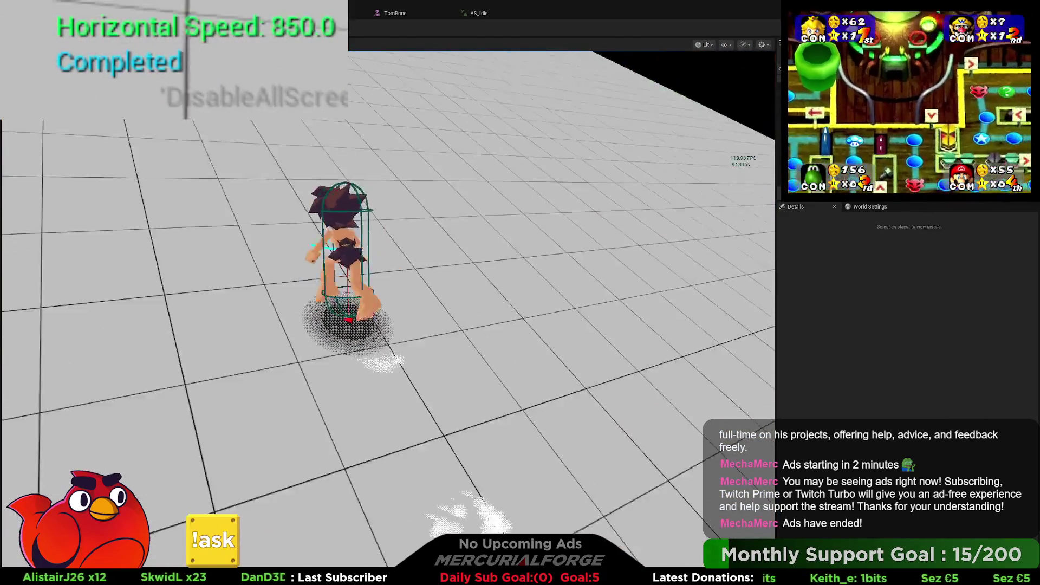
pyautogui.press('space')
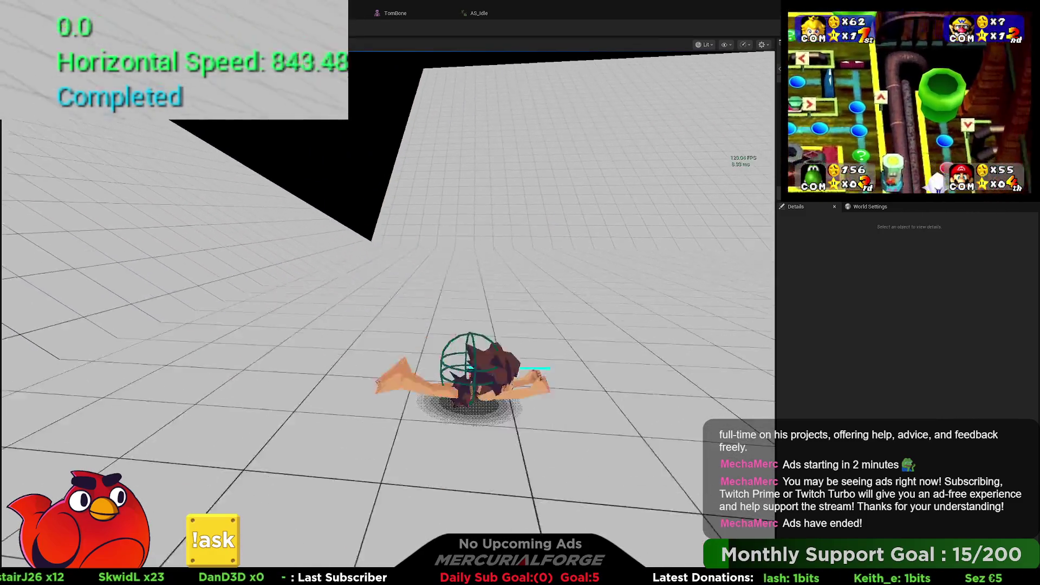
pyautogui.press('space')
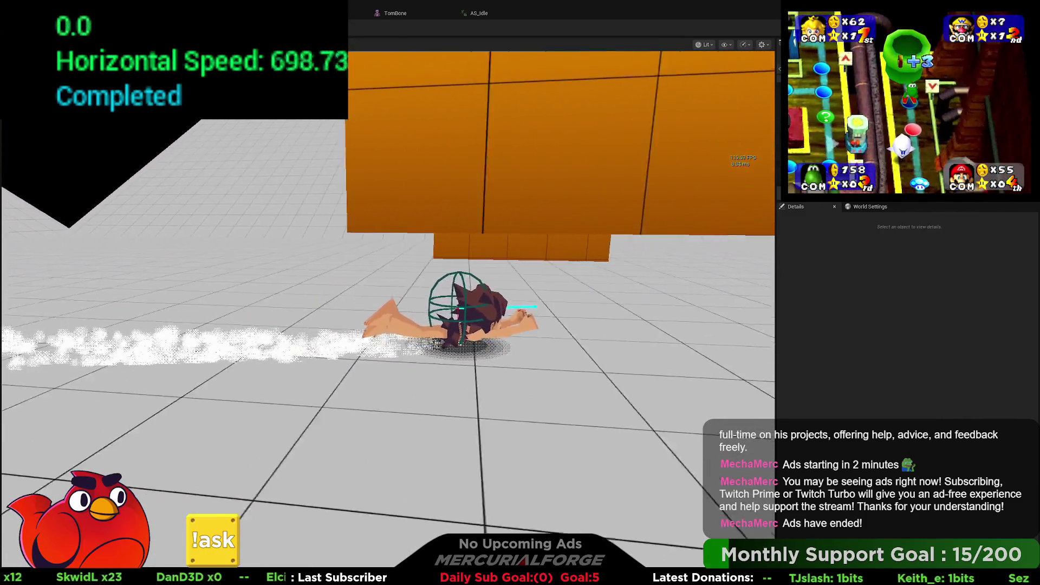
pyautogui.press('space')
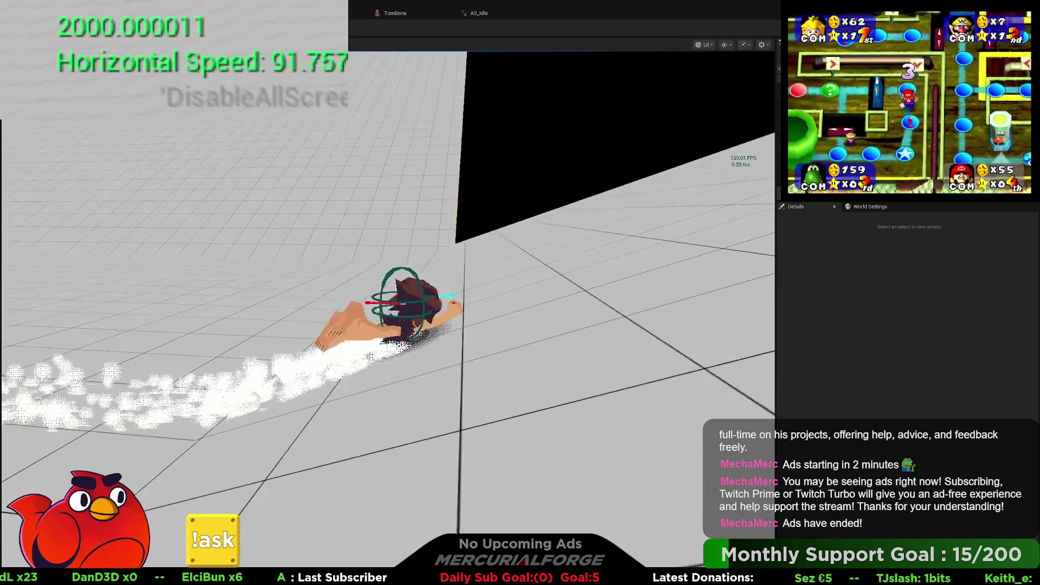
pyautogui.press('Escape')
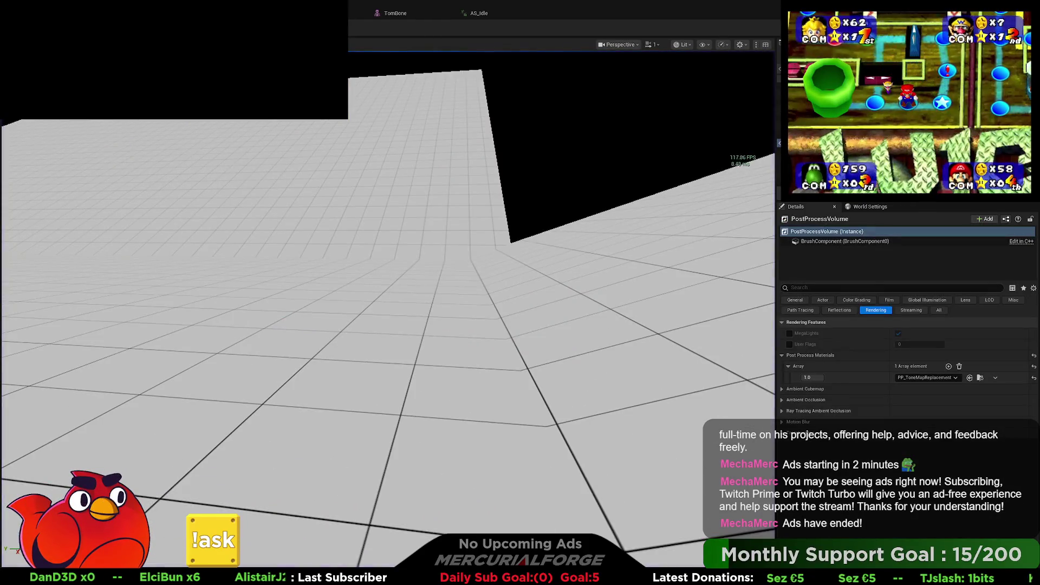
# - Set Dive Height Speed's default value to 500, entering 50 first
pyautogui.scroll(-5, 341, 294)
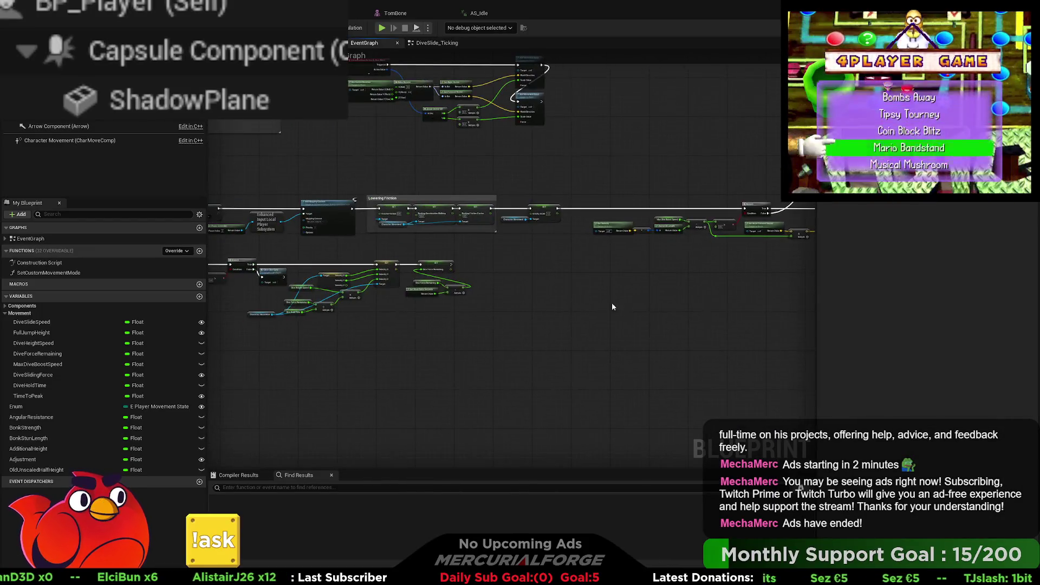
pyautogui.scroll(5, 542, 242)
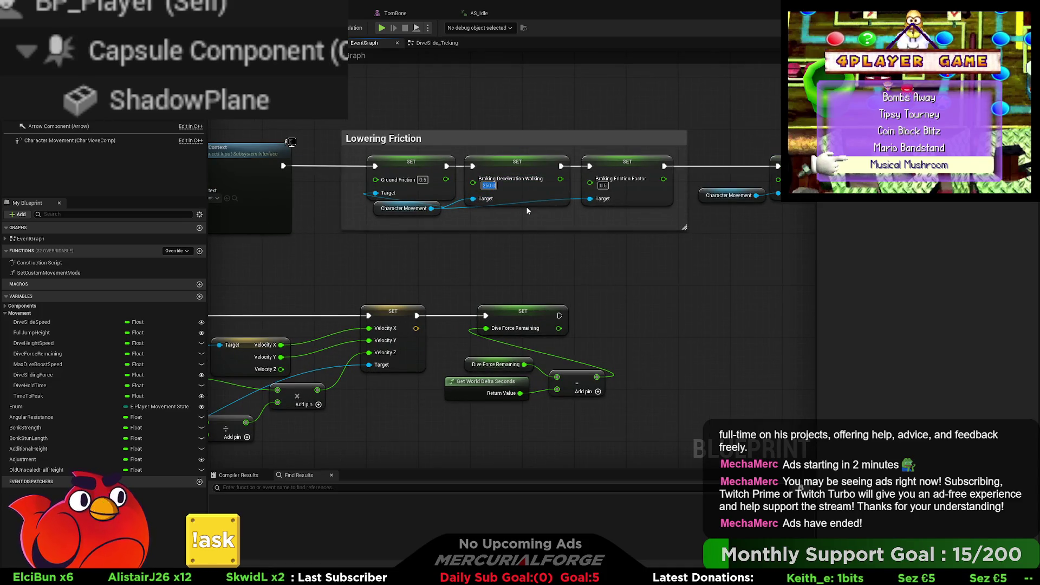
pyautogui.scroll(-3, 571, 294)
pyautogui.moveTo(696, 284); pyautogui.dragTo(653, 285, button='right')
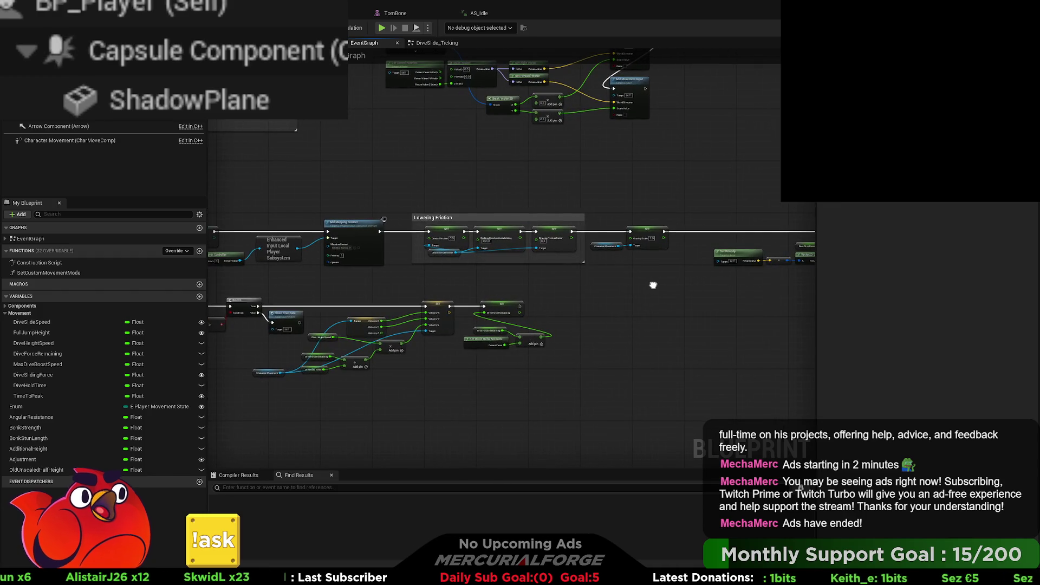
pyautogui.scroll(3, 554, 341)
pyautogui.moveTo(395, 306); pyautogui.dragTo(525, 306, button='right')
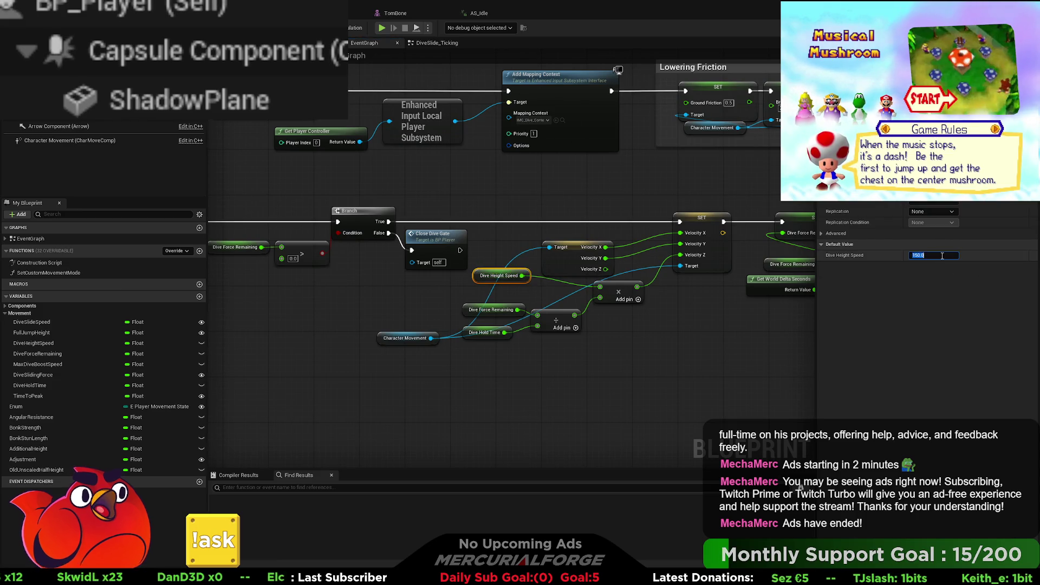
pyautogui.write('50')
pyautogui.press('Return')
pyautogui.write('500')
pyautogui.press('Return')
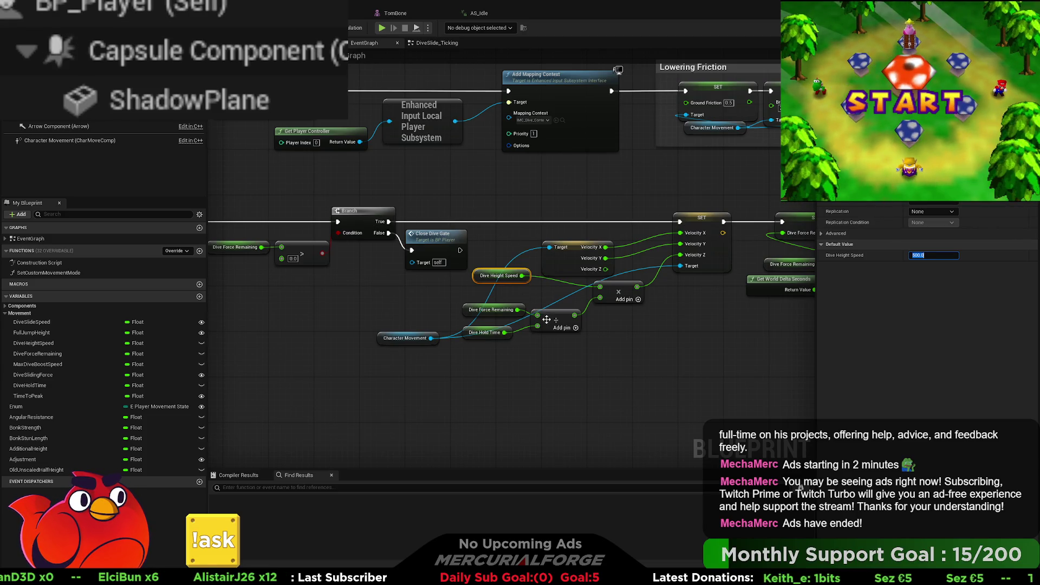
# - Check DiveHoldTime's default value, then go back to the level editor
pyautogui.scroll(1, 540, 346)
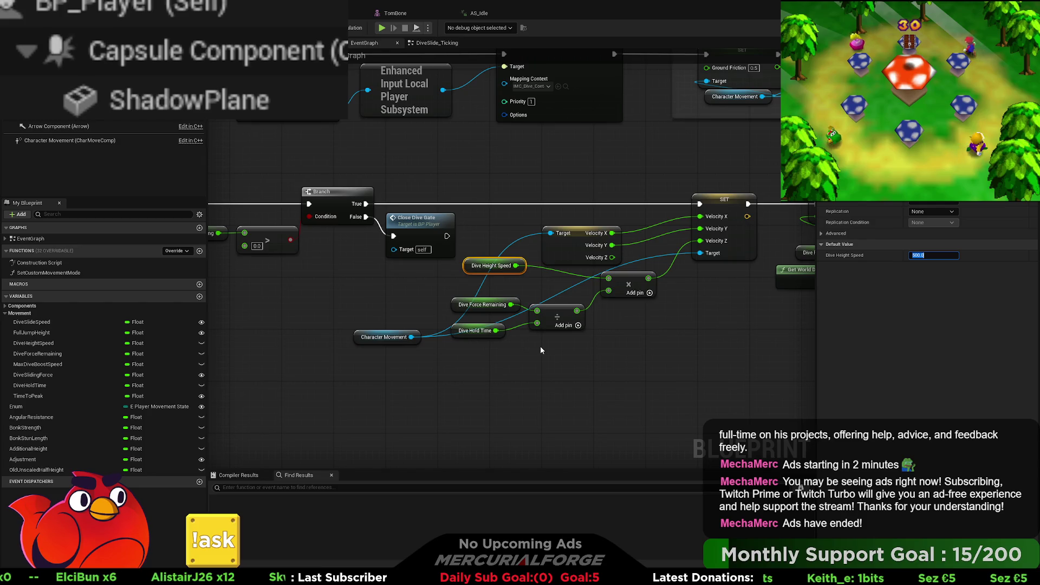
pyautogui.moveTo(496, 333)
pyautogui.mouseDown(button='right')
pyautogui.moveTo(773, 297)
pyautogui.moveTo(989, 334)
pyautogui.mouseUp(button='right')
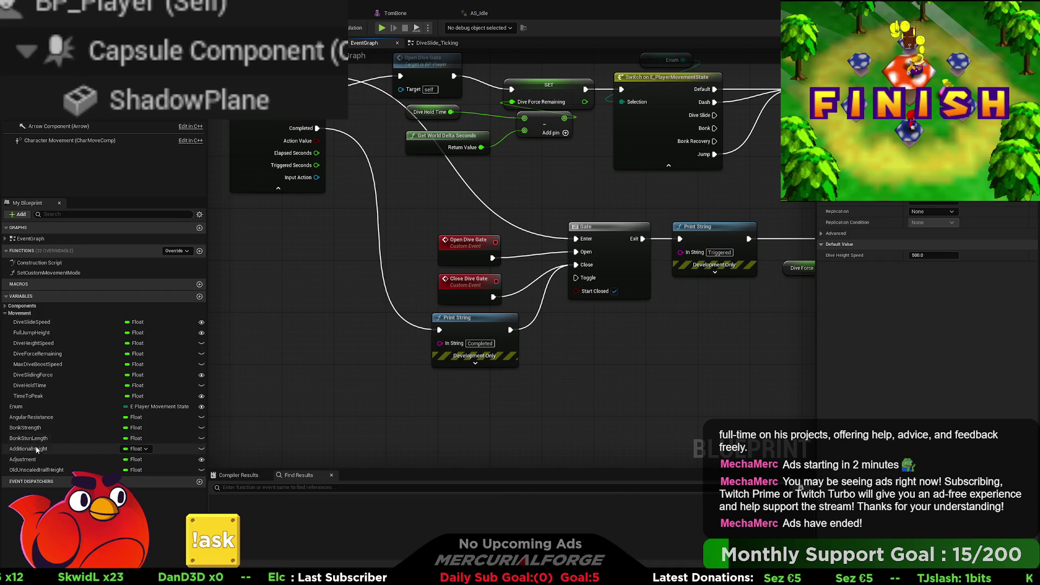
pyautogui.click(40, 385)
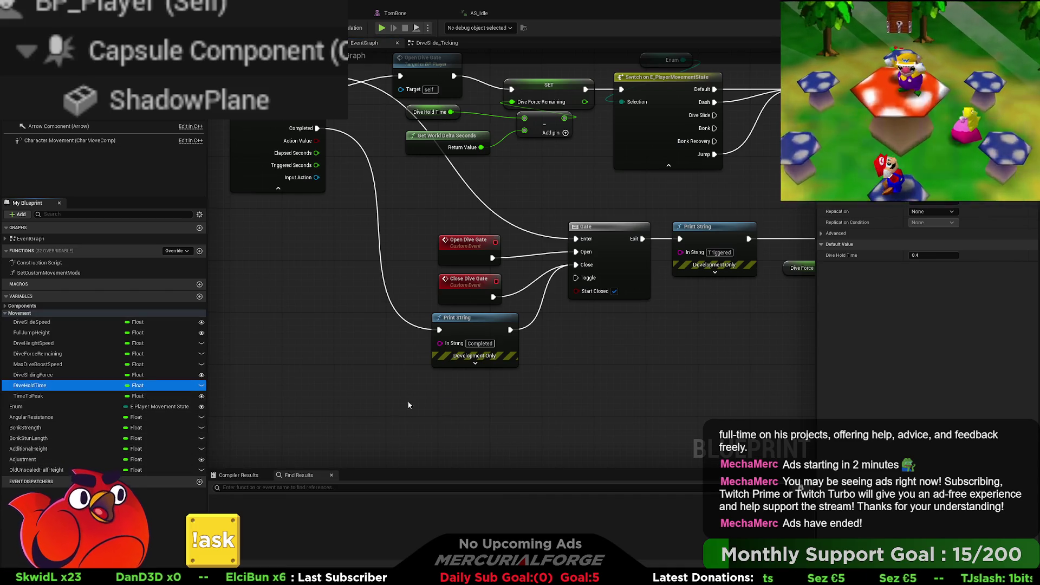
pyautogui.hotkey('ctrl', 'Tab')
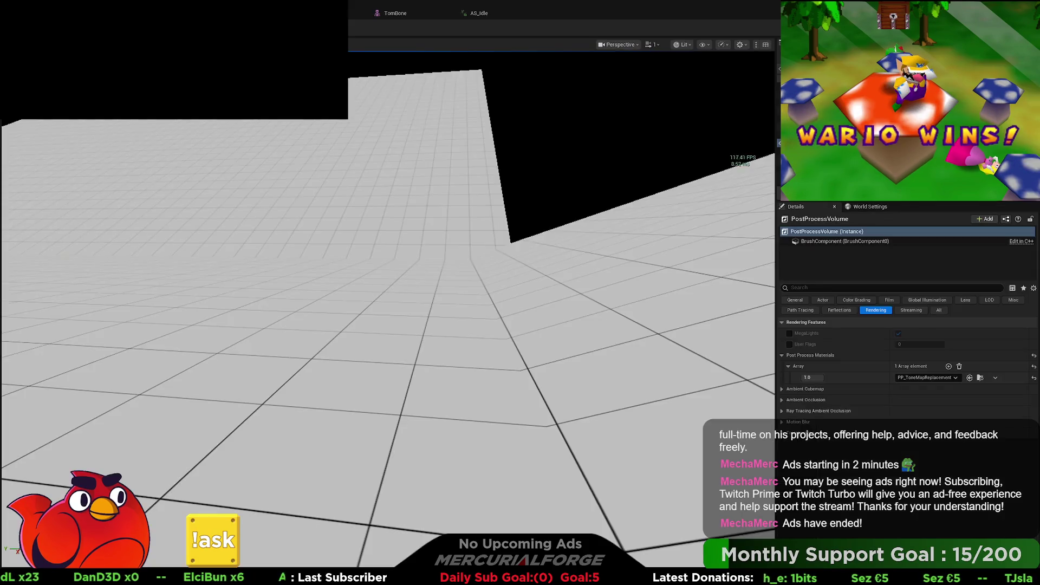
pyautogui.hotkey('alt', 'p')
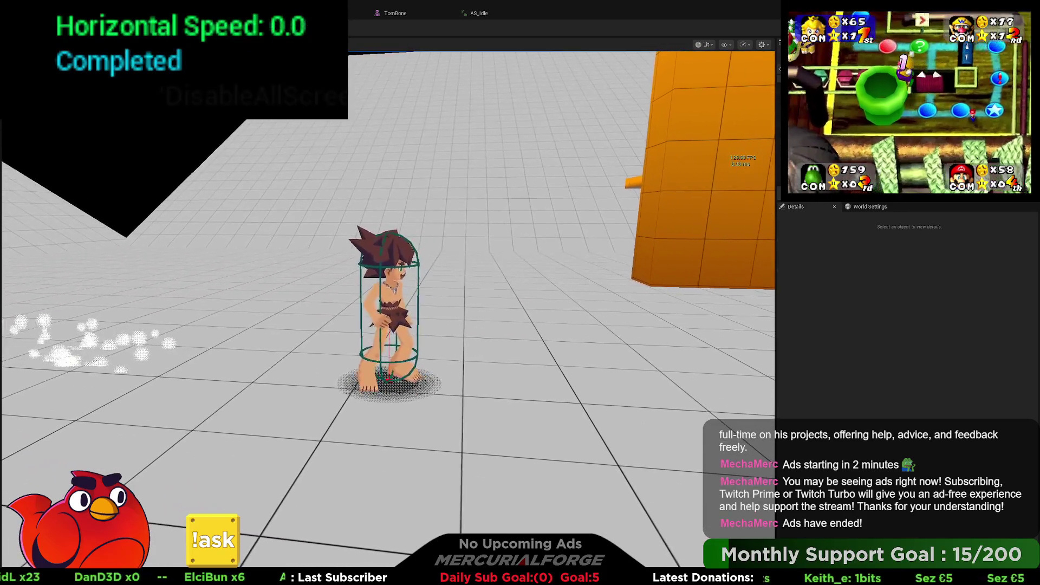
pyautogui.press('Escape')
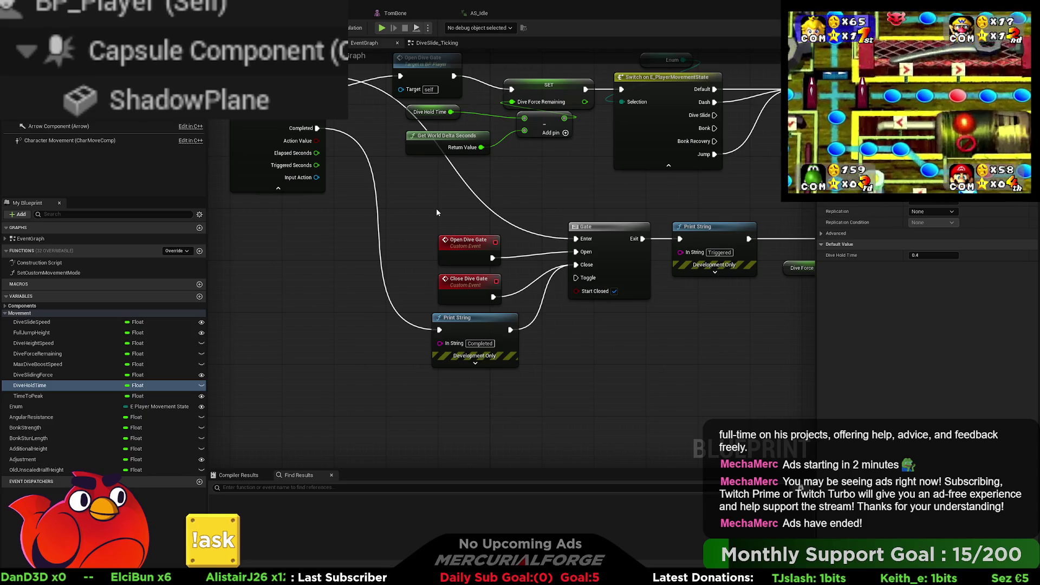
pyautogui.moveTo(437, 208); pyautogui.dragTo(421, 241, button='right')
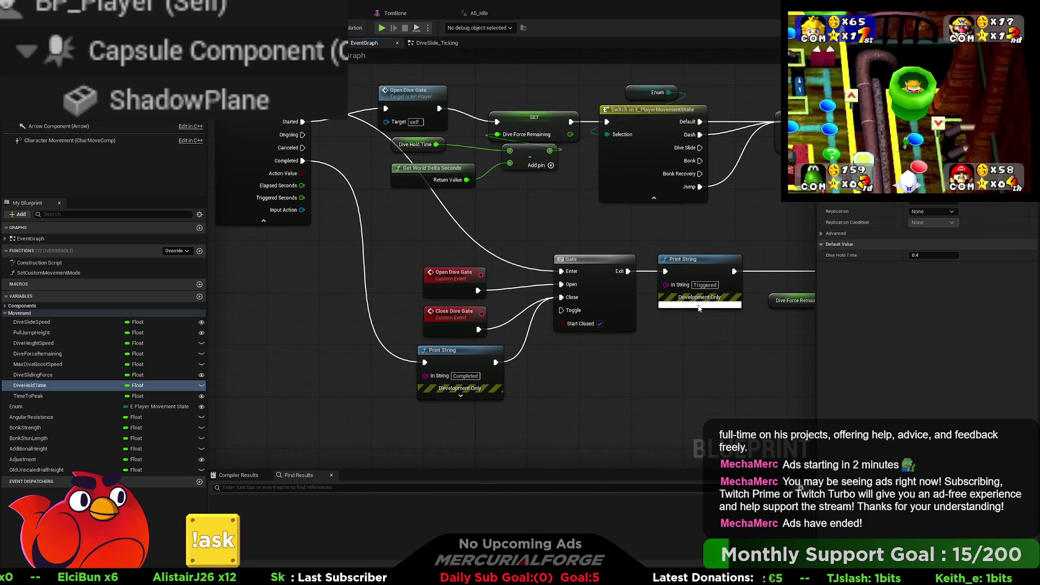
# - Review the Gate and Print String nodes, then start a Play In Editor test with Alt+P
pyautogui.moveTo(732, 340); pyautogui.dragTo(667, 332, button='right')
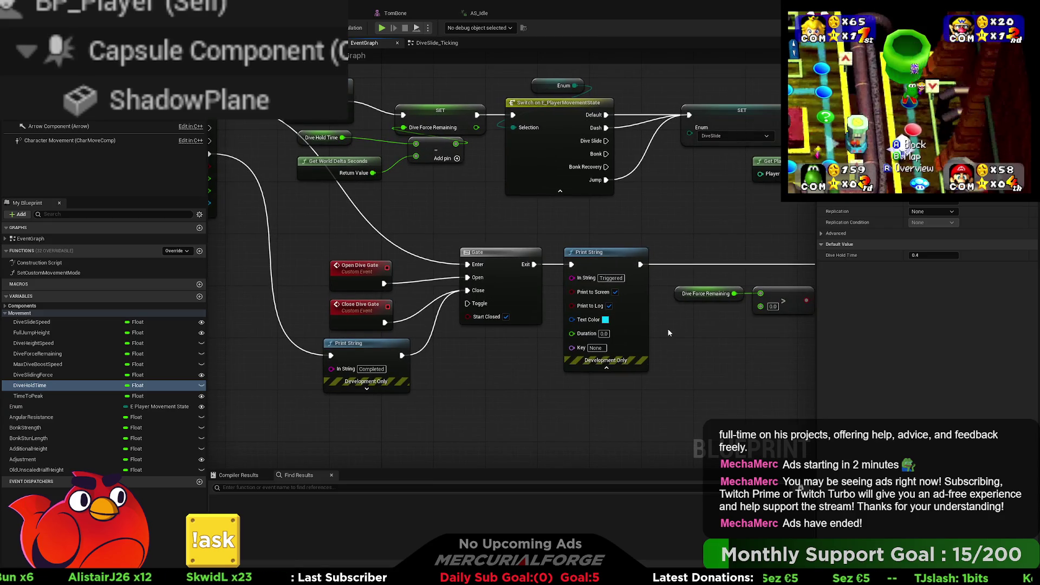
pyautogui.moveTo(512, 365); pyautogui.dragTo(597, 363, button='right')
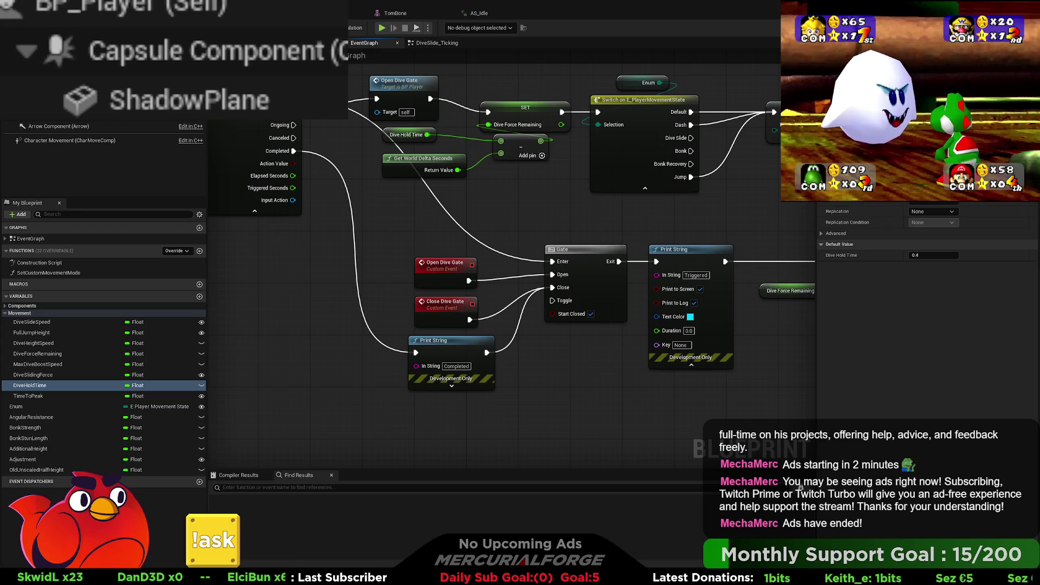
pyautogui.hotkey('alt', 'p')
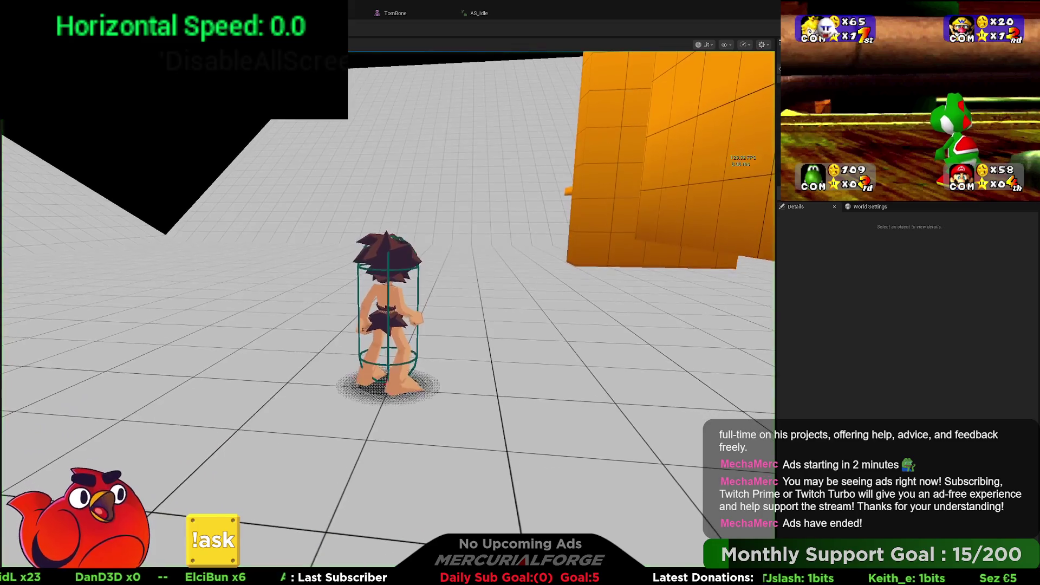
# - Run forward and dive-slide (peaking near 592 speed), then end the test and return to BP_Player
pyautogui.press('w')
pyautogui.press('space')
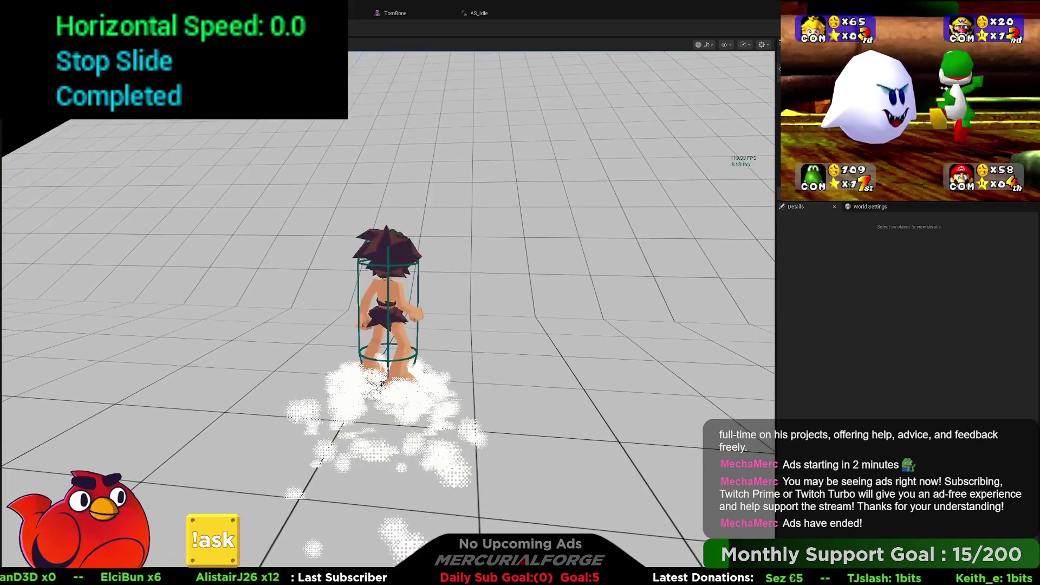
pyautogui.press('Escape')
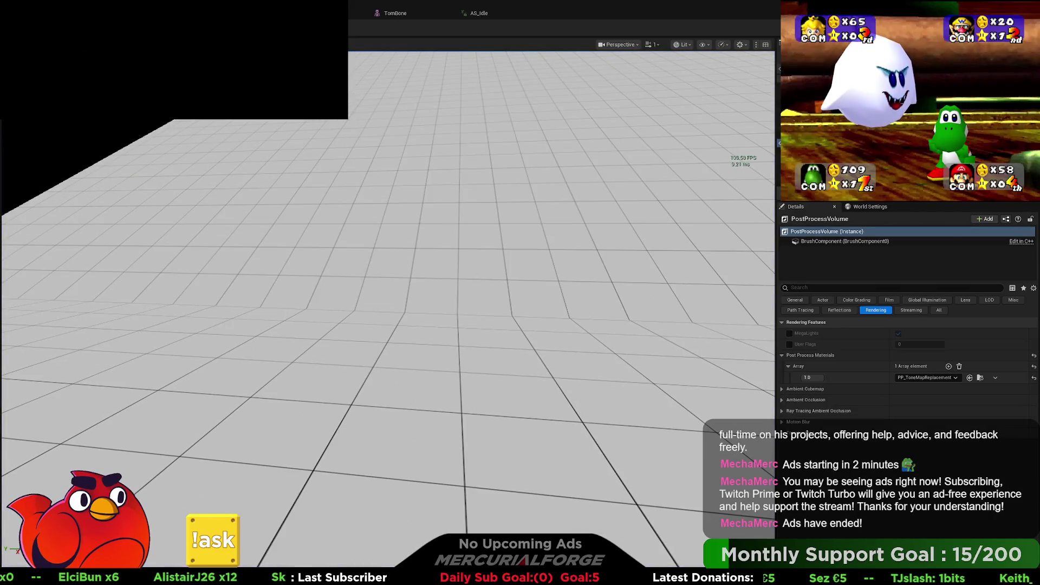
pyautogui.hotkey('ctrl', 'Tab')
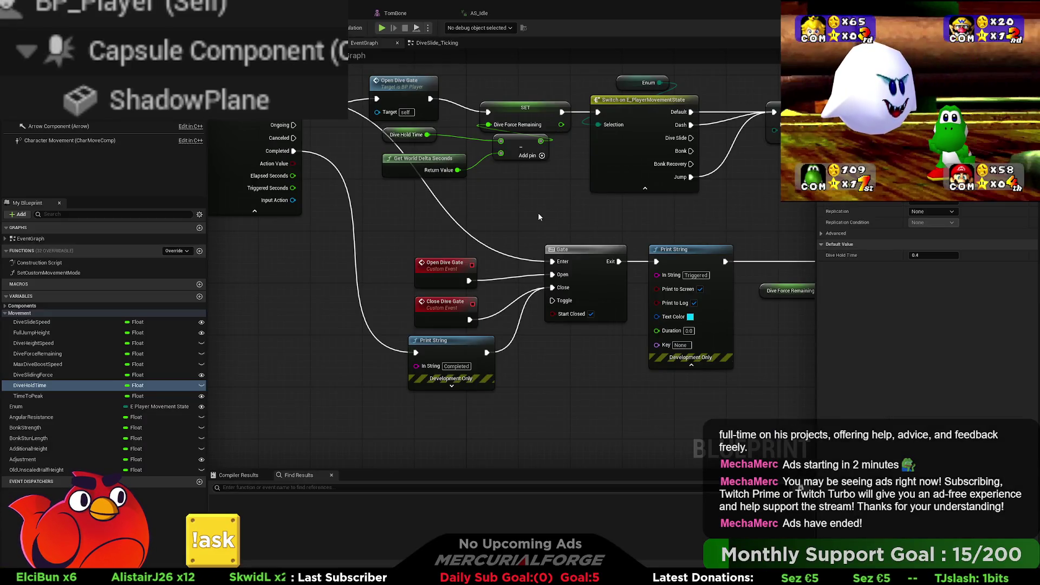
# - Move the Dive Height Speed variable, divide and multiply nodes lower, beneath the velocity setter
pyautogui.moveTo(720, 216); pyautogui.dragTo(513, 213, button='right')
pyautogui.moveTo(605, 223); pyautogui.dragTo(348, 208, button='right')
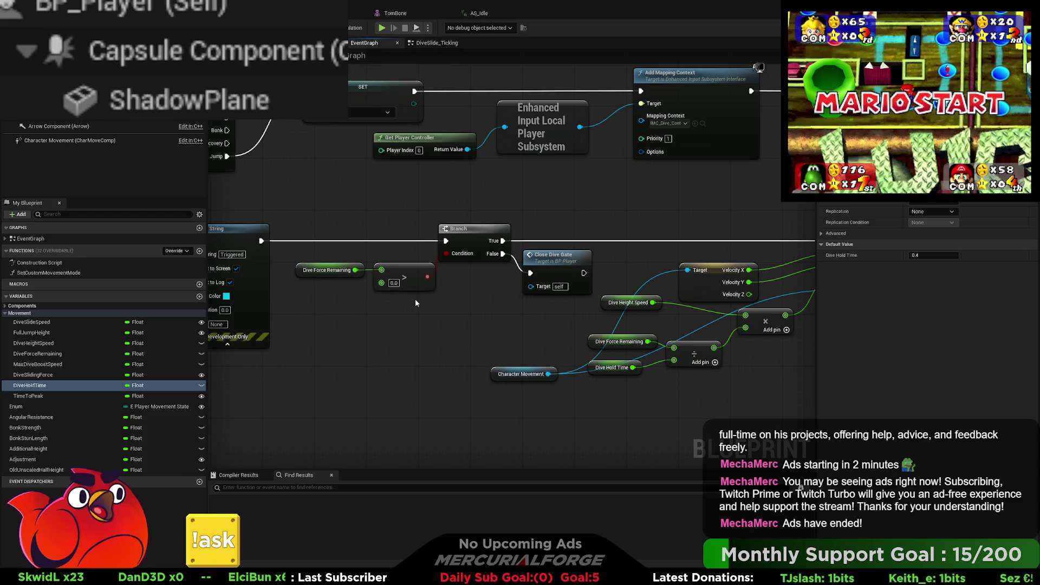
pyautogui.moveTo(416, 303); pyautogui.dragTo(693, 264, button='right')
pyautogui.moveTo(683, 263)
pyautogui.mouseDown(button='right')
pyautogui.moveTo(512, 252)
pyautogui.moveTo(223, 262)
pyautogui.mouseUp(button='right')
pyautogui.moveTo(626, 296); pyautogui.dragTo(575, 283, button='right')
pyautogui.moveTo(557, 323)
pyautogui.mouseDown()
pyautogui.moveTo(383, 253)
pyautogui.moveTo(382, 343)
pyautogui.moveTo(373, 340)
pyautogui.moveTo(393, 354)
pyautogui.mouseUp()
pyautogui.click(421, 341)
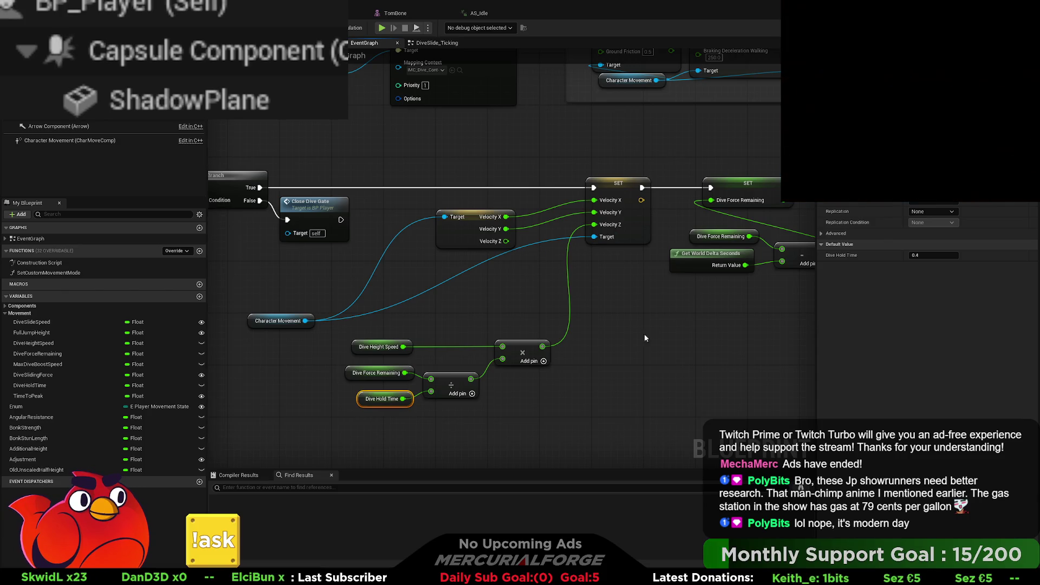
# - Set Dive Height Speed's default value to 200
pyautogui.moveTo(677, 313)
pyautogui.mouseDown(button='right')
pyautogui.moveTo(528, 308)
pyautogui.moveTo(614, 314)
pyautogui.mouseUp(button='right')
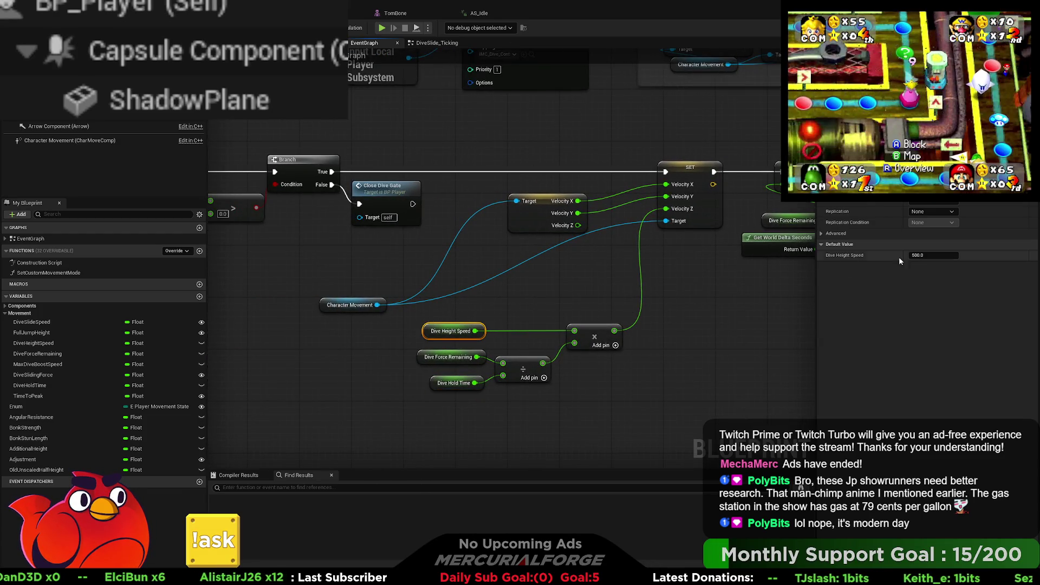
pyautogui.click(943, 255)
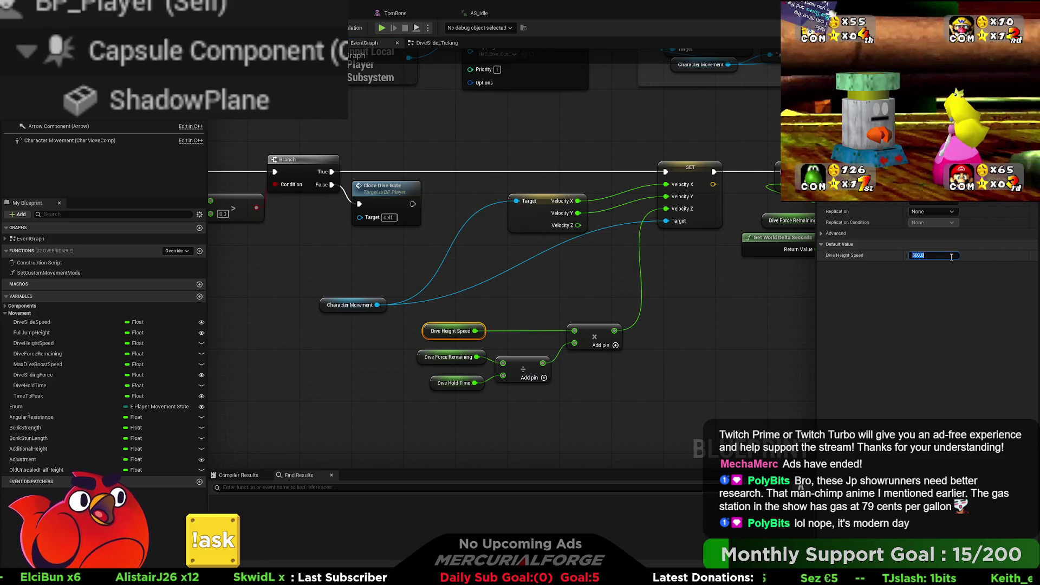
pyautogui.write('200')
pyautogui.press('Return')
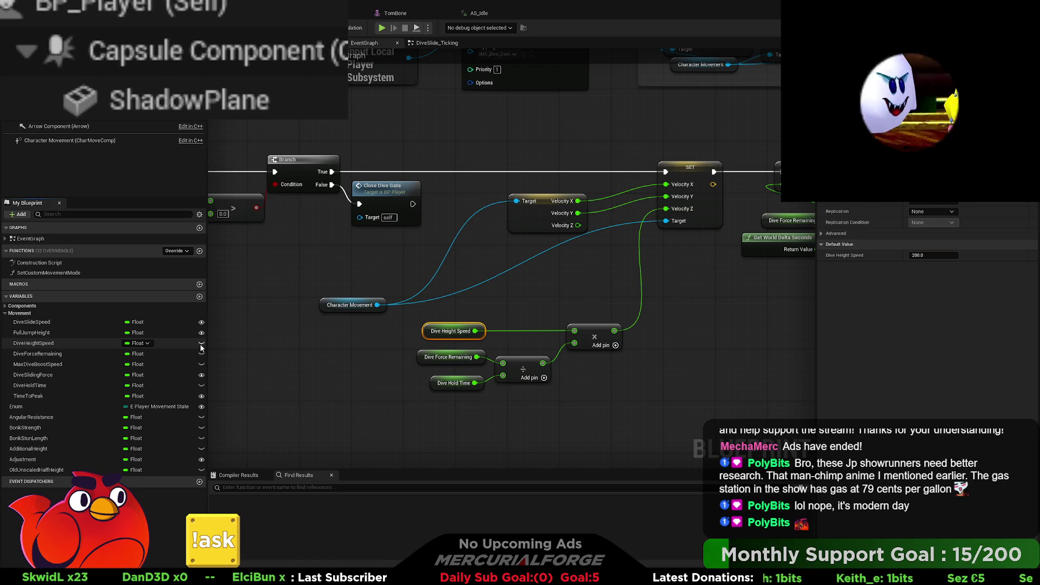
# - Make DiveHeightSpeed instance editable and TimeToPeak not editable, then return to the level
pyautogui.click(201, 345)
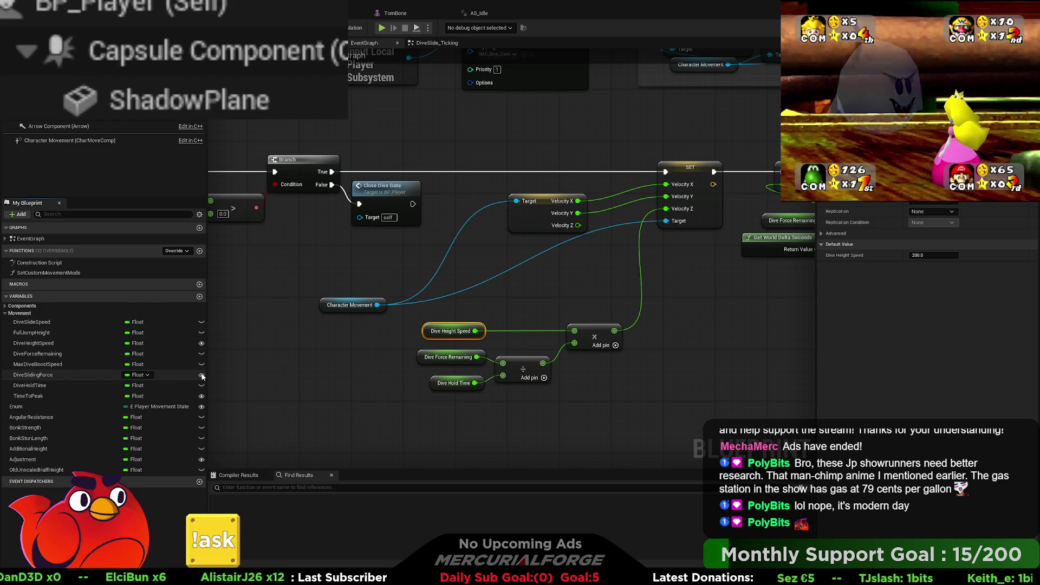
pyautogui.click(201, 396)
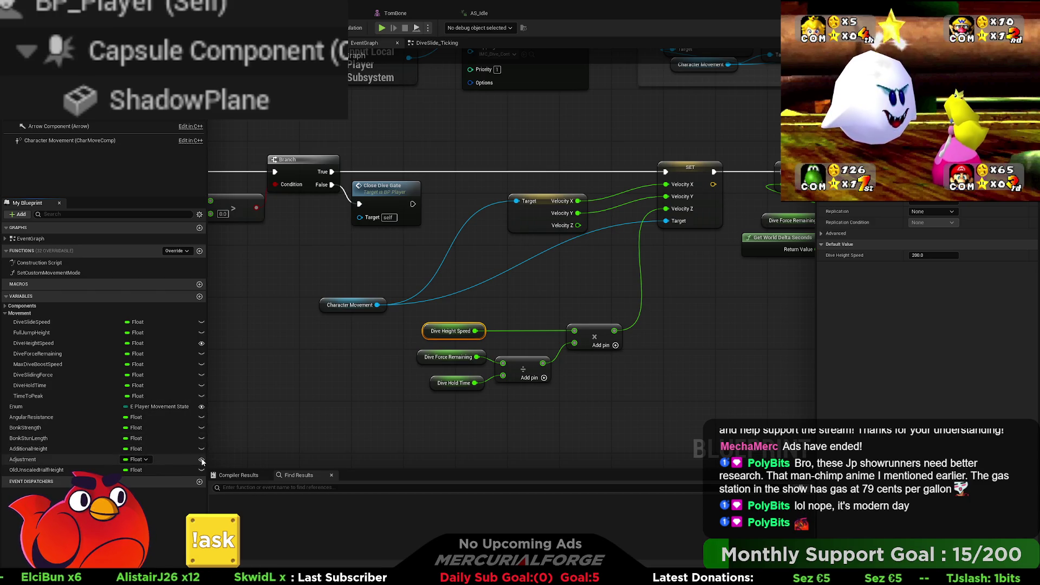
pyautogui.click(159, 460)
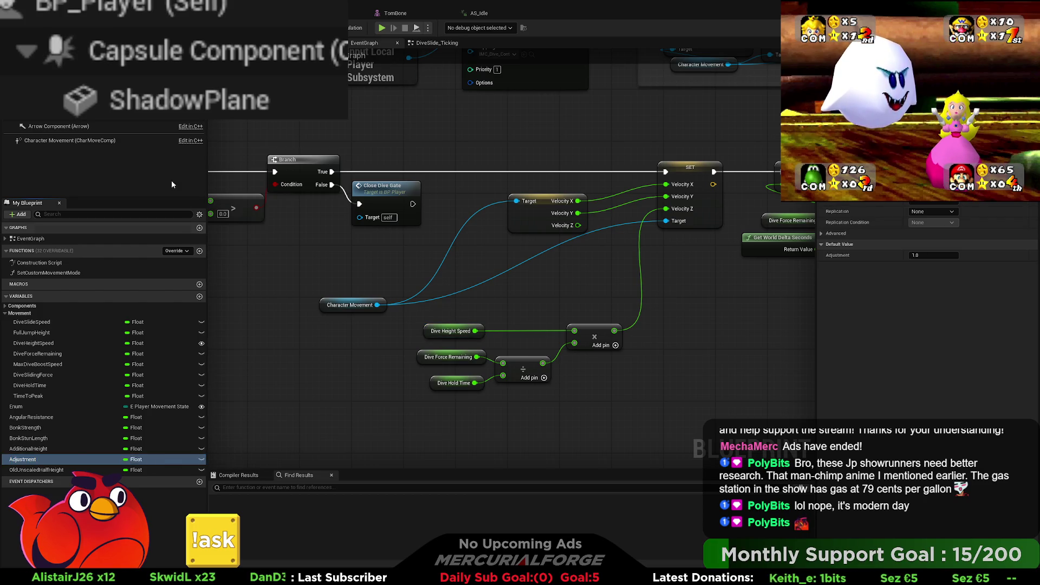
pyautogui.hotkey('alt', 'Tab')
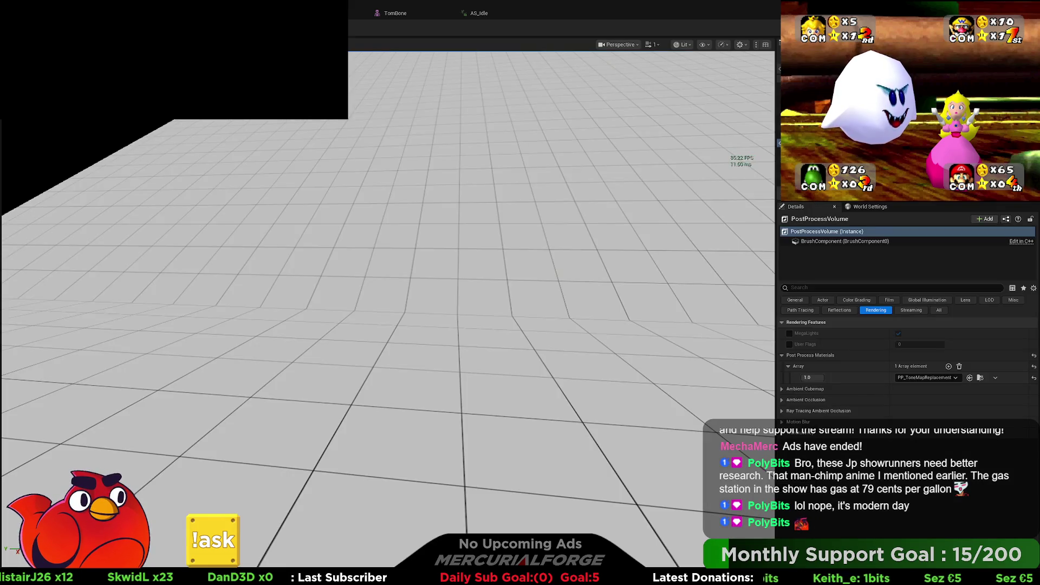
# - Play-test the level, eject with F8, and try forward dives and a dive-jump
pyautogui.hotkey('alt', 'p')
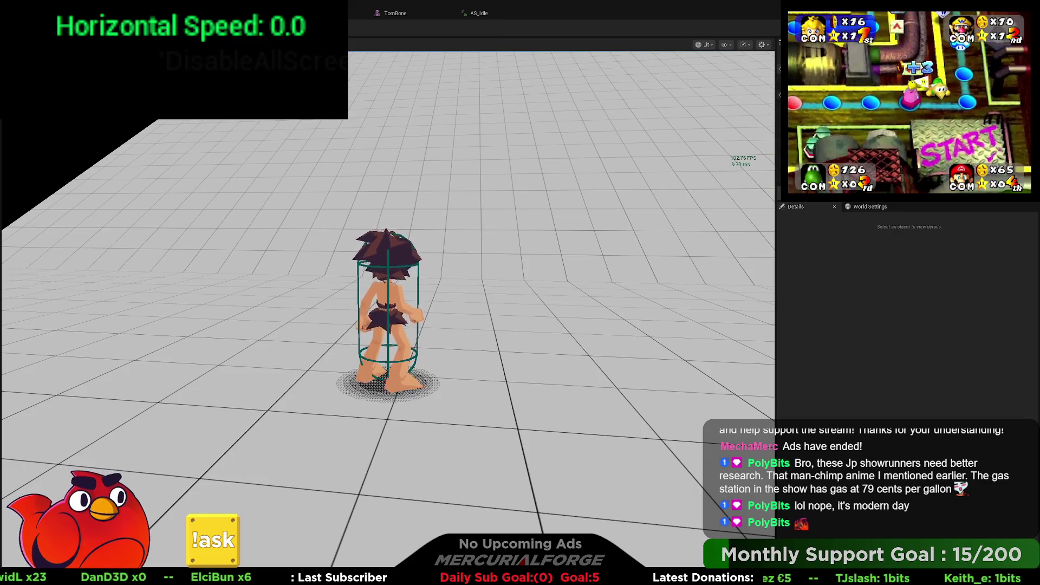
pyautogui.press('F8')
pyautogui.scroll(-5, 833, 405)
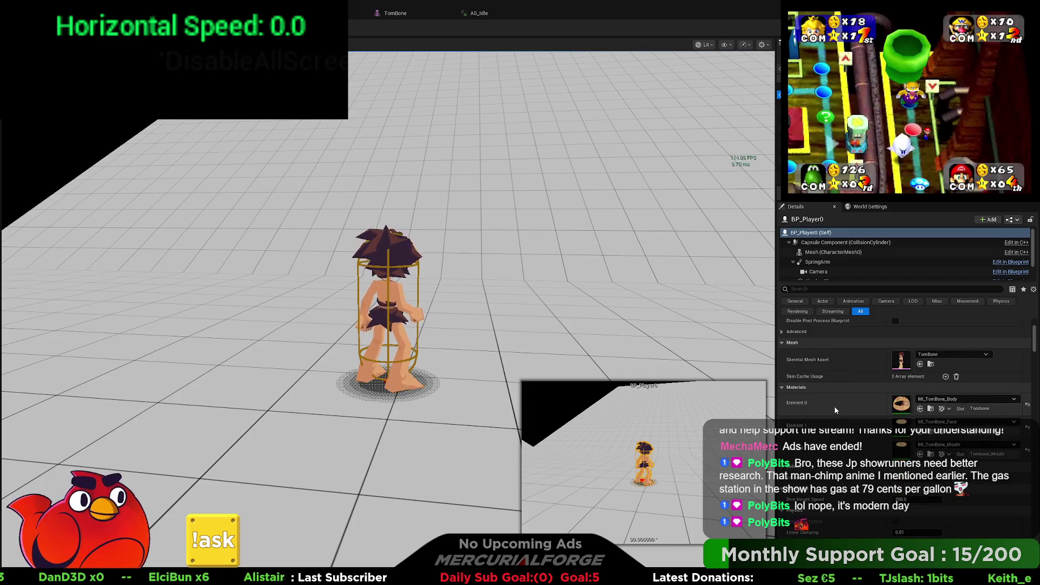
pyautogui.scroll(-2, 834, 405)
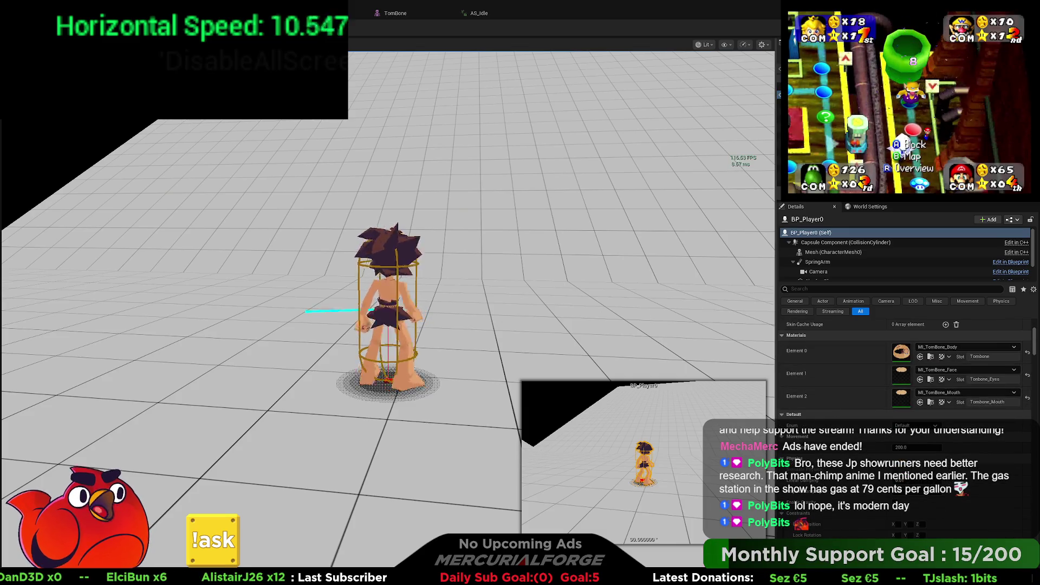
pyautogui.press('e')
pyautogui.press('w')
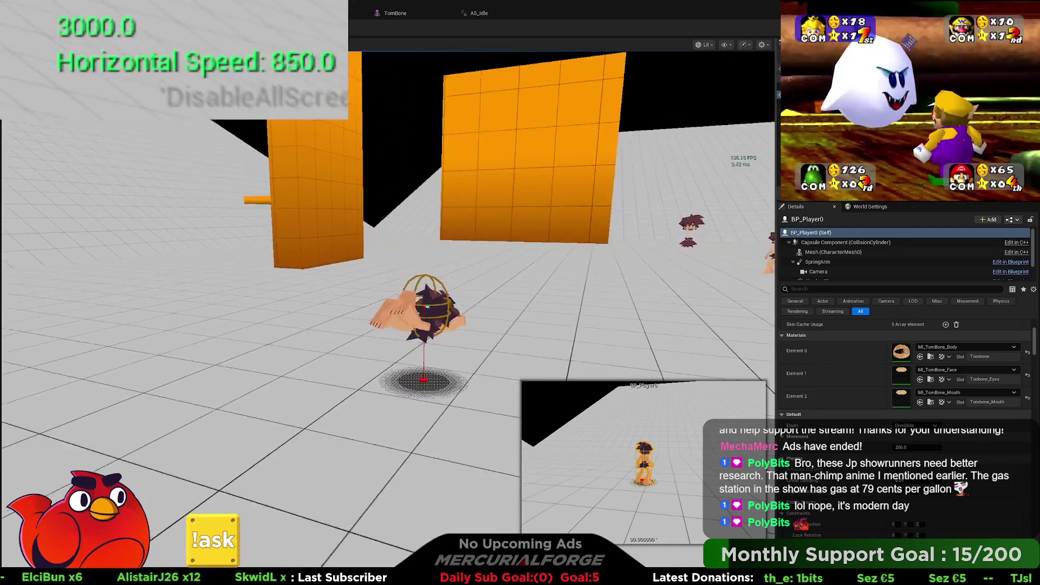
pyautogui.press('e')
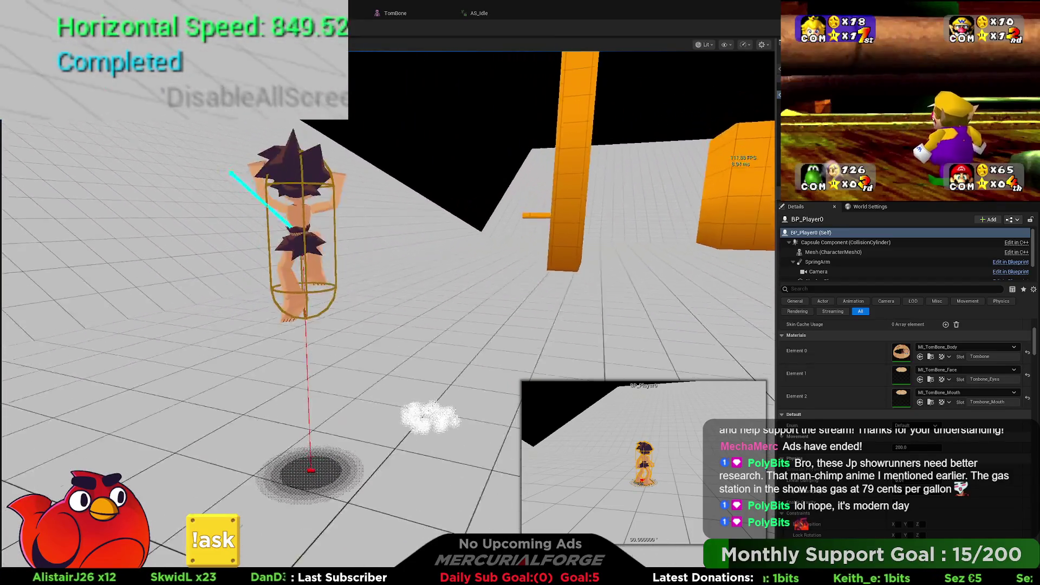
pyautogui.press('space')
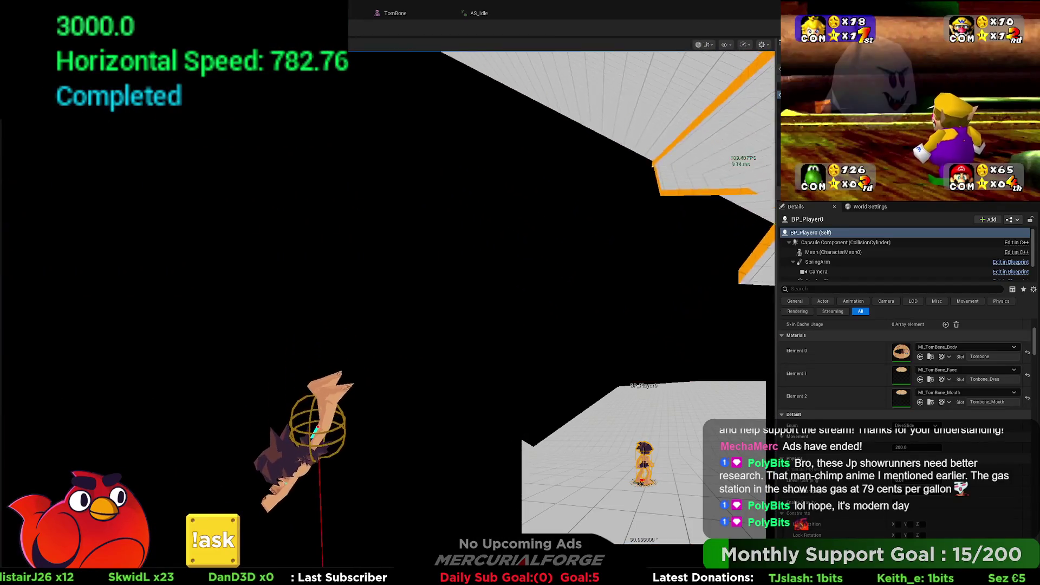
pyautogui.press('Escape')
# - Fly the editor view toward the orange walls and start another play test, running and diving
pyautogui.moveTo(545, 278); pyautogui.dragTo(520, 268, button='right')
pyautogui.moveTo(345, 147); pyautogui.dragTo(344, 147, button='right')
pyautogui.hotkey('alt', 'p')
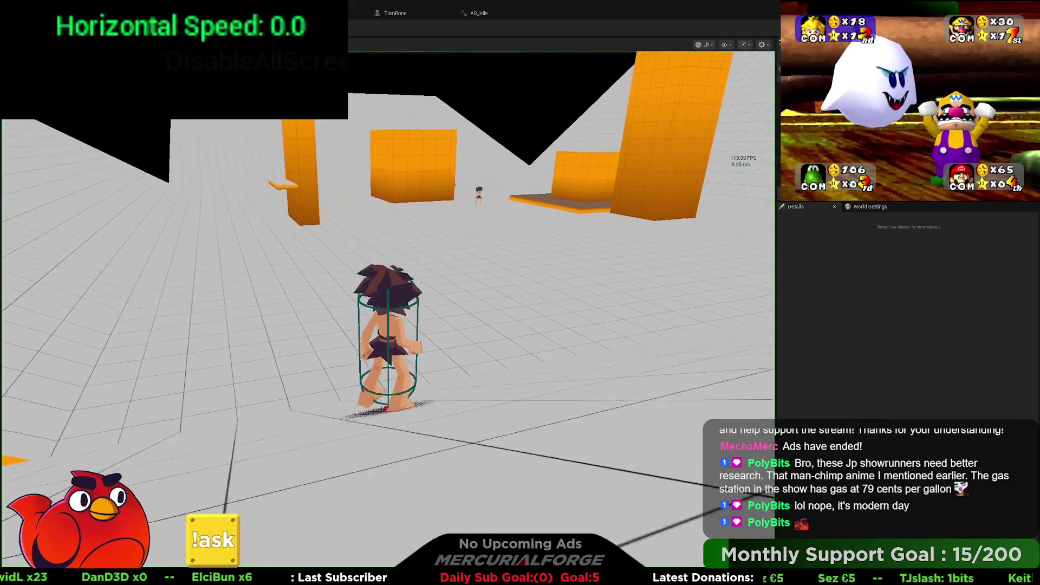
pyautogui.press('a')
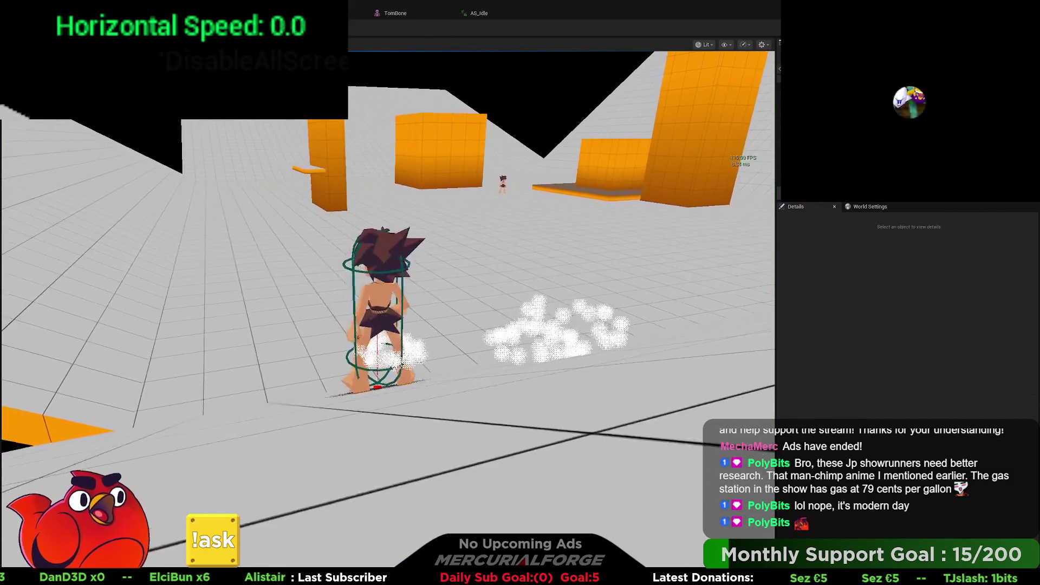
pyautogui.press('d')
pyautogui.press('s')
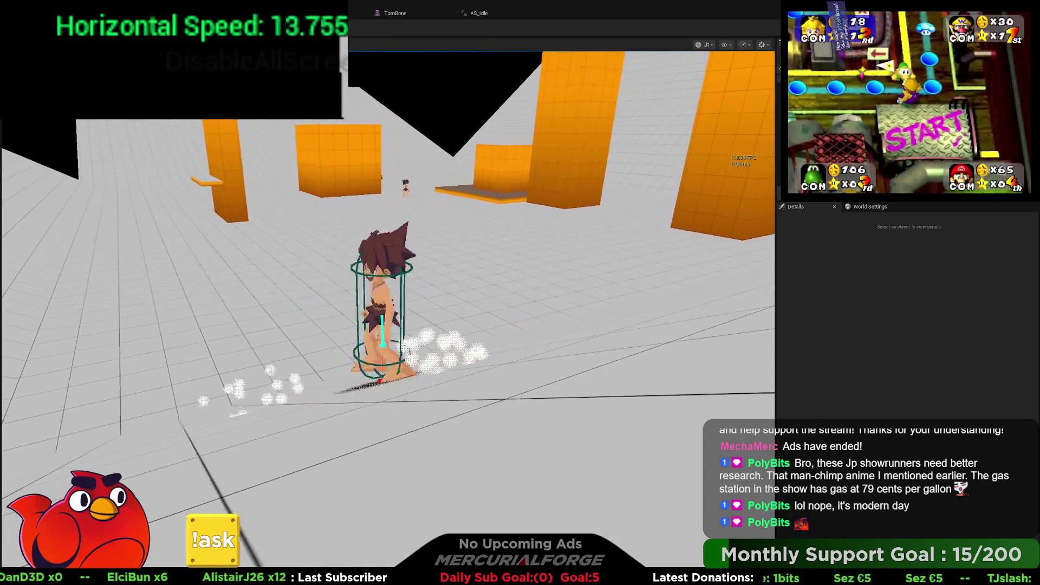
pyautogui.press('space')
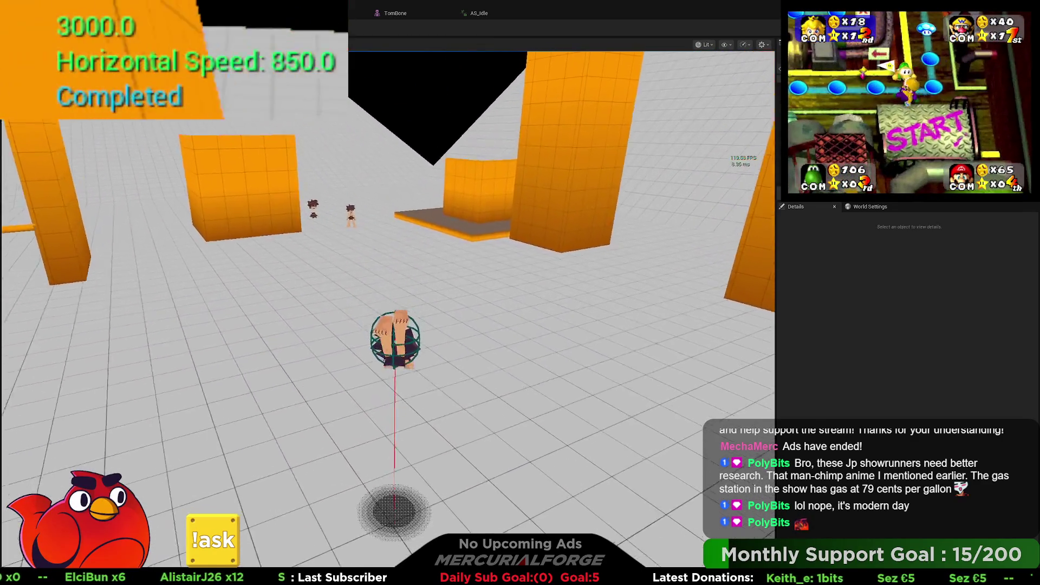
# - Dash left and forward, dive-slide with Shift and jump, then end the play test
pyautogui.press('a')
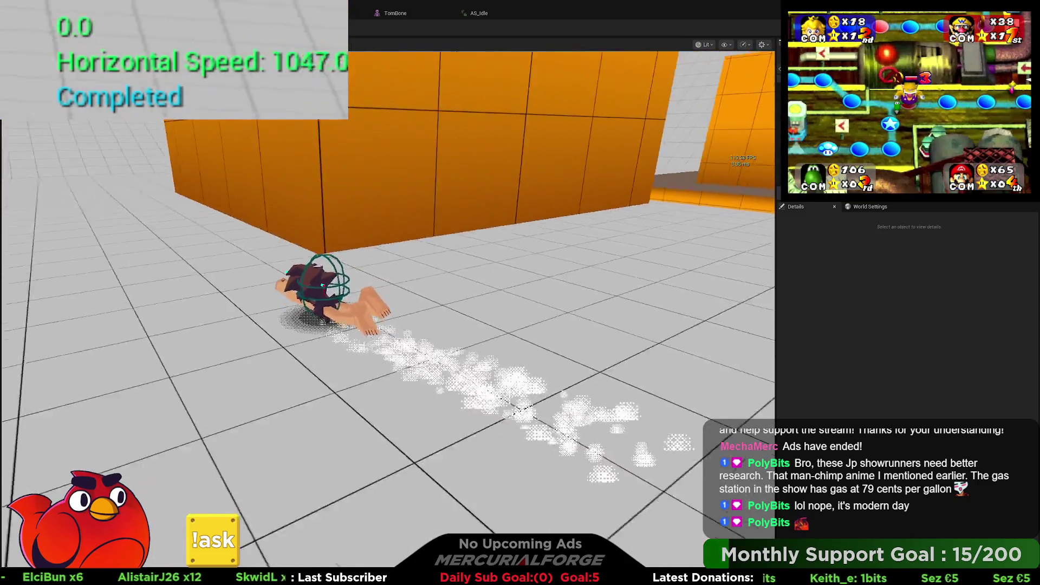
pyautogui.press('w')
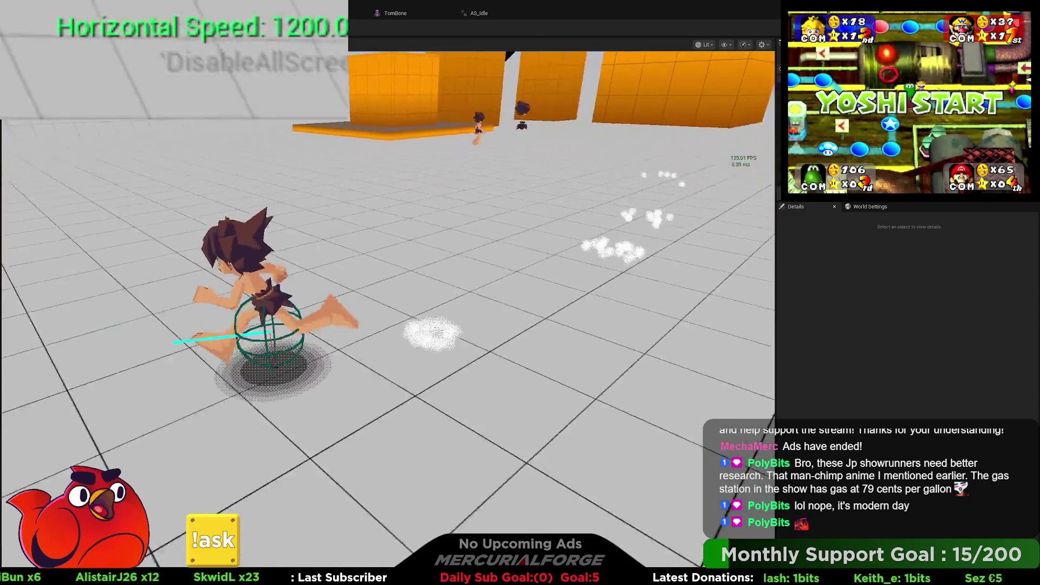
pyautogui.press('shift')
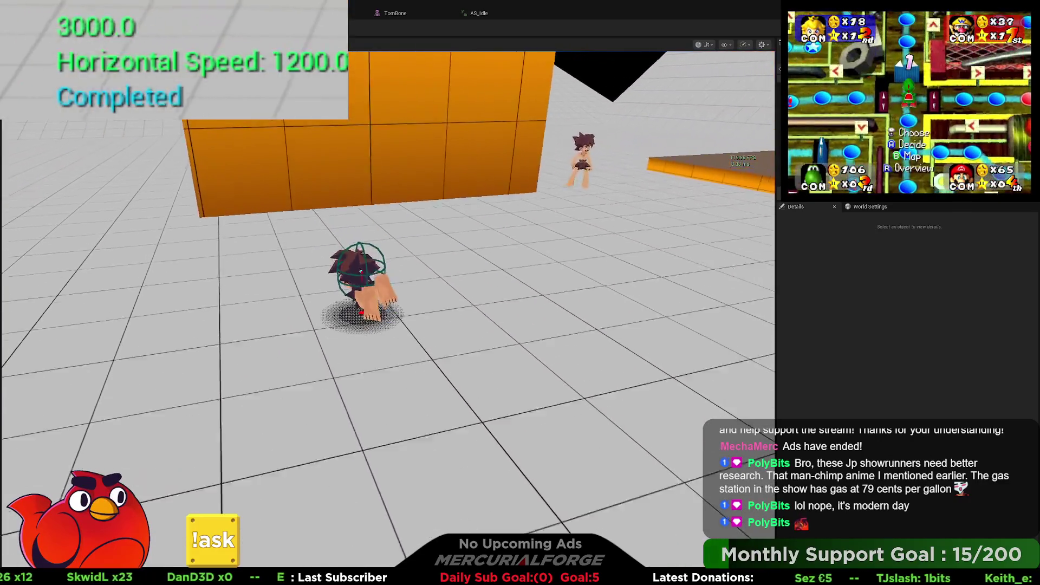
pyautogui.press('shift')
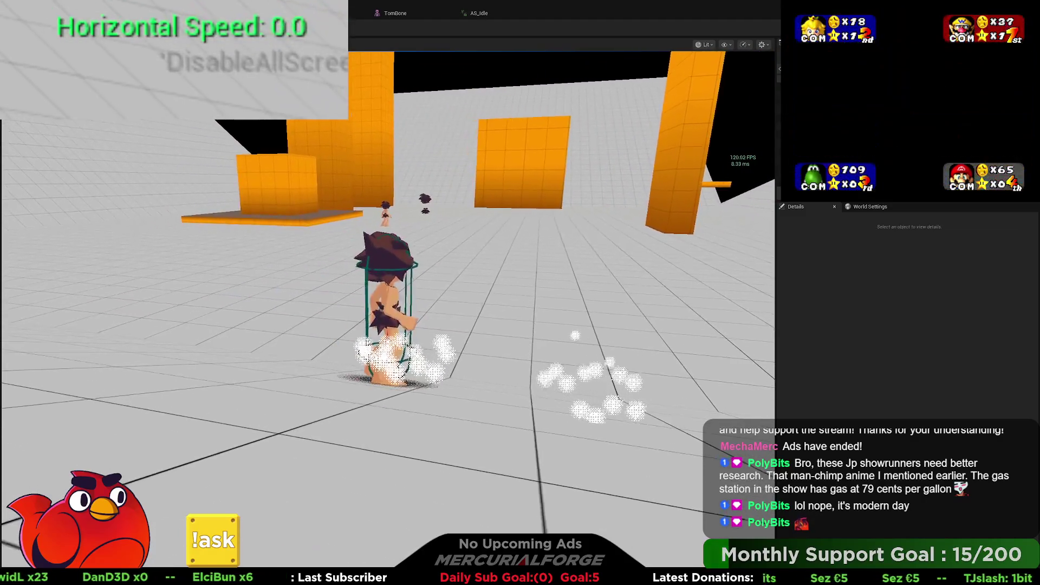
pyautogui.press('space')
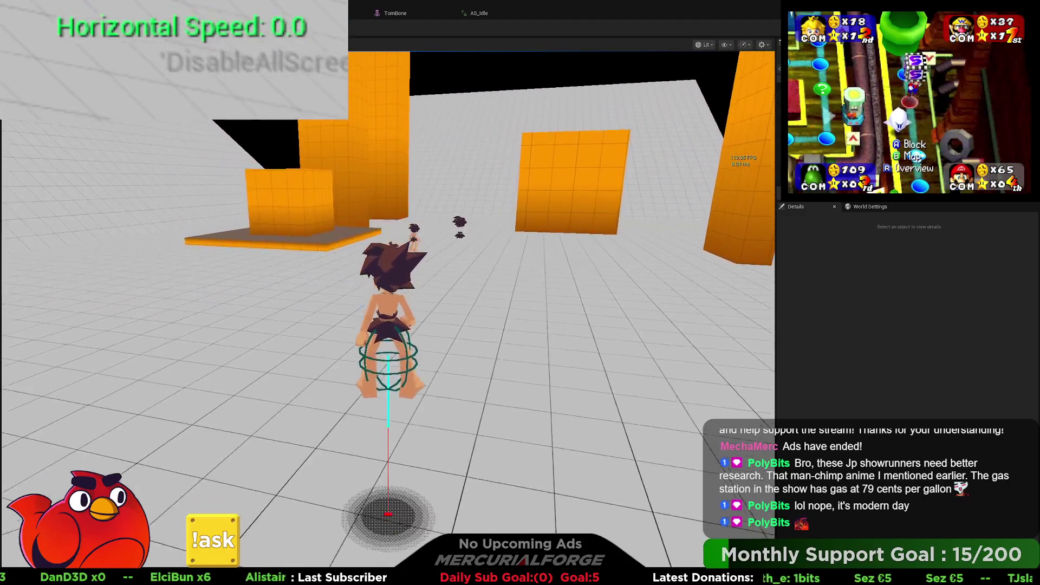
pyautogui.press('w')
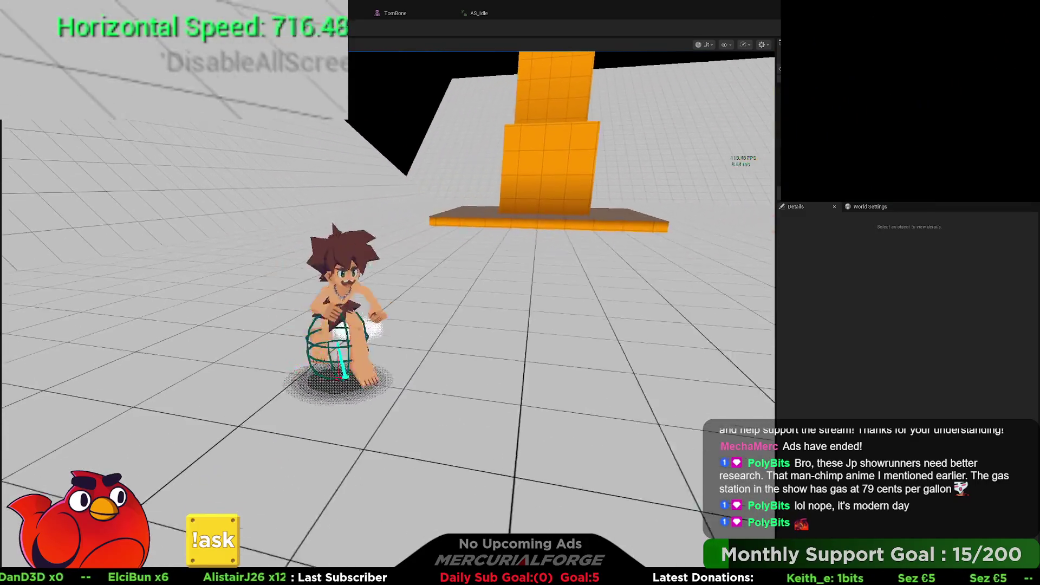
pyautogui.press('shift')
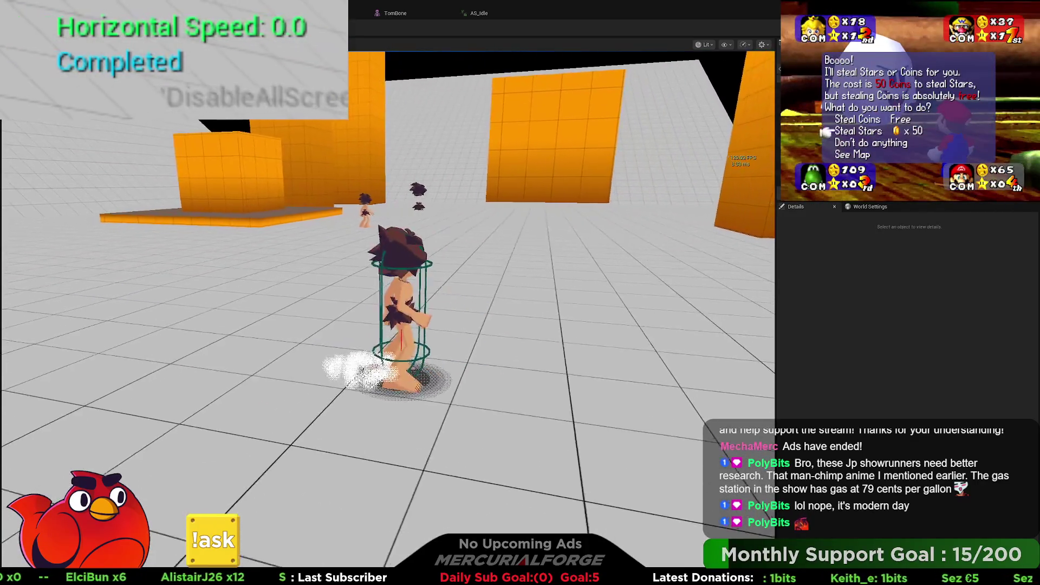
pyautogui.press('Escape')
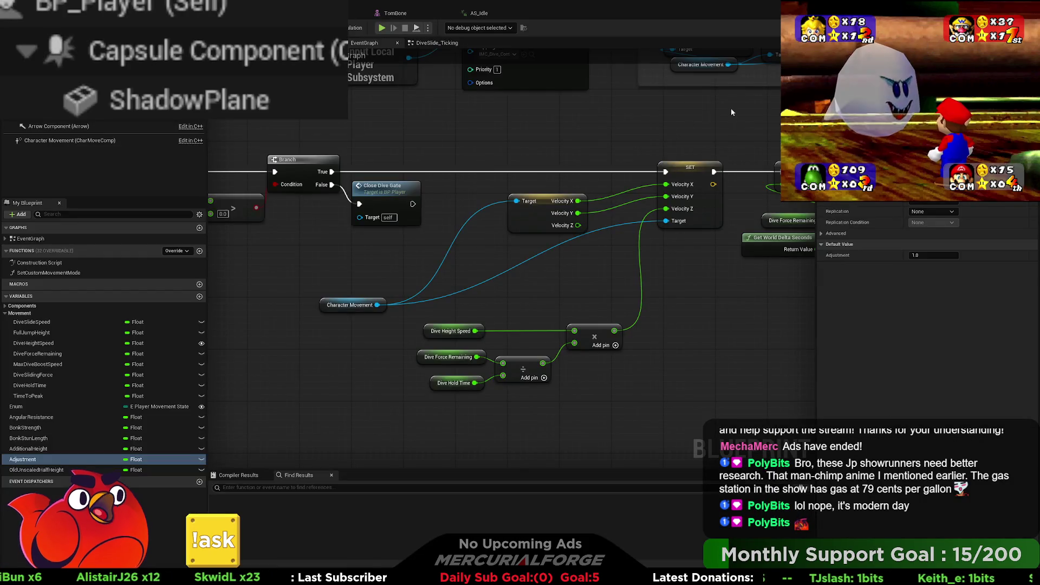
pyautogui.scroll(-10, 606, 206)
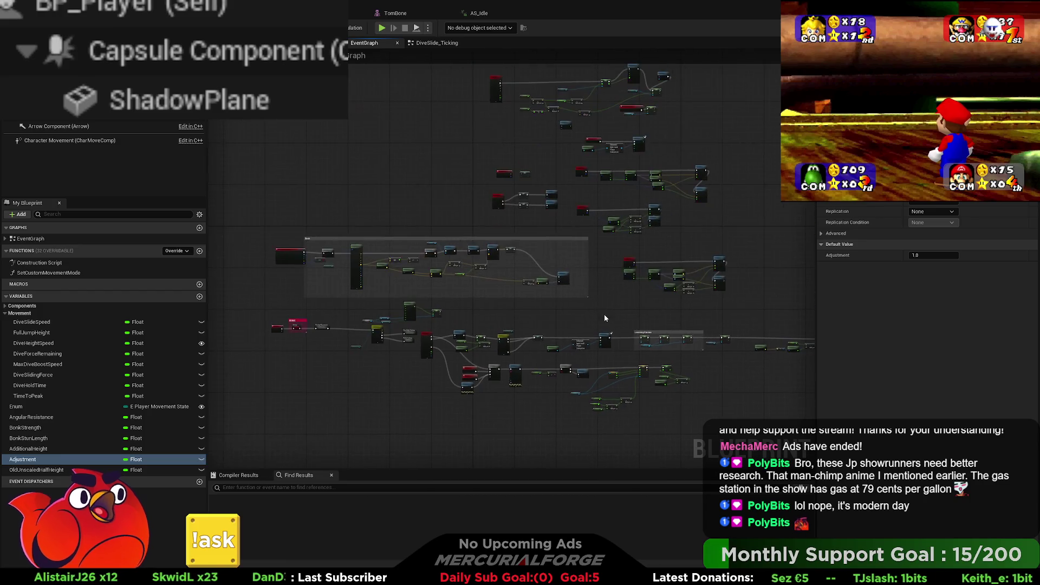
pyautogui.scroll(8, 605, 318)
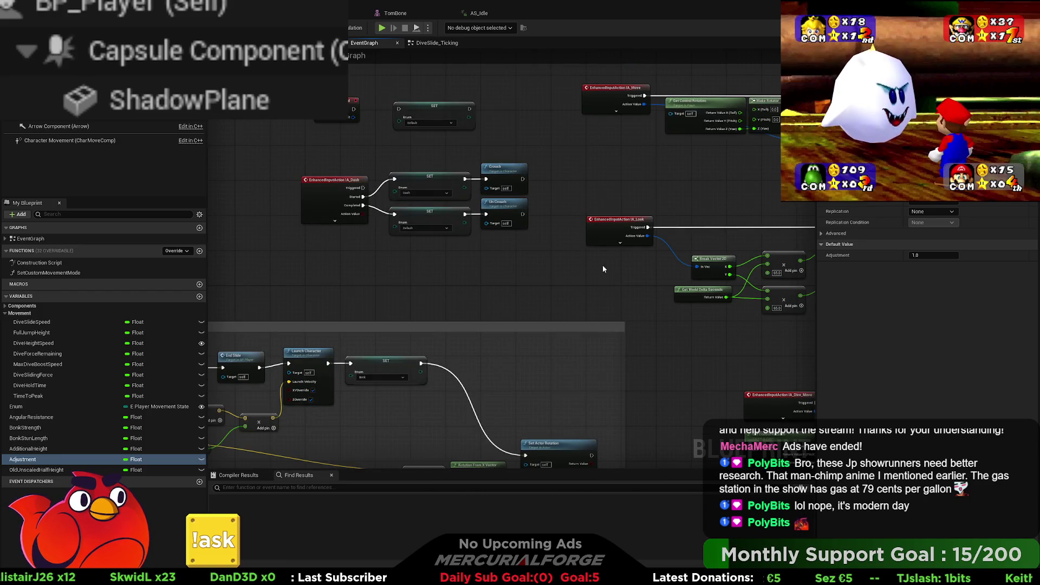
pyautogui.moveTo(622, 272)
pyautogui.mouseDown(button='right')
pyautogui.moveTo(444, 173)
pyautogui.moveTo(664, 235)
pyautogui.moveTo(628, 459)
pyautogui.mouseUp(button='right')
pyautogui.moveTo(491, 142)
pyautogui.mouseDown(button='right')
pyautogui.moveTo(700, 148)
pyautogui.moveTo(547, 227)
pyautogui.moveTo(441, 170)
pyautogui.moveTo(474, 302)
pyautogui.mouseUp(button='right')
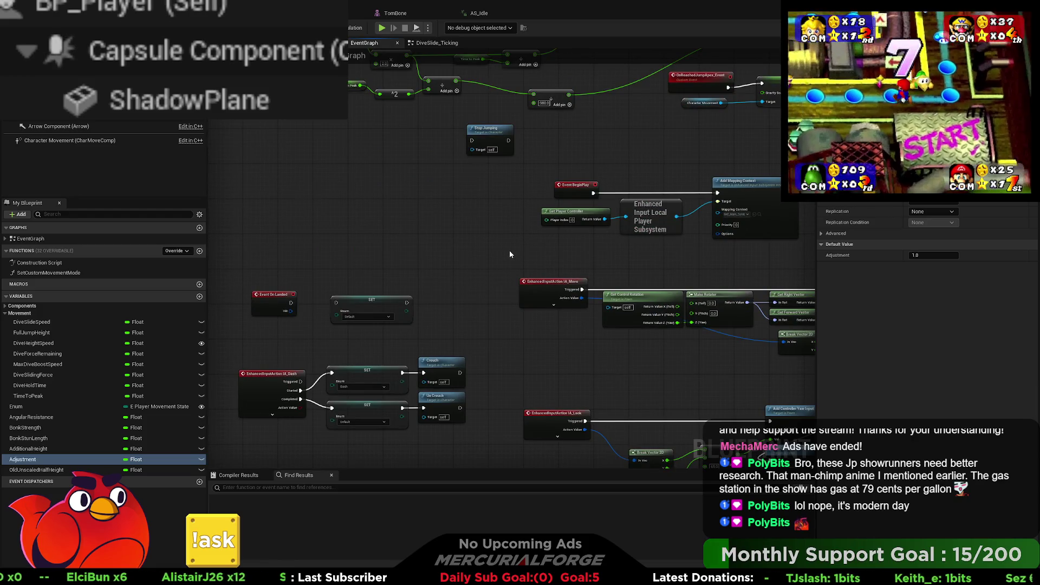
pyautogui.moveTo(597, 375); pyautogui.dragTo(508, 238, button='right')
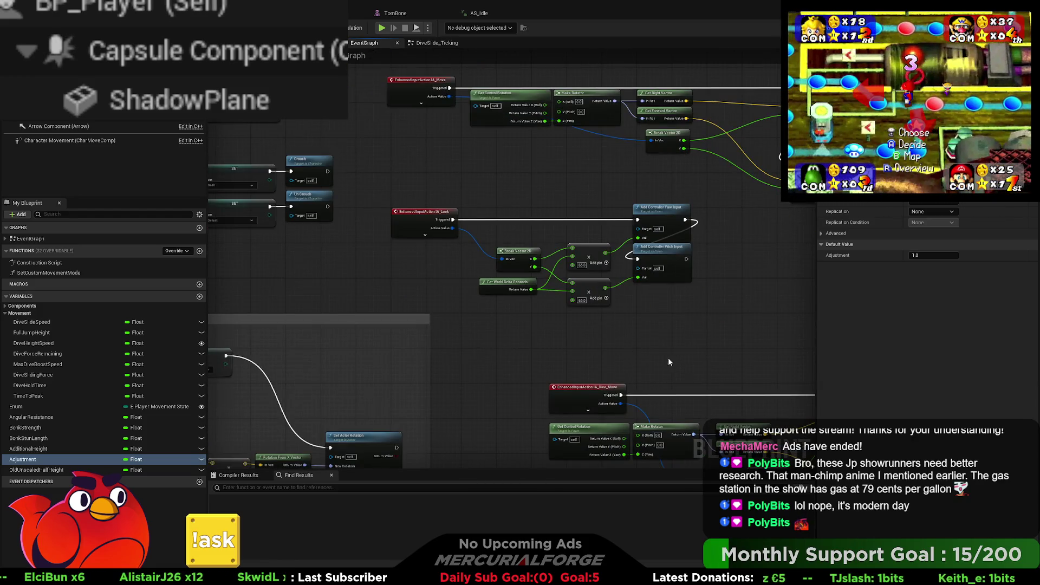
pyautogui.moveTo(668, 361); pyautogui.dragTo(501, 195, button='right')
pyautogui.scroll(-3, 553, 217)
pyautogui.moveTo(543, 222)
pyautogui.mouseDown(button='right')
pyautogui.moveTo(326, 145)
pyautogui.moveTo(585, 207)
pyautogui.mouseUp(button='right')
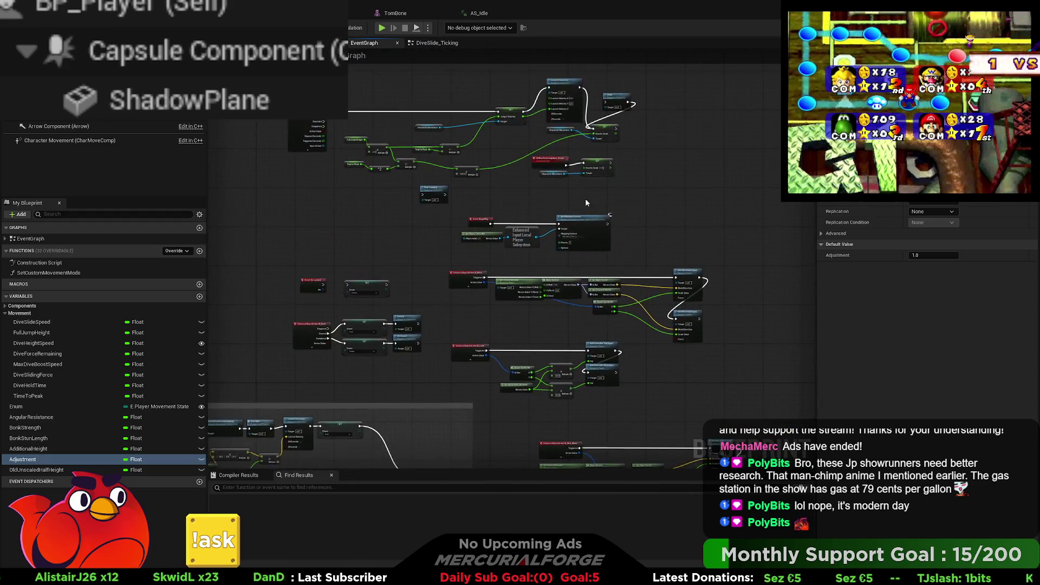
pyautogui.scroll(3, 492, 206)
pyautogui.moveTo(476, 243); pyautogui.dragTo(675, 181, button='right')
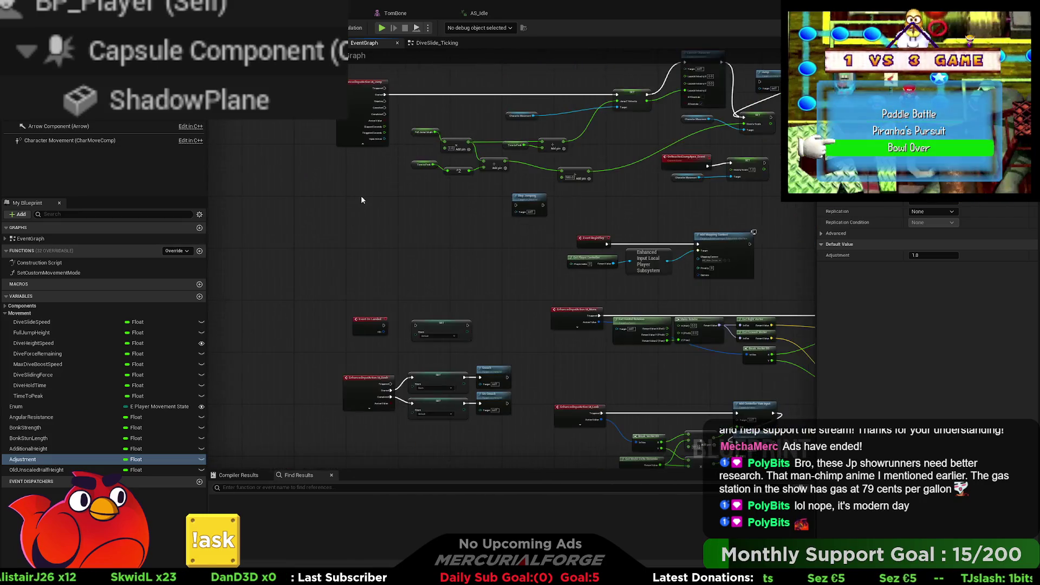
pyautogui.scroll(2, 459, 245)
pyautogui.scroll(-4, 453, 244)
pyautogui.moveTo(456, 264); pyautogui.dragTo(441, 172, button='right')
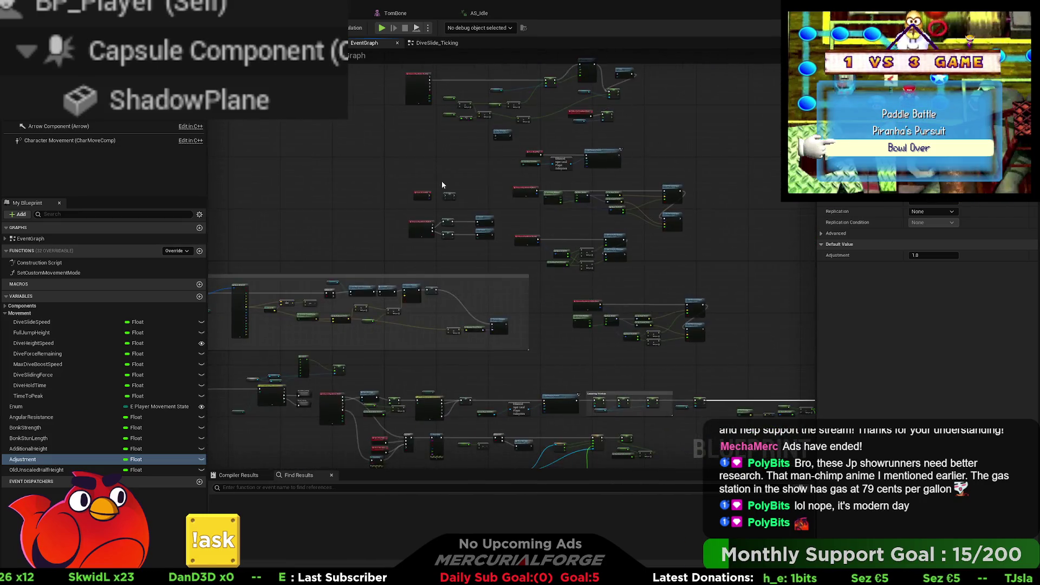
pyautogui.scroll(4, 470, 261)
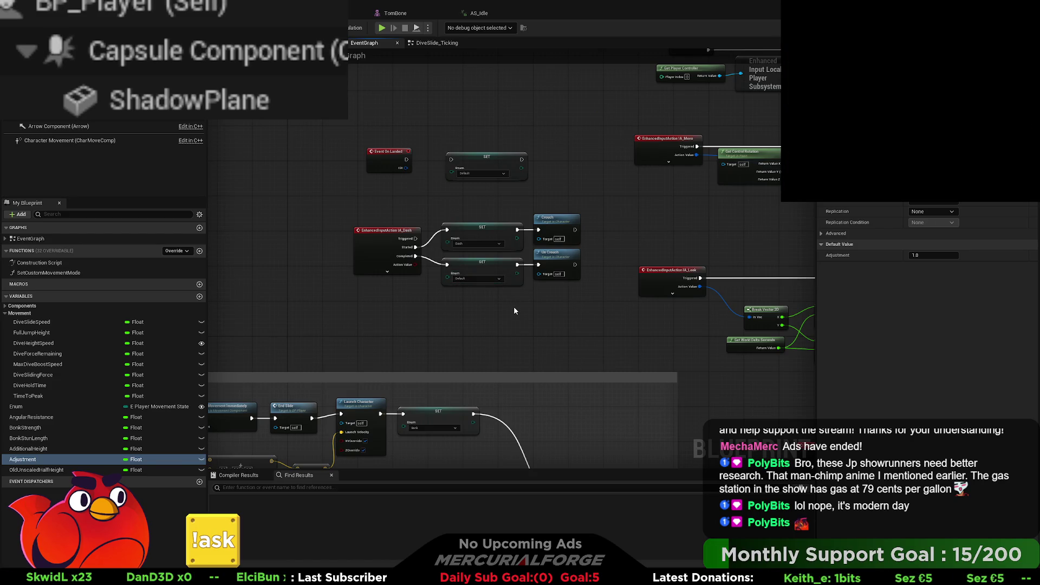
pyautogui.moveTo(444, 379)
pyautogui.mouseDown(button='right')
pyautogui.moveTo(411, 179)
pyautogui.moveTo(539, 96)
pyautogui.mouseUp(button='right')
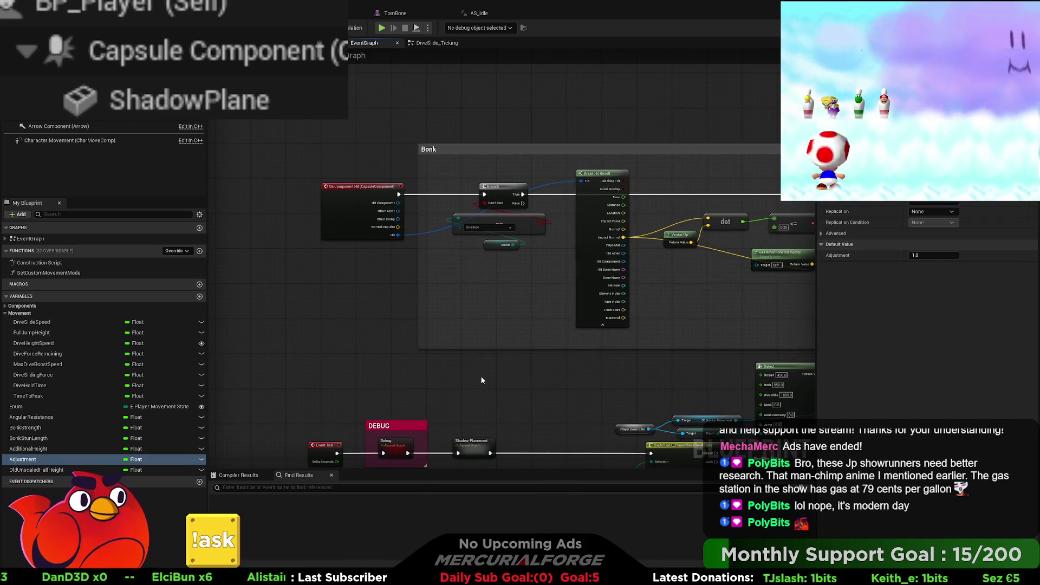
# - Expand EventGraph in My Blueprint to list its graphs and events
pyautogui.moveTo(618, 403); pyautogui.dragTo(279, 214, button='right')
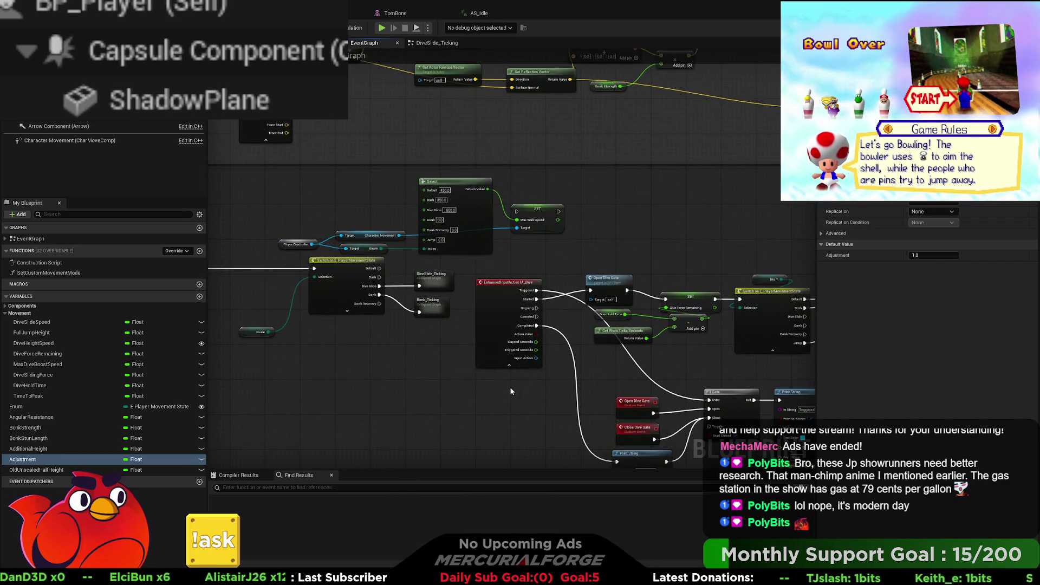
pyautogui.moveTo(559, 391); pyautogui.dragTo(530, 313, button='right')
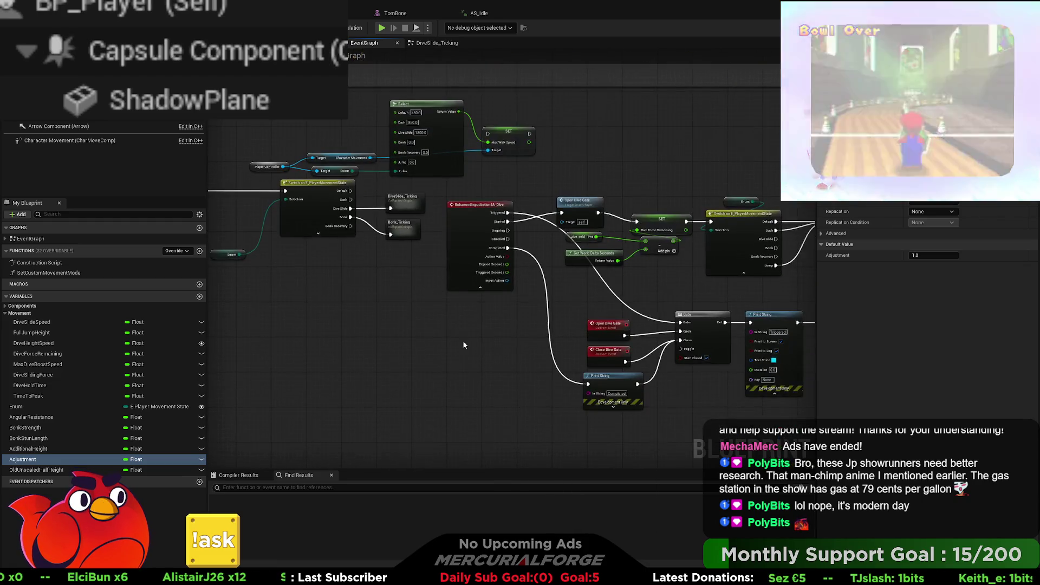
pyautogui.moveTo(402, 323); pyautogui.dragTo(462, 327, button='right')
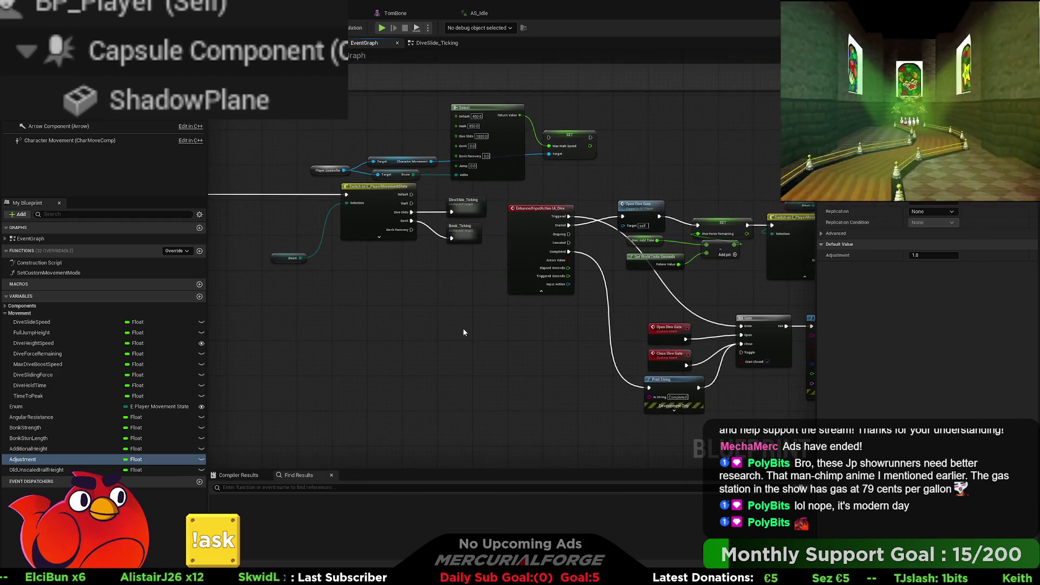
pyautogui.click(7, 239)
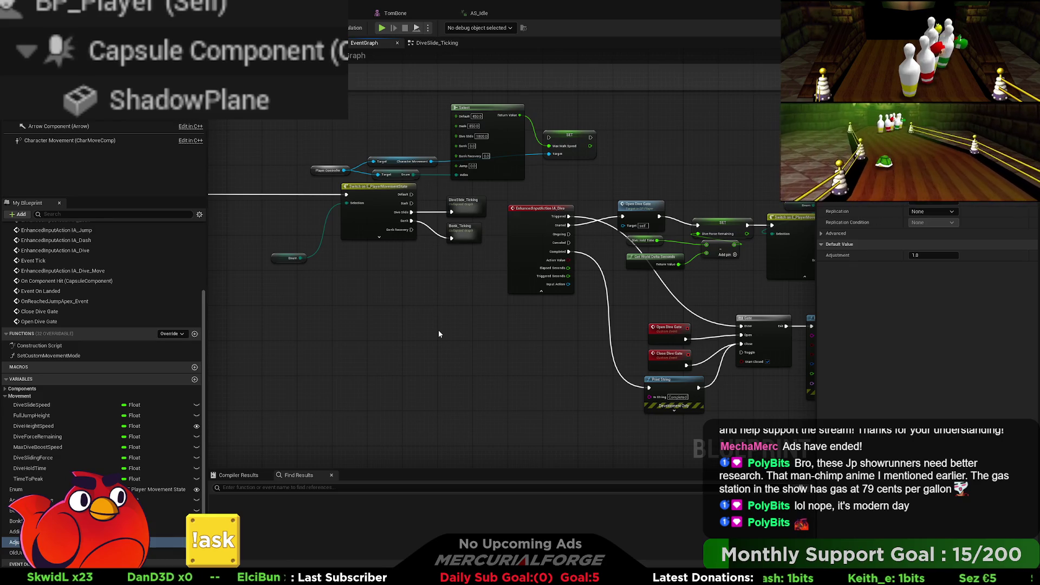
# - Switch to DiveSlide_Ticking and locate the Remove Mapping Context, Un Crouch and Set Active nodes
pyautogui.hotkey('ctrl', 'Tab')
pyautogui.scroll(5, 438, 330)
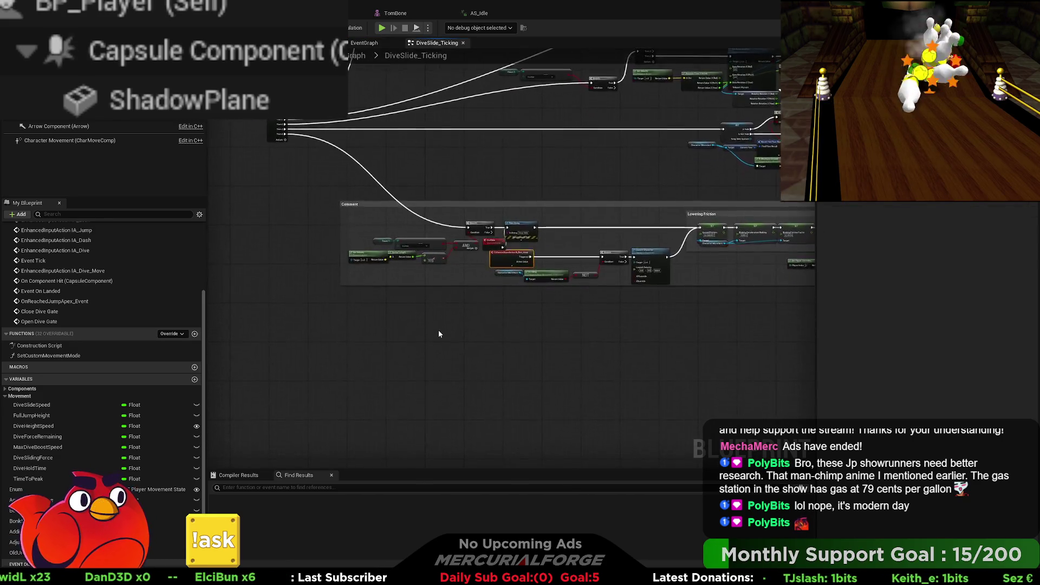
pyautogui.scroll(-3, 372, 271)
pyautogui.moveTo(345, 235)
pyautogui.mouseDown(button='right')
pyautogui.moveTo(593, 270)
pyautogui.moveTo(428, 282)
pyautogui.mouseUp(button='right')
pyautogui.scroll(3, 412, 295)
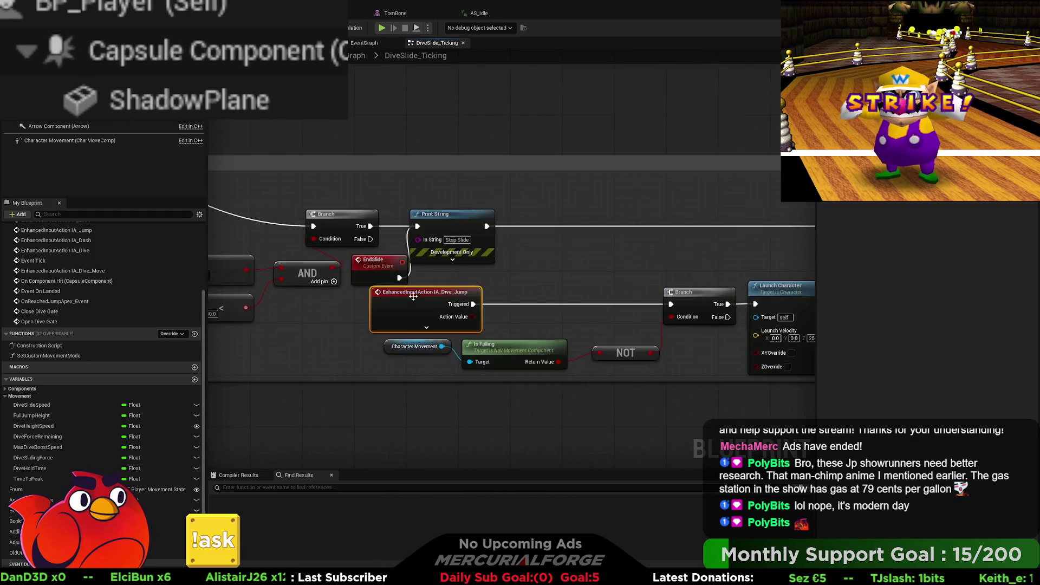
pyautogui.moveTo(590, 323); pyautogui.dragTo(444, 310, button='right')
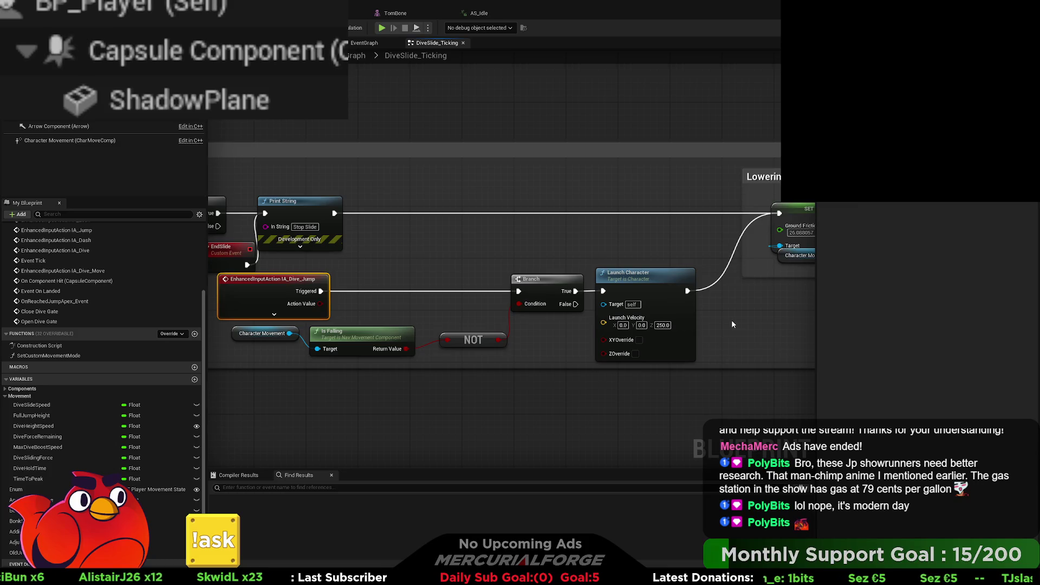
pyautogui.moveTo(762, 317); pyautogui.dragTo(300, 316, button='right')
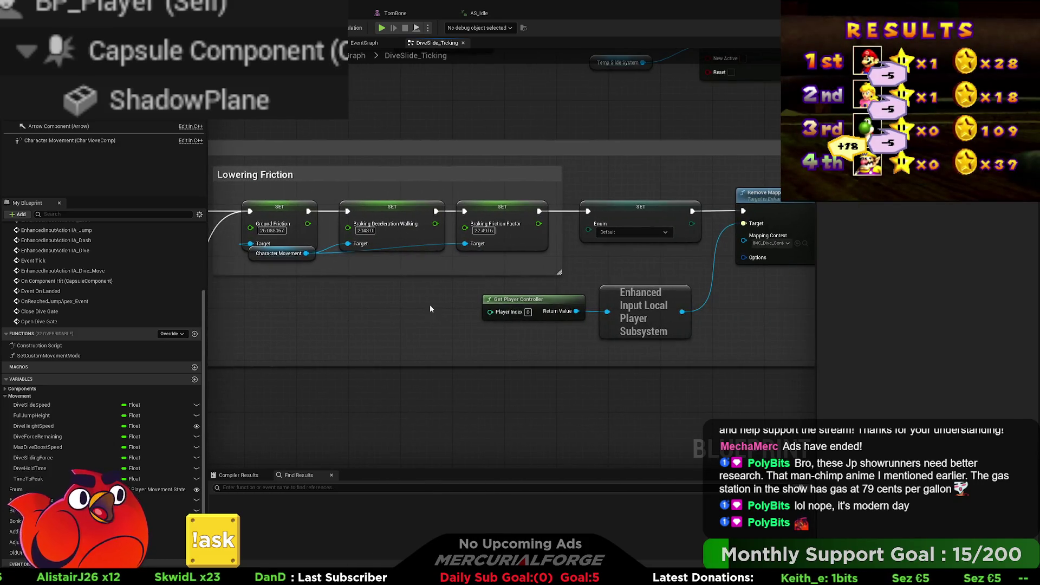
pyautogui.moveTo(776, 288); pyautogui.dragTo(507, 287, button='right')
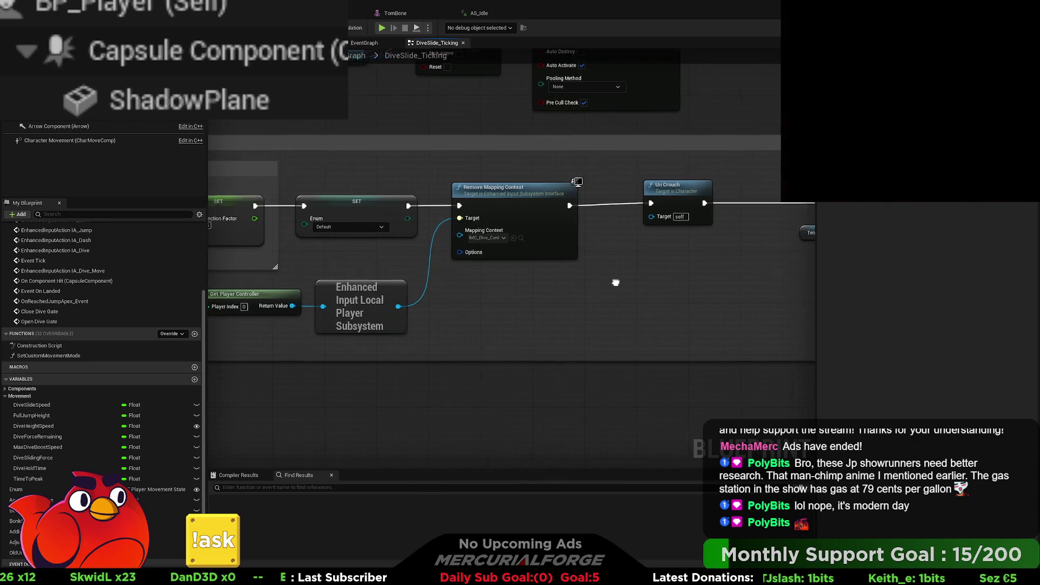
pyautogui.moveTo(622, 283); pyautogui.dragTo(442, 288, button='right')
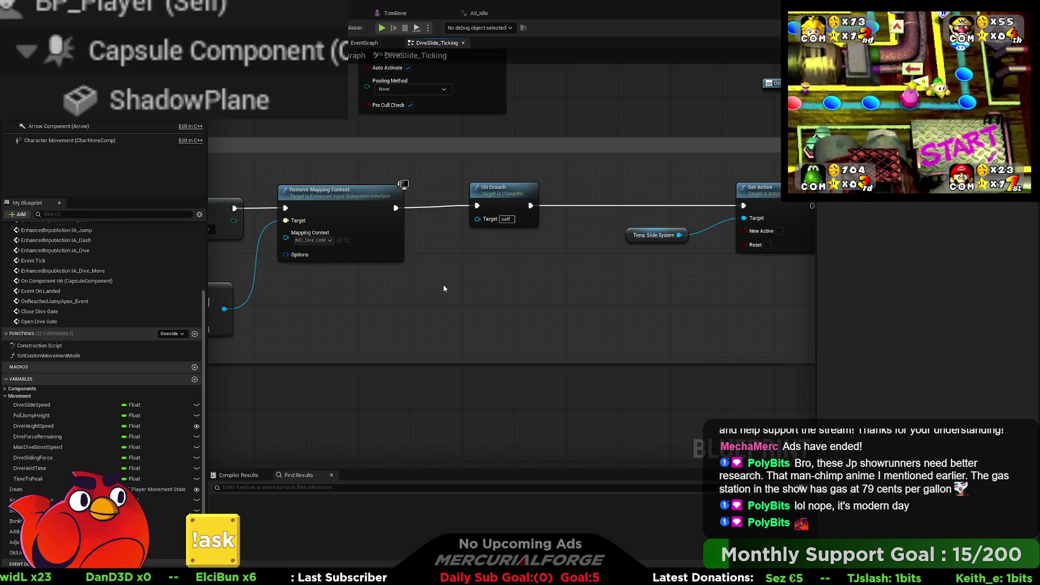
# - Move Un Crouch and Temp Slide System next to Set Active, then return to EventGraph
pyautogui.moveTo(511, 196); pyautogui.dragTo(660, 196)
pyautogui.moveTo(683, 240); pyautogui.dragTo(684, 252)
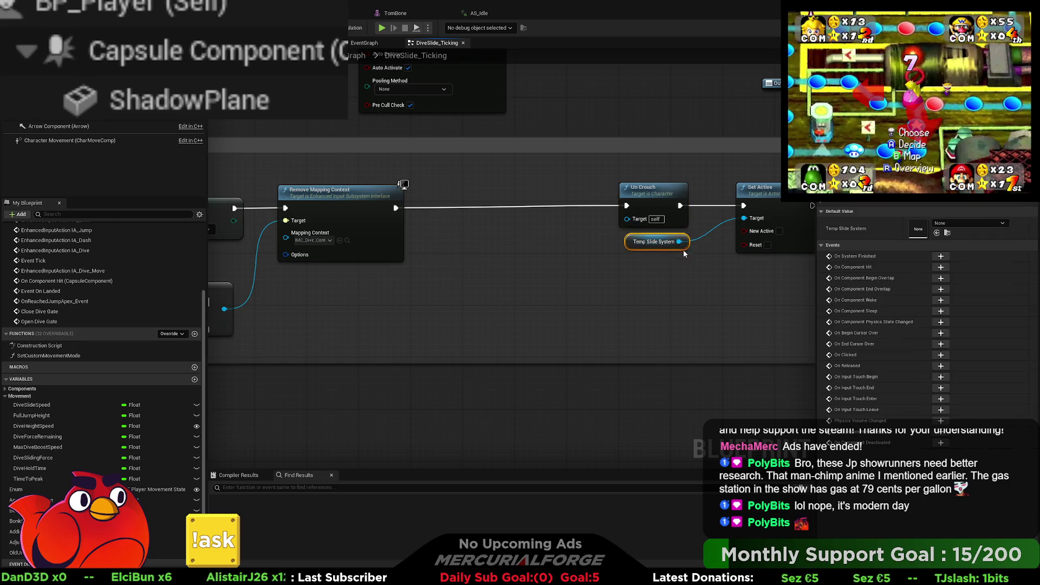
pyautogui.moveTo(645, 266); pyautogui.dragTo(701, 294, button='right')
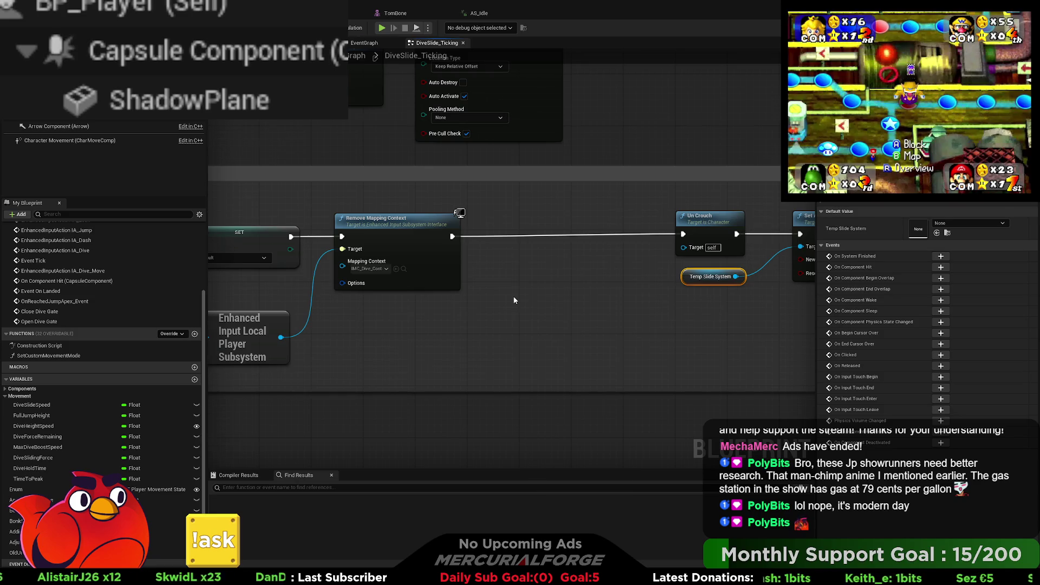
pyautogui.hotkey('alt', 'Left')
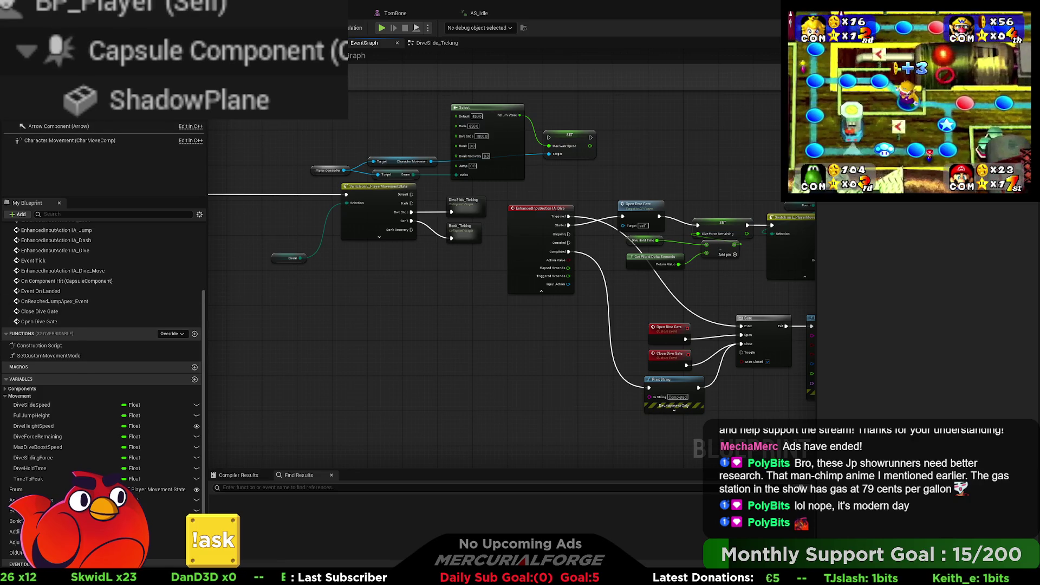
pyautogui.hotkey('alt', 'Tab')
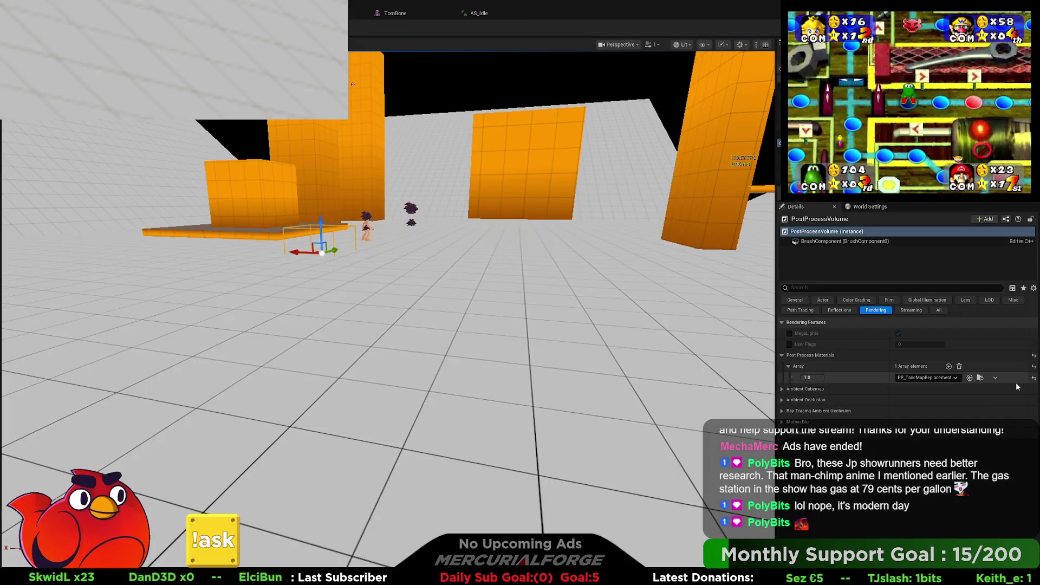
pyautogui.click(938, 310)
pyautogui.hotkey('alt', 'p')
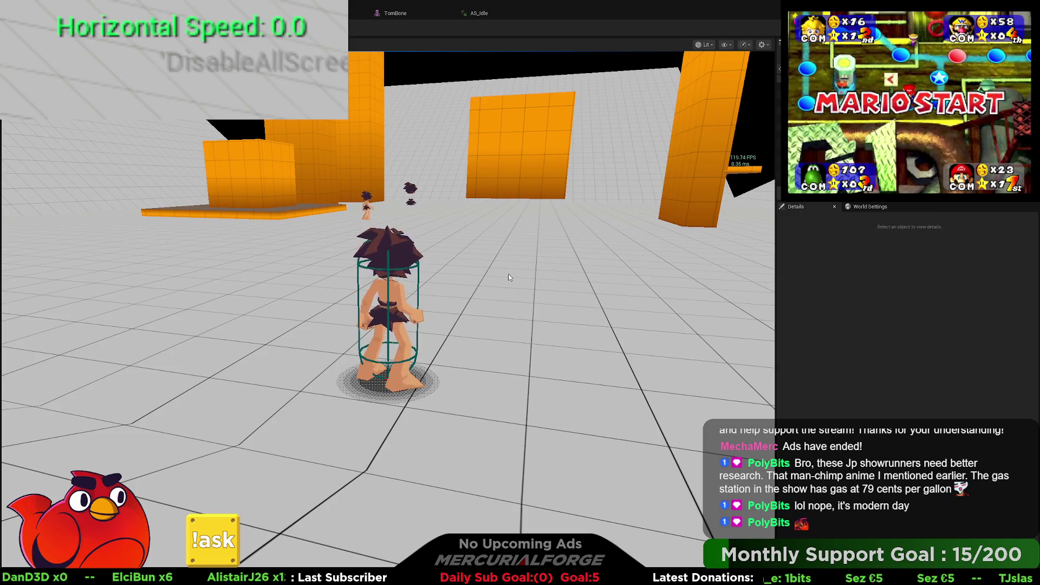
pyautogui.press('F8')
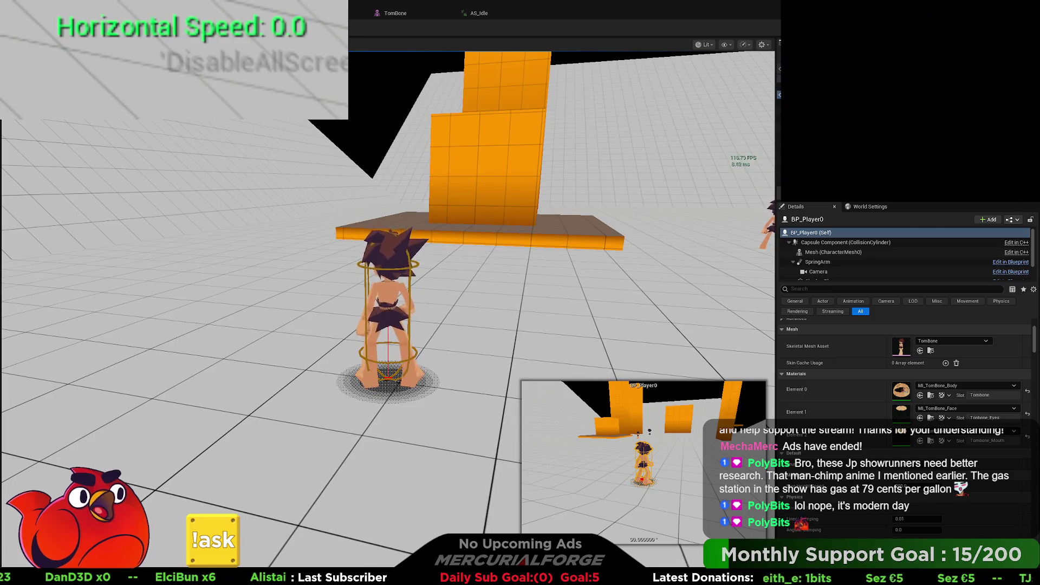
pyautogui.press('Escape')
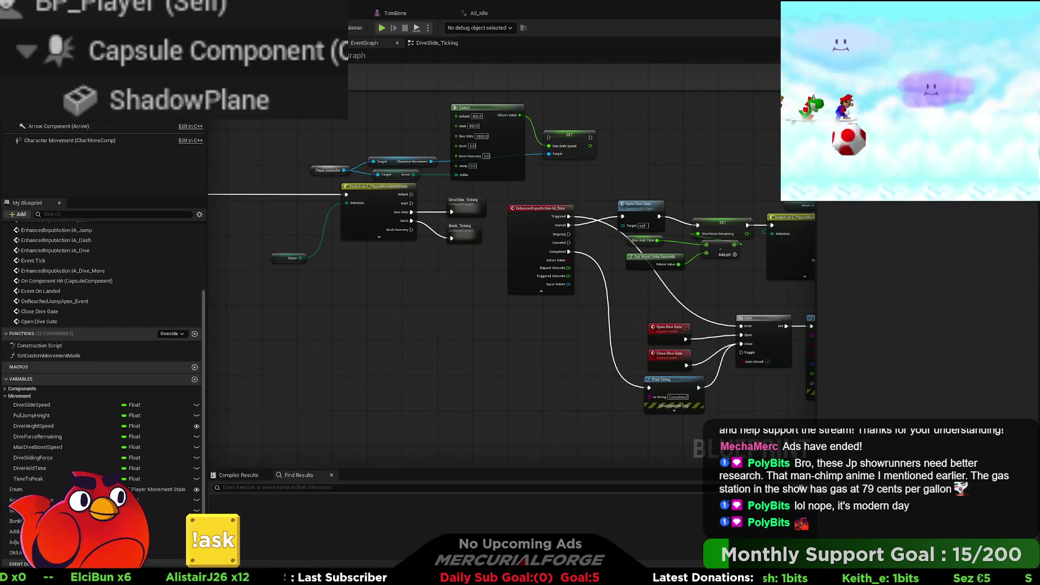
# - Connect IA_Dash's Triggered pin to the Dash SET node and start a play test
pyautogui.scroll(-6, 455, 287)
pyautogui.moveTo(486, 317); pyautogui.dragTo(420, 273, button='right')
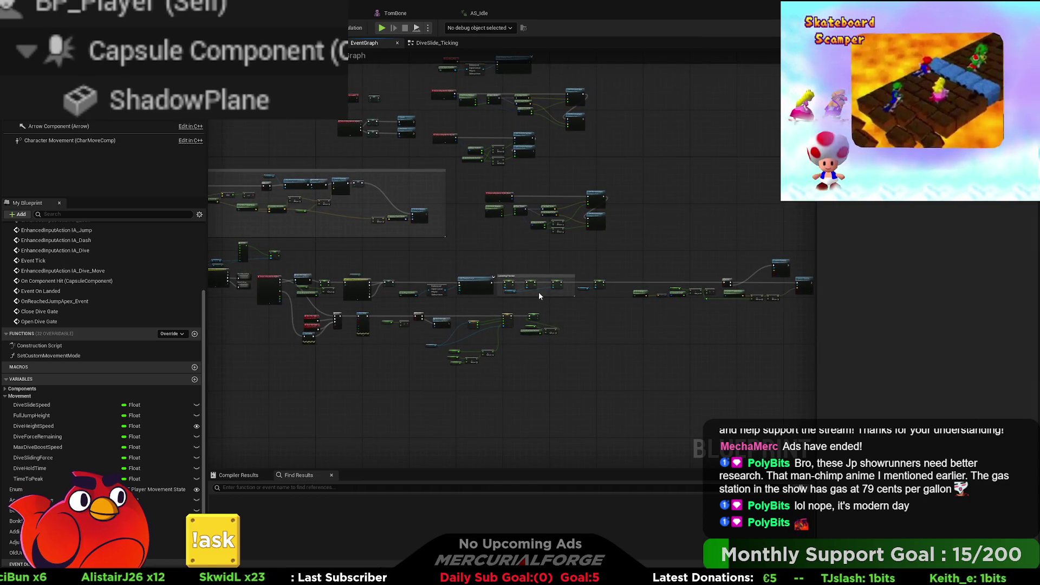
pyautogui.scroll(5, 361, 149)
pyautogui.moveTo(362, 152); pyautogui.dragTo(354, 264, button='right')
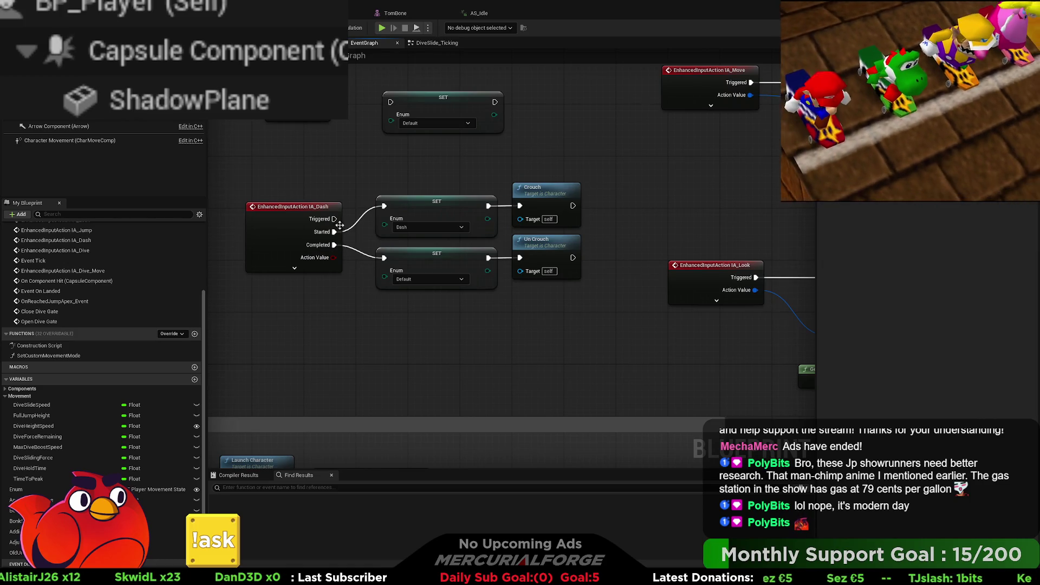
pyautogui.moveTo(334, 219)
pyautogui.mouseDown()
pyautogui.moveTo(383, 206)
pyautogui.moveTo(334, 232)
pyautogui.mouseUp()
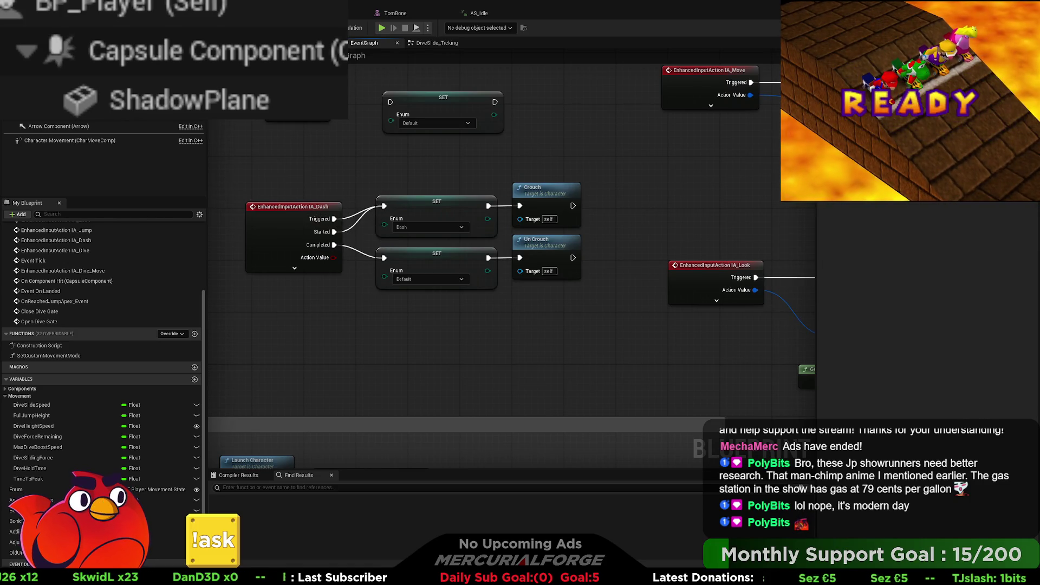
pyautogui.hotkey('alt', 'p')
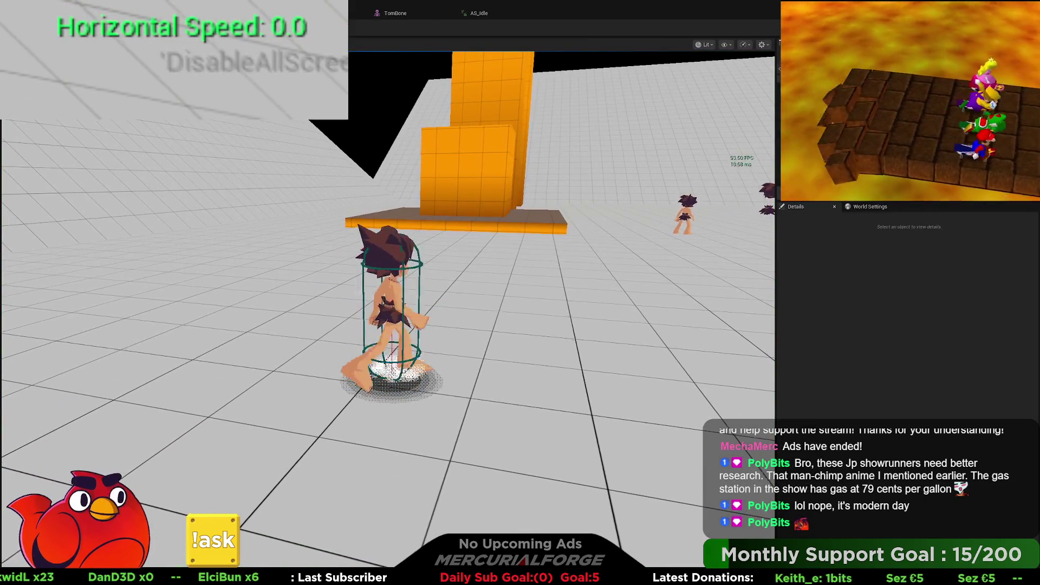
# - Dash twice in play (reaching 850 speed), then stop and return to BP_Player's event graph
pyautogui.press('shift')
pyautogui.press('shift')
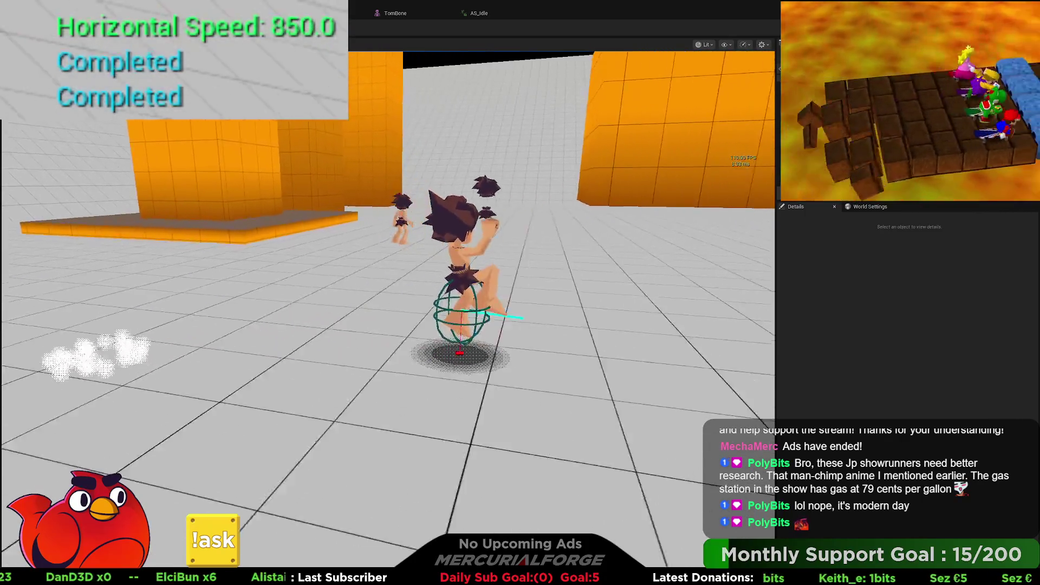
pyautogui.press('shift')
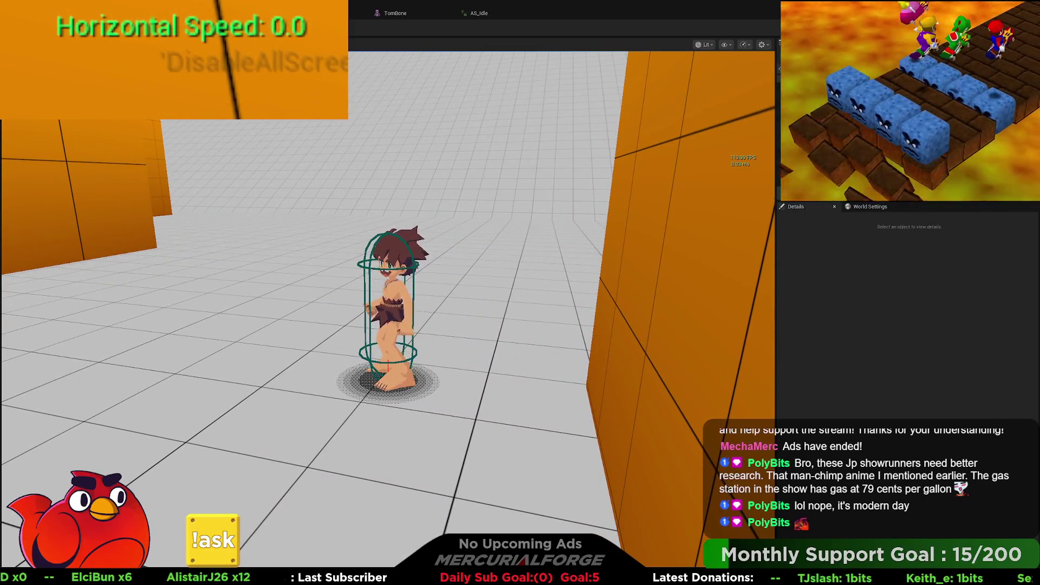
pyautogui.press('Escape')
pyautogui.click(303, 13)
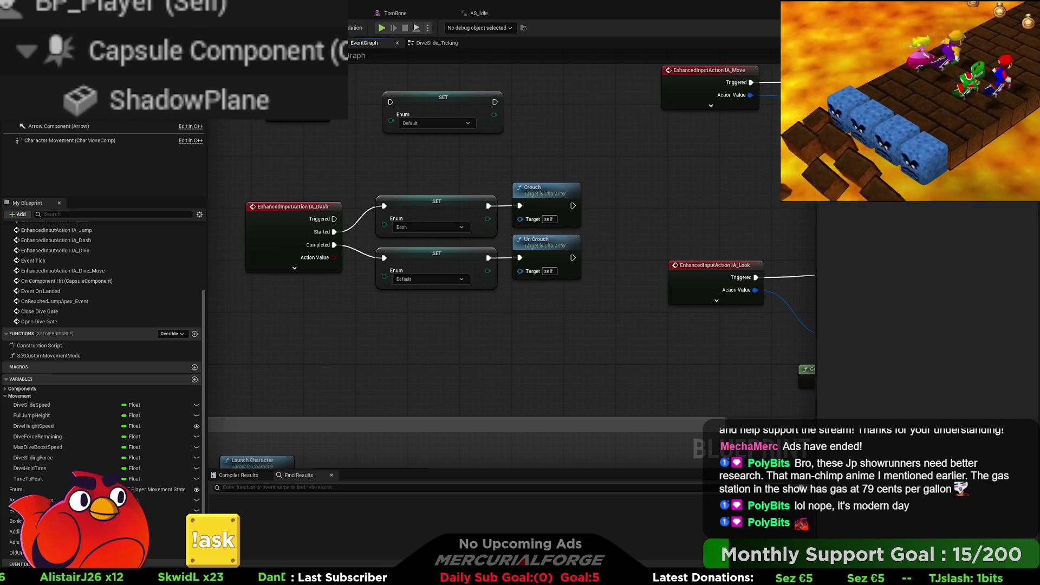
# - Open the DiveSlide_Ticking collapsed graph and bring Remove Mapping Context into view
pyautogui.scroll(-6, 525, 387)
pyautogui.moveTo(525, 387)
pyautogui.mouseDown(button='right')
pyautogui.moveTo(489, 207)
pyautogui.moveTo(497, 235)
pyautogui.mouseUp(button='right')
pyautogui.scroll(5, 497, 235)
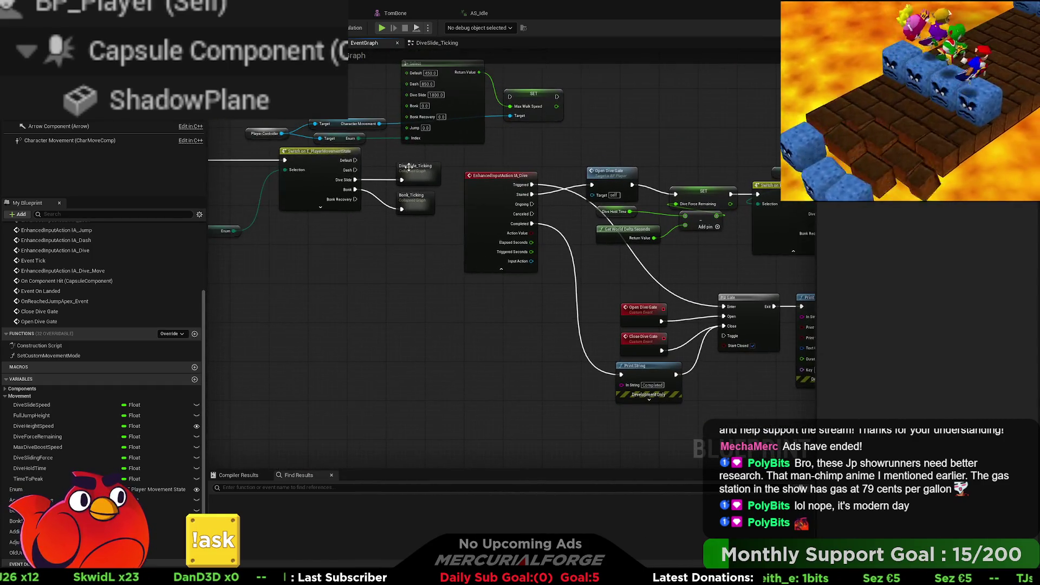
pyautogui.doubleClick(409, 171)
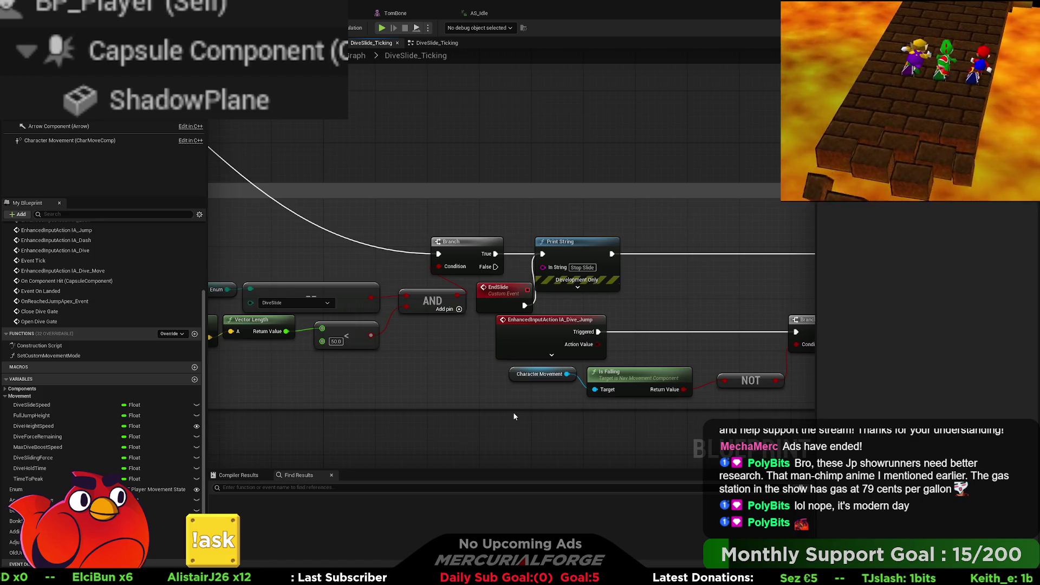
pyautogui.moveTo(648, 279); pyautogui.dragTo(118, 263, button='right')
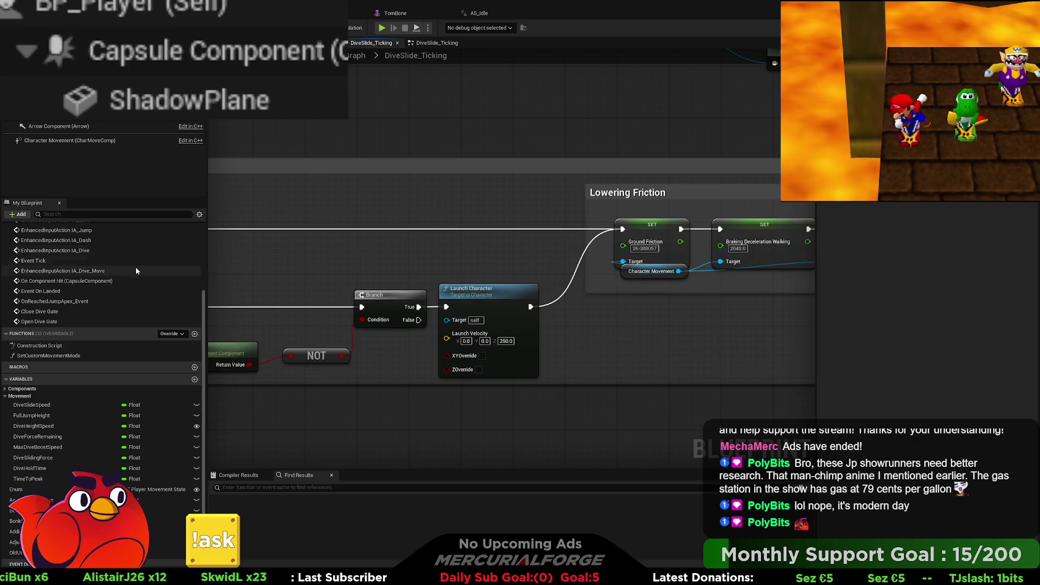
pyautogui.moveTo(663, 304); pyautogui.dragTo(326, 291, button='right')
pyautogui.moveTo(657, 283); pyautogui.dragTo(597, 287, button='right')
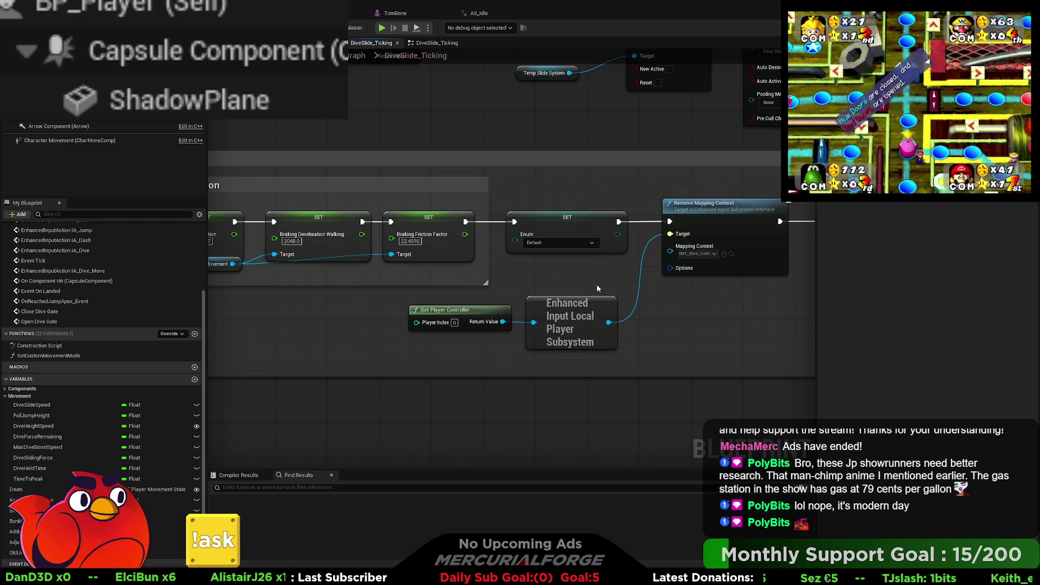
# - Move Un Crouch beside Remove Mapping Context, wire their exec pins, and start a play test
pyautogui.moveTo(596, 284); pyautogui.dragTo(488, 313, button='right')
pyautogui.moveTo(655, 219)
pyautogui.mouseDown()
pyautogui.moveTo(574, 199)
pyautogui.moveTo(590, 193)
pyautogui.mouseUp()
pyautogui.moveTo(396, 231); pyautogui.dragTo(746, 235)
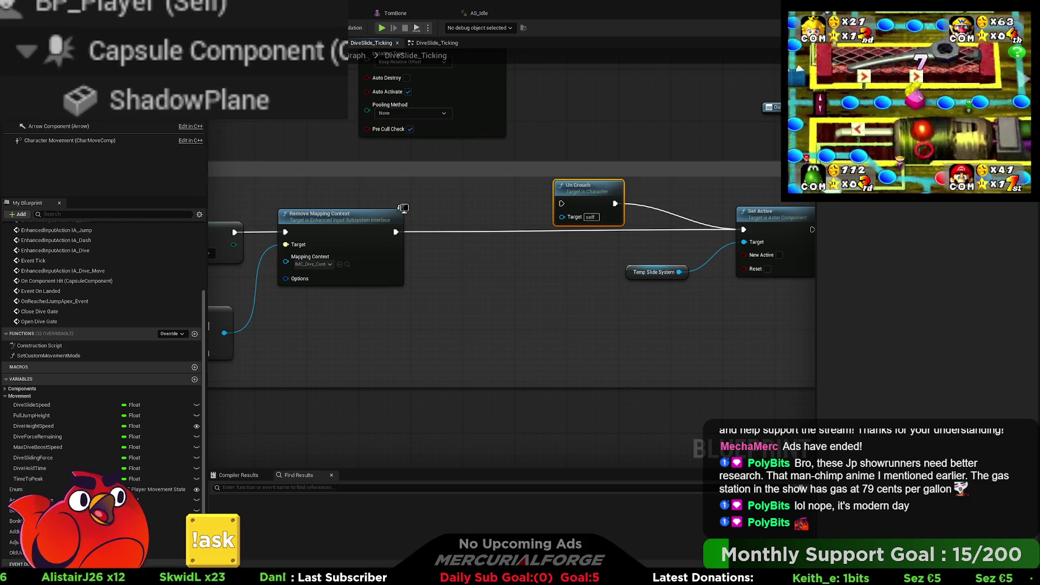
pyautogui.hotkey('alt', 'p')
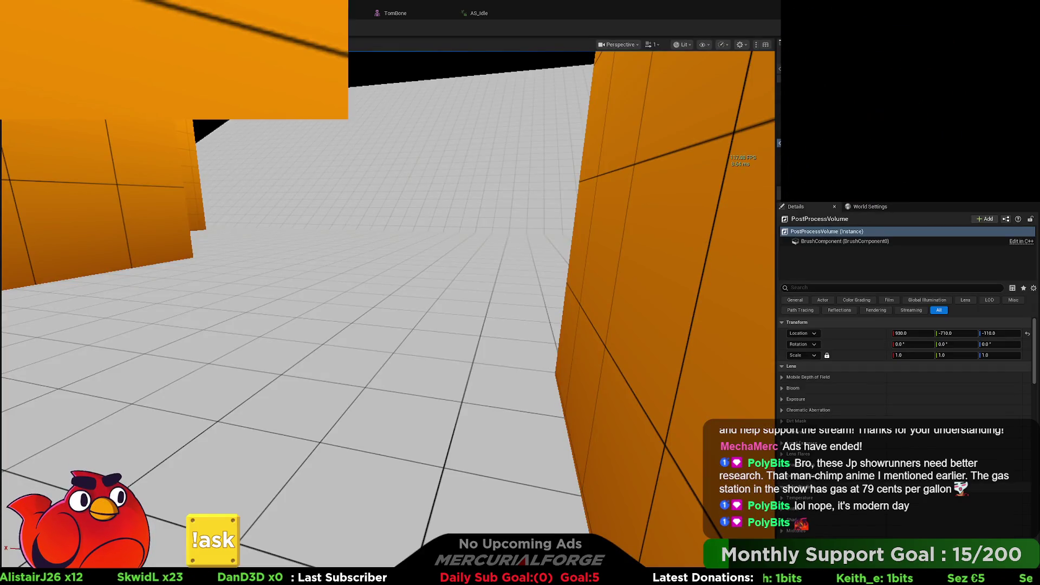
pyautogui.press('a')
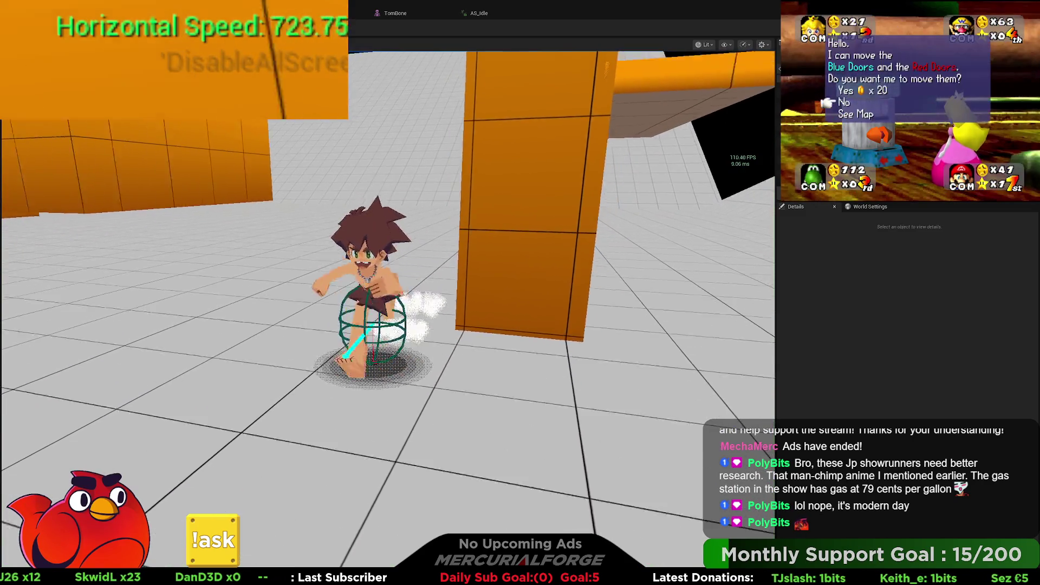
pyautogui.press('s')
pyautogui.press('w')
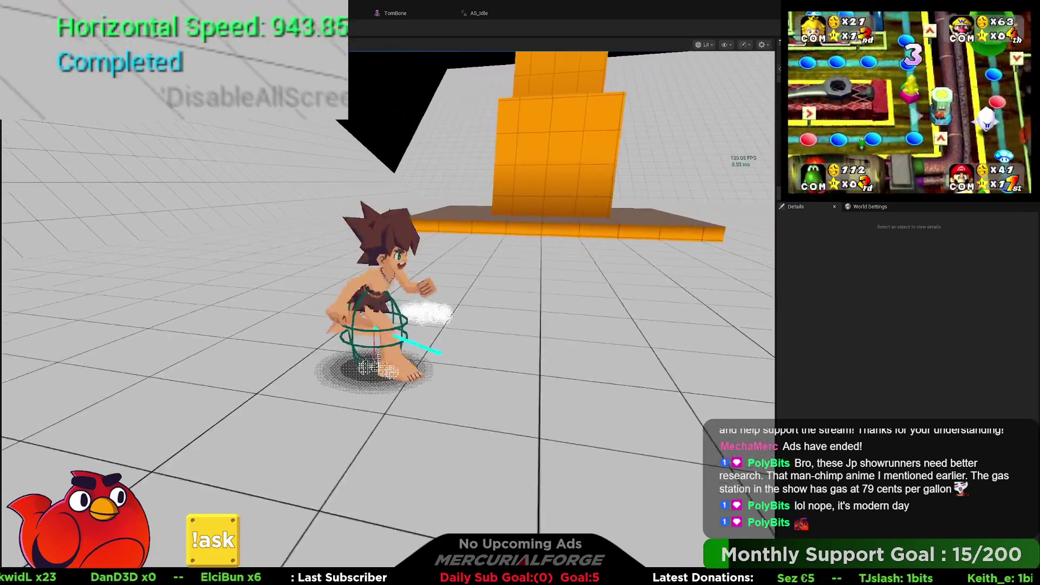
pyautogui.press('shift')
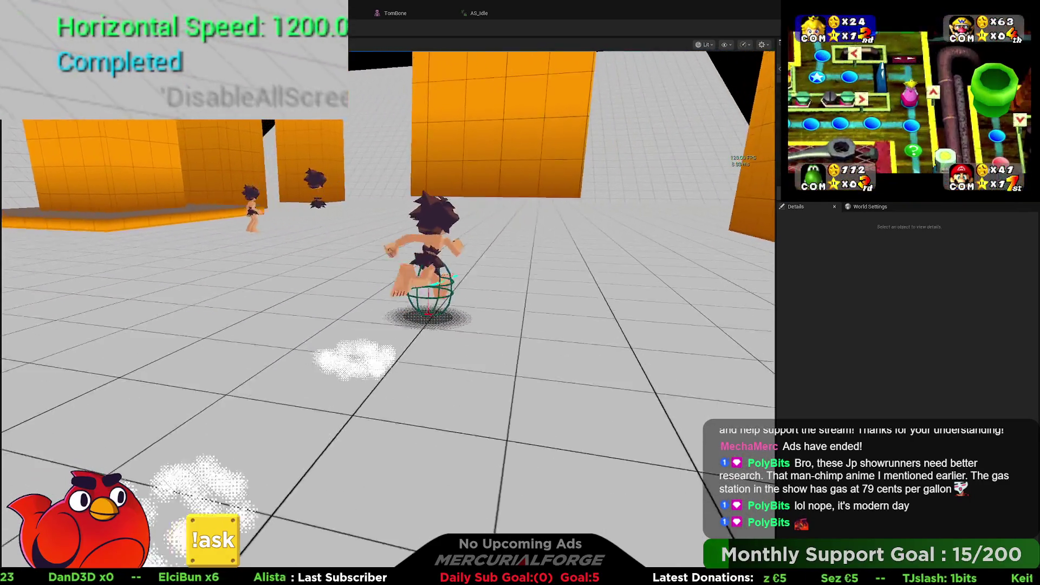
pyautogui.press('shift')
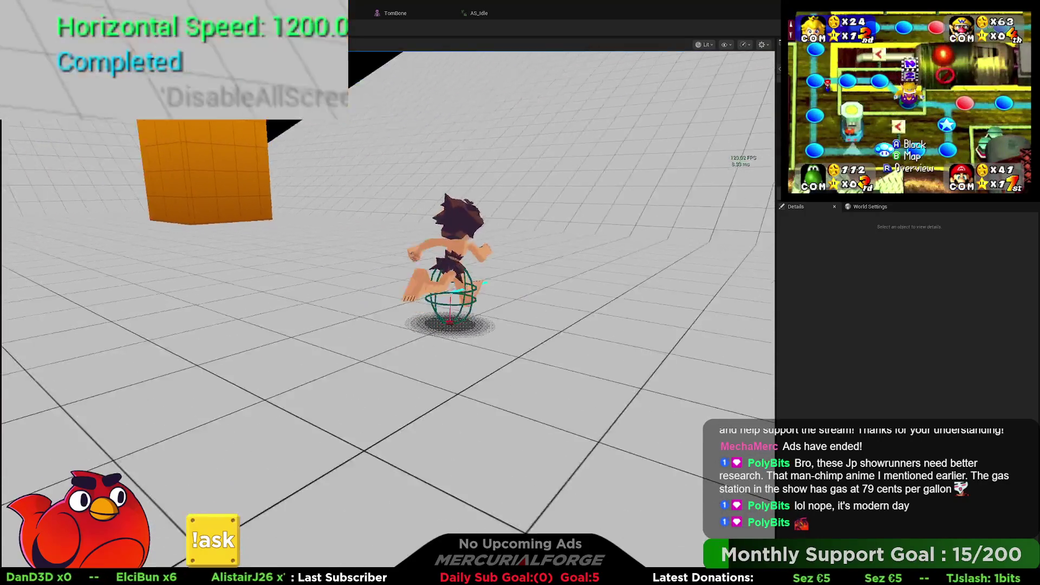
pyautogui.press('shift')
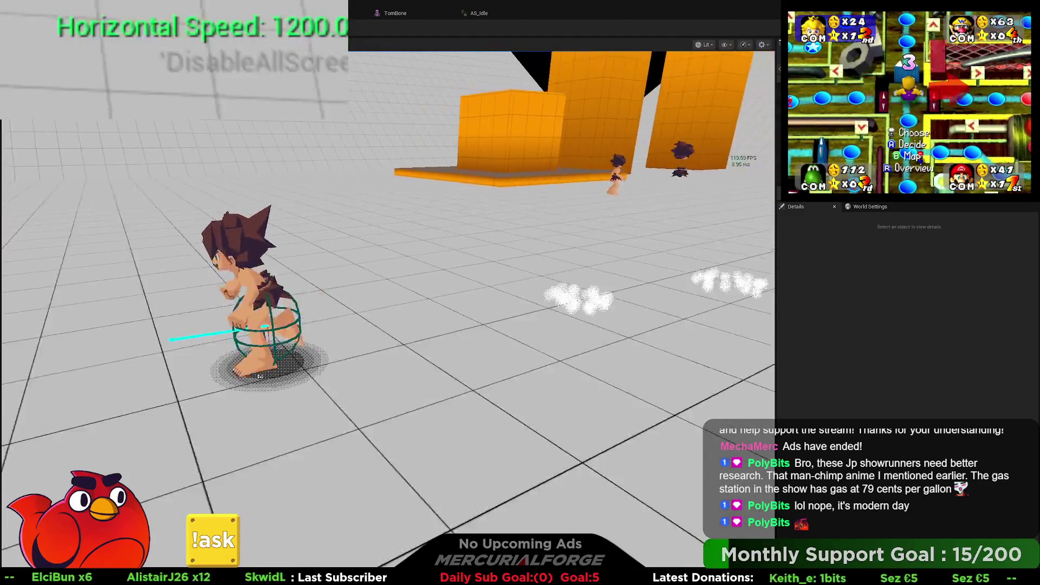
pyautogui.press('shift')
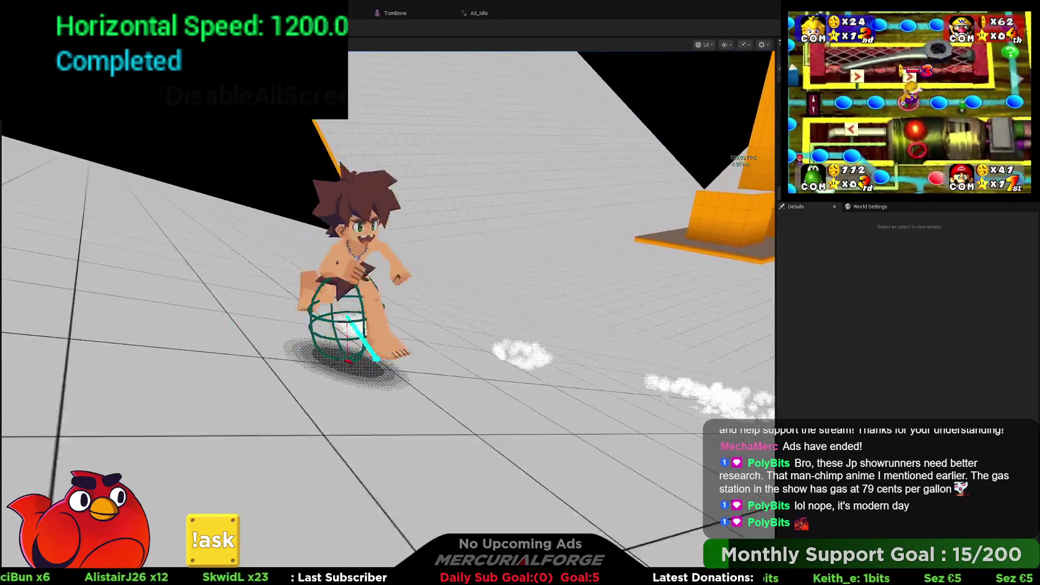
pyautogui.press('space')
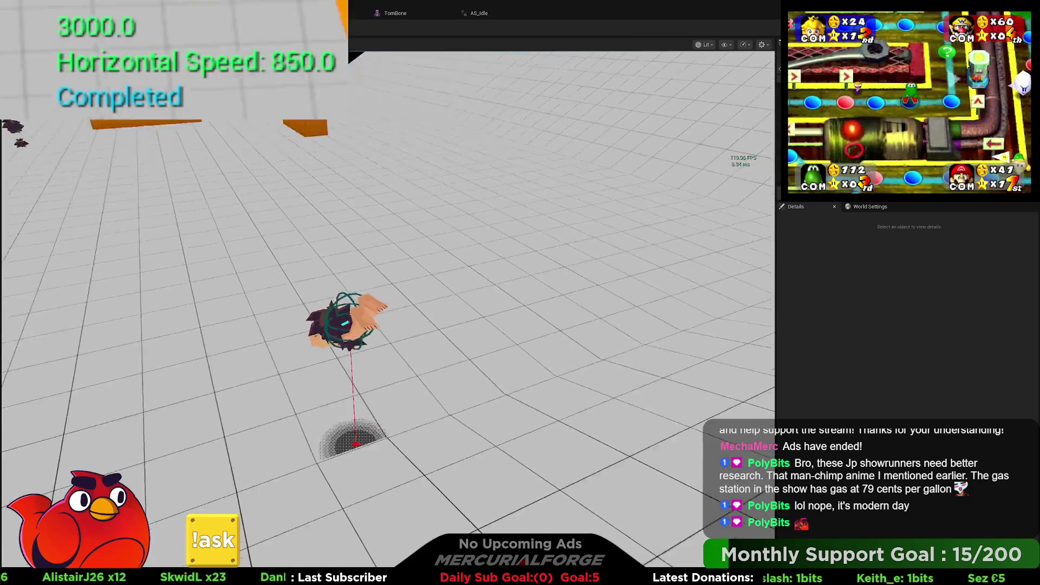
pyautogui.press('d')
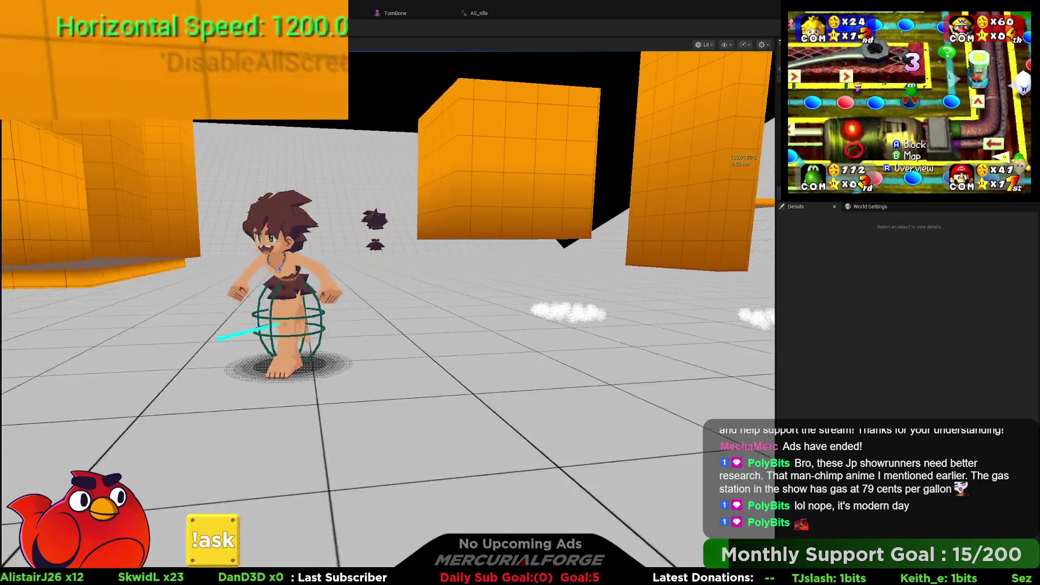
pyautogui.press('shift')
pyautogui.press('space')
pyautogui.press('w')
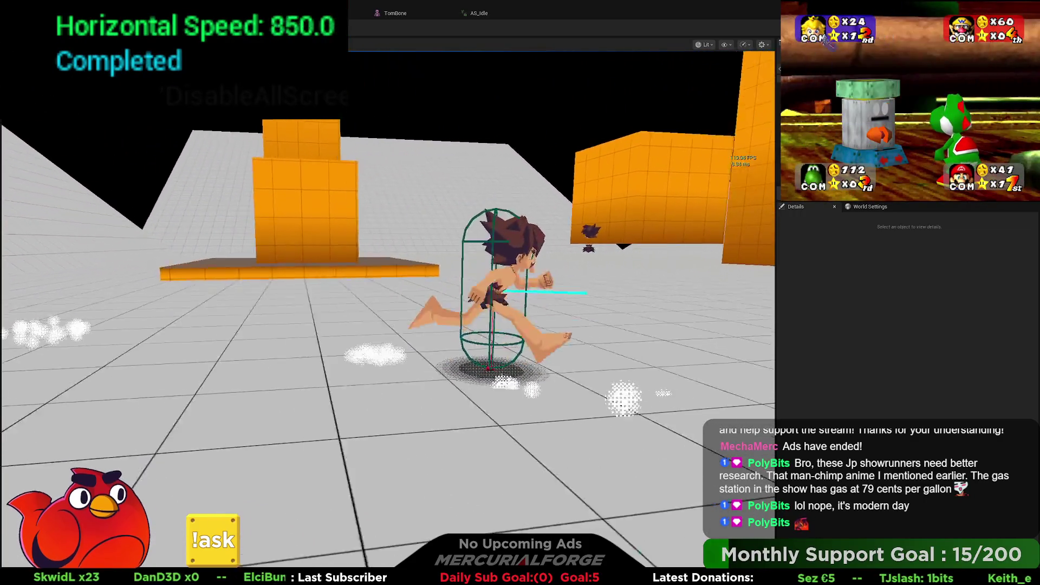
pyautogui.press('a')
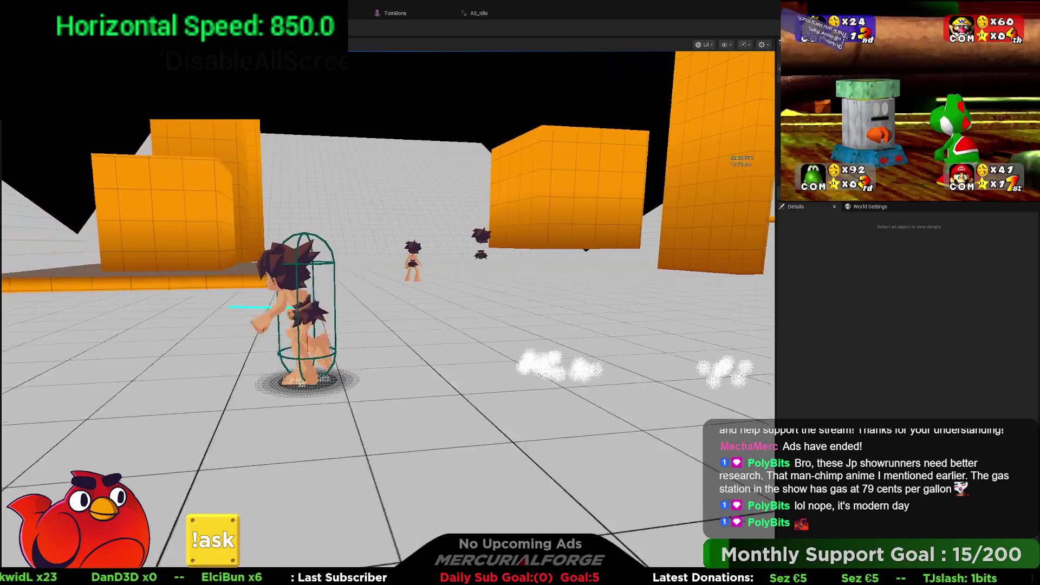
pyautogui.press('shift')
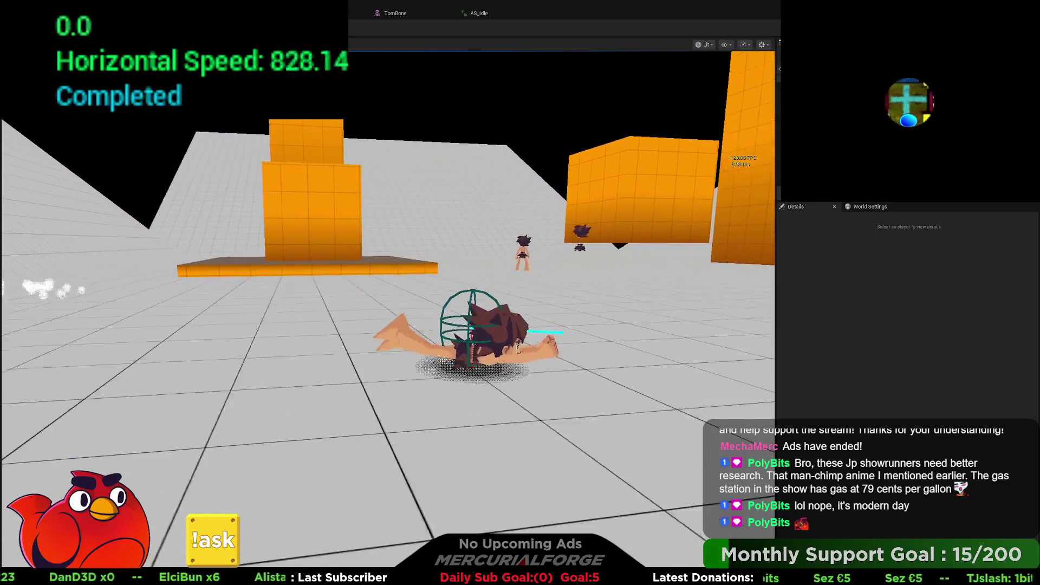
pyautogui.press('s')
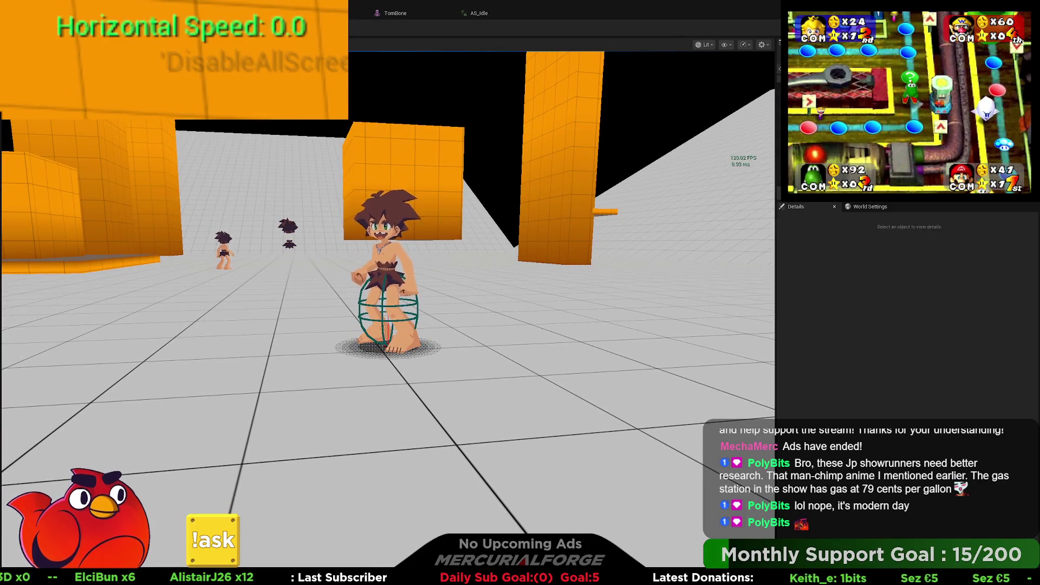
pyautogui.press('Escape')
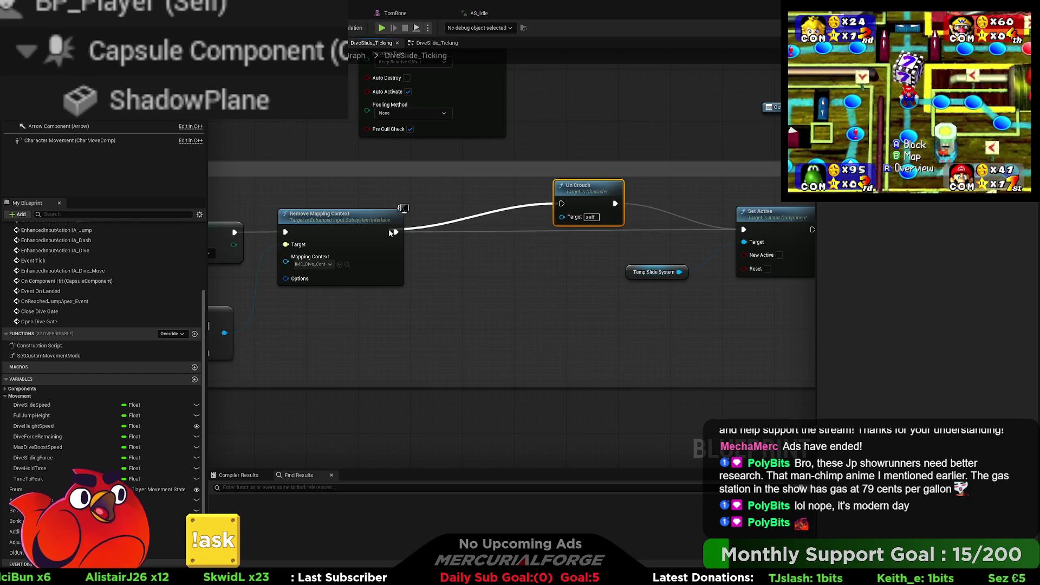
# - Align the Un Crouch node on the exec wire before Set Active, then deselect it
pyautogui.moveTo(602, 191); pyautogui.dragTo(579, 219)
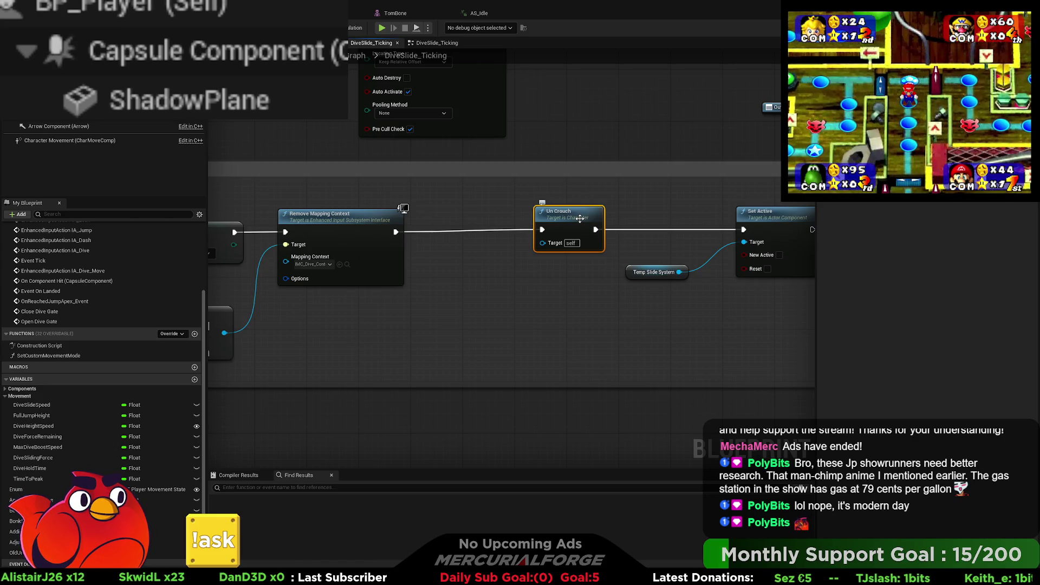
pyautogui.click(579, 139)
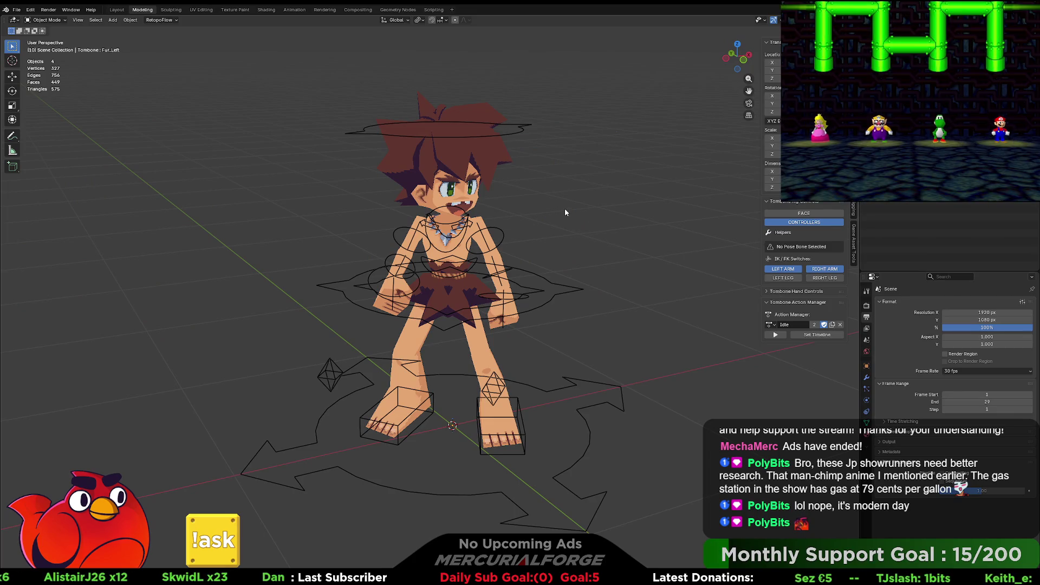
# - Start a new General scene from the File menu
pyautogui.click(16, 9)
pyautogui.moveTo(32, 19)
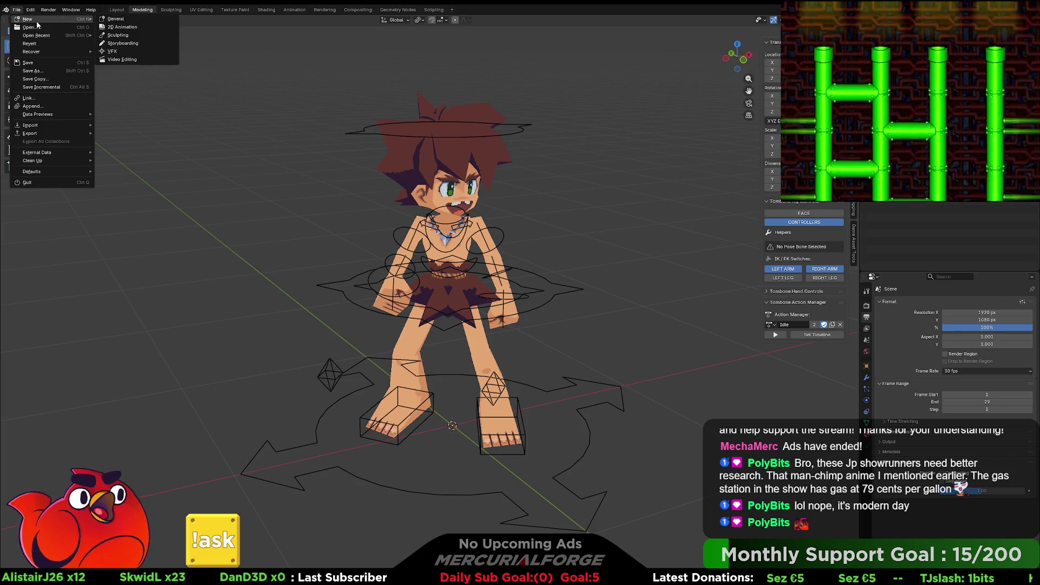
pyautogui.click(120, 20)
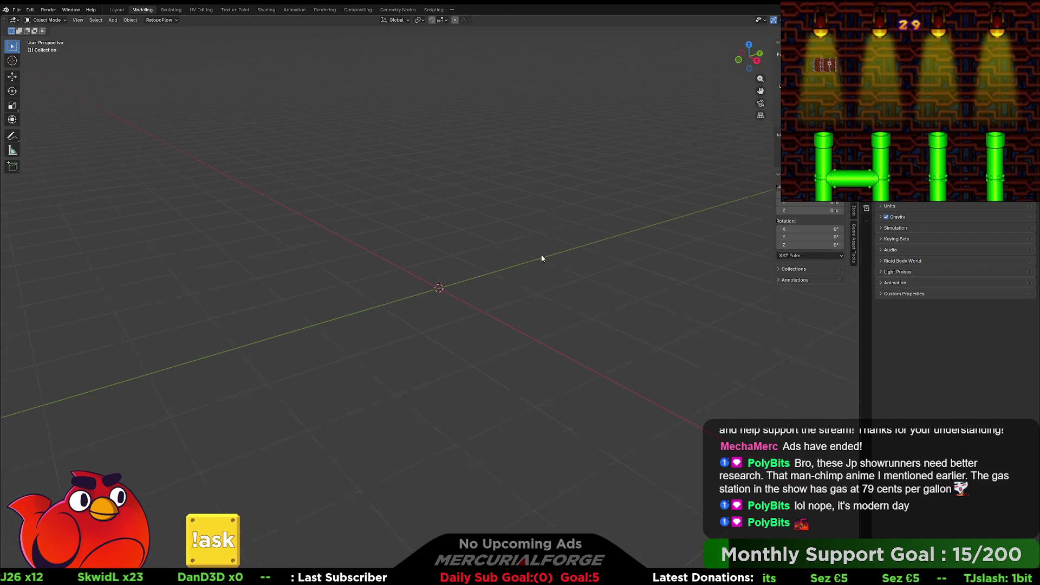
# - Add a Mesh > Ico Sphere at the world origin
pyautogui.moveTo(512, 256)
pyautogui.mouseDown(button='middle')
pyautogui.moveTo(492, 255)
pyautogui.moveTo(512, 271)
pyautogui.moveTo(485, 263)
pyautogui.mouseUp(button='middle')
pyautogui.hotkey('shift', 'a')
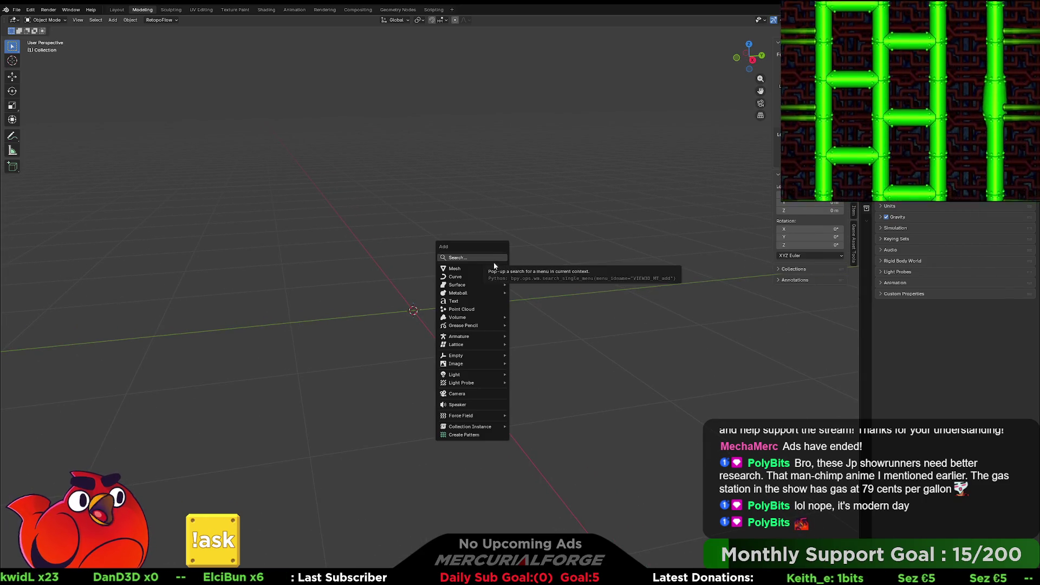
pyautogui.moveTo(485, 269)
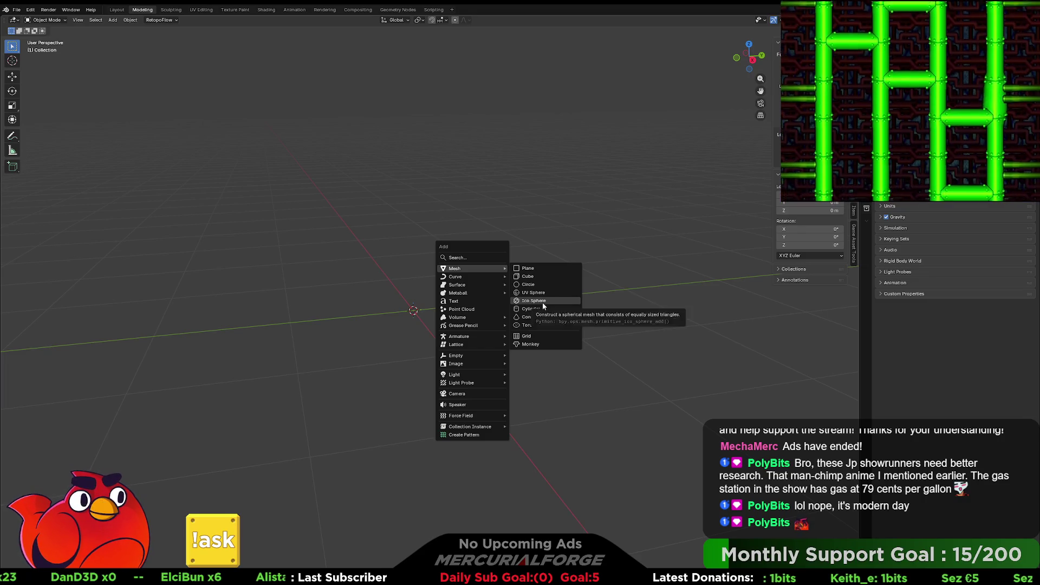
pyautogui.click(542, 301)
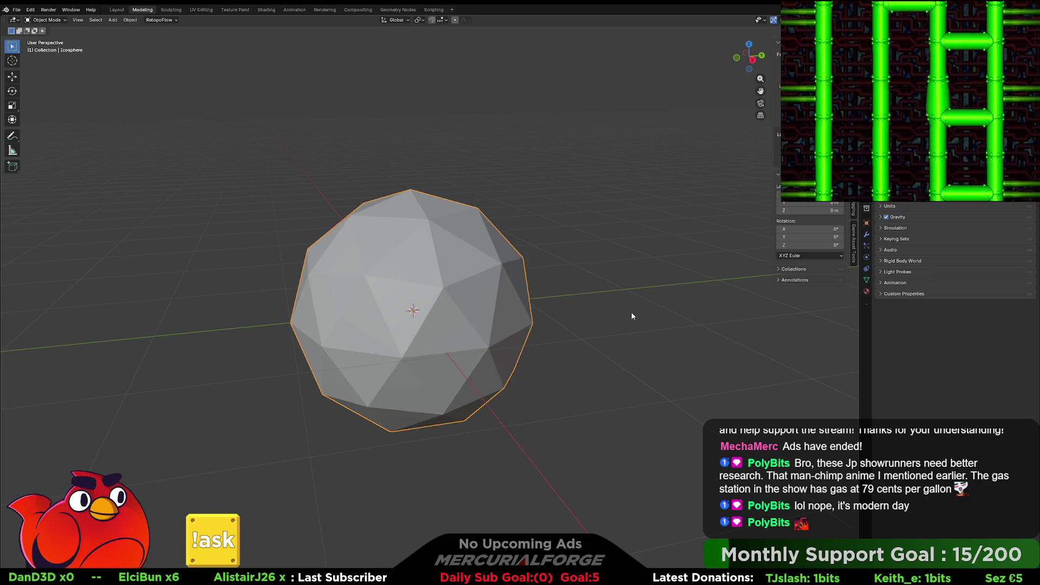
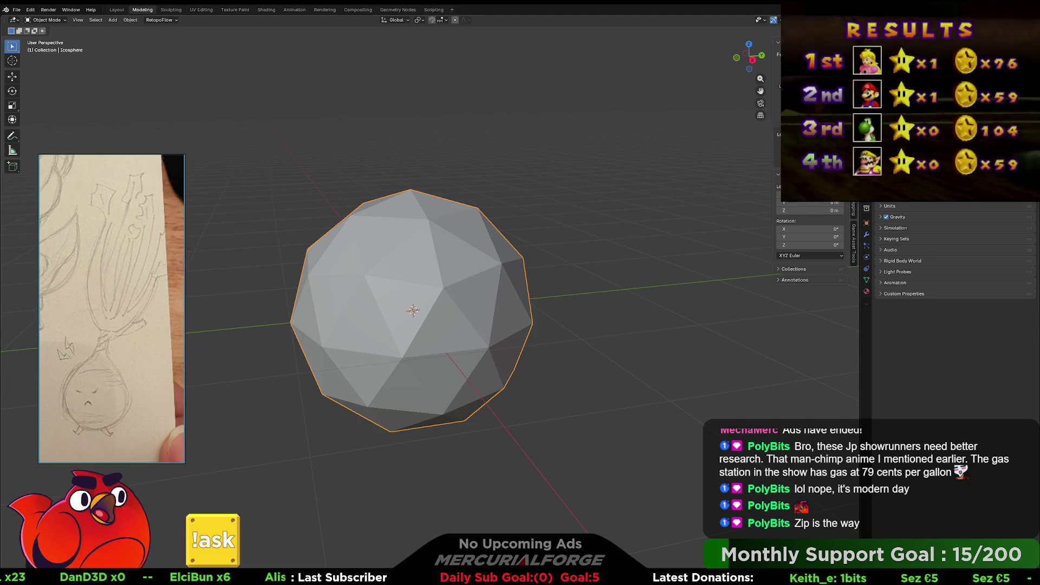
# - Lower the icosphere to 1 subdivision, delete it, and bring up the Add menu
pyautogui.click(615, 300)
pyautogui.moveTo(615, 300); pyautogui.dragTo(545, 309, button='middle')
pyautogui.scroll(3, 620, 303)
pyautogui.moveTo(620, 304)
pyautogui.mouseDown(button='middle')
pyautogui.moveTo(583, 310)
pyautogui.moveTo(525, 294)
pyautogui.moveTo(556, 297)
pyautogui.mouseUp(button='middle')
pyautogui.click(583, 310)
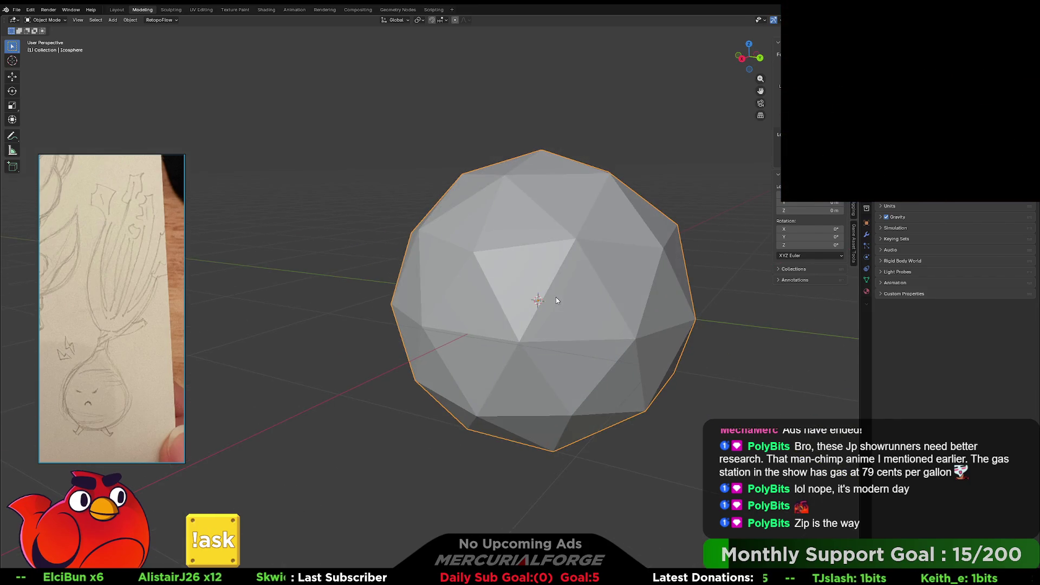
pyautogui.press('F9')
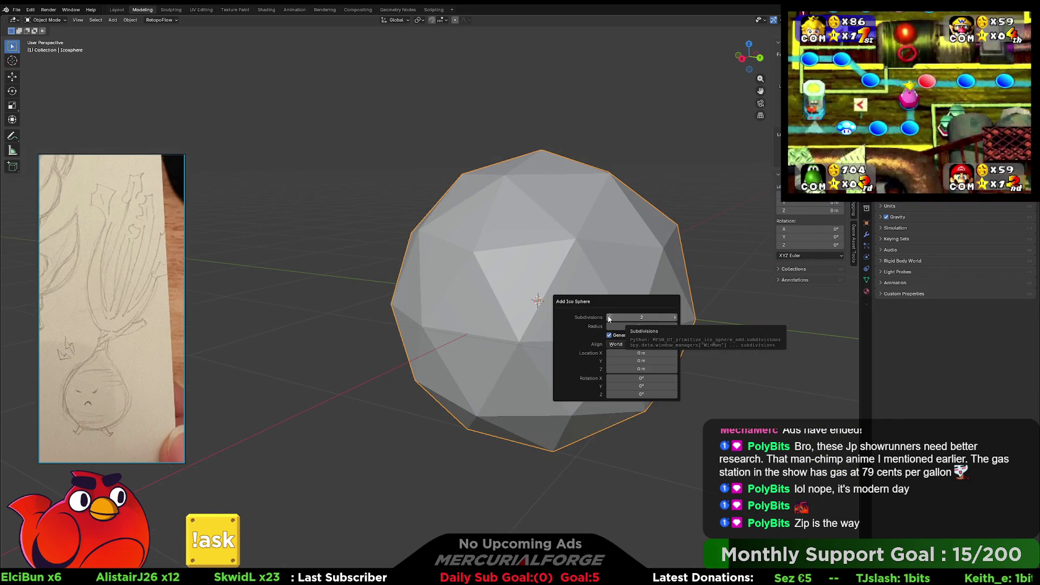
pyautogui.moveTo(639, 318); pyautogui.dragTo(618, 318)
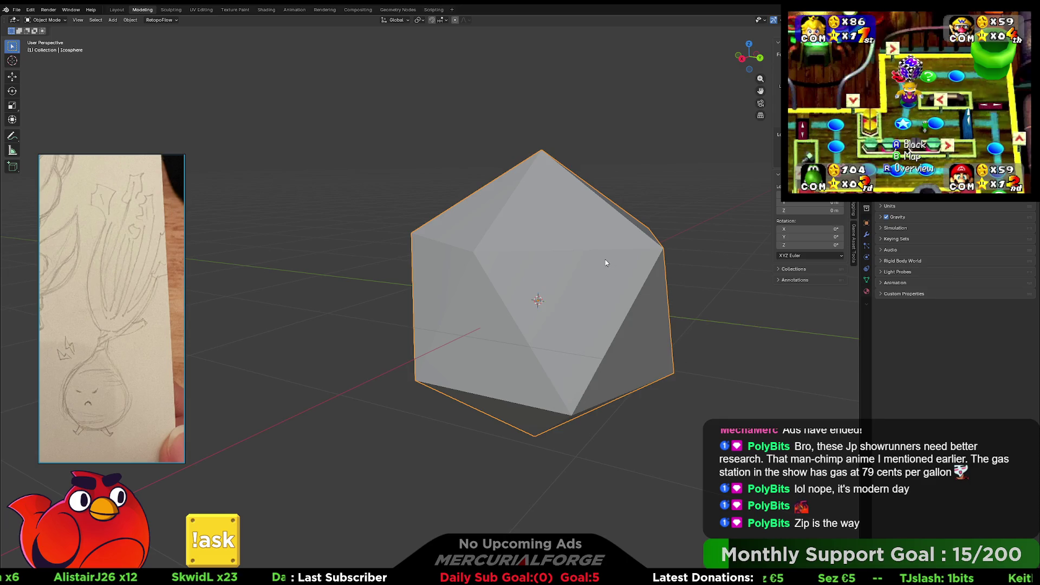
pyautogui.press('Delete')
pyautogui.hotkey('shift', 'a')
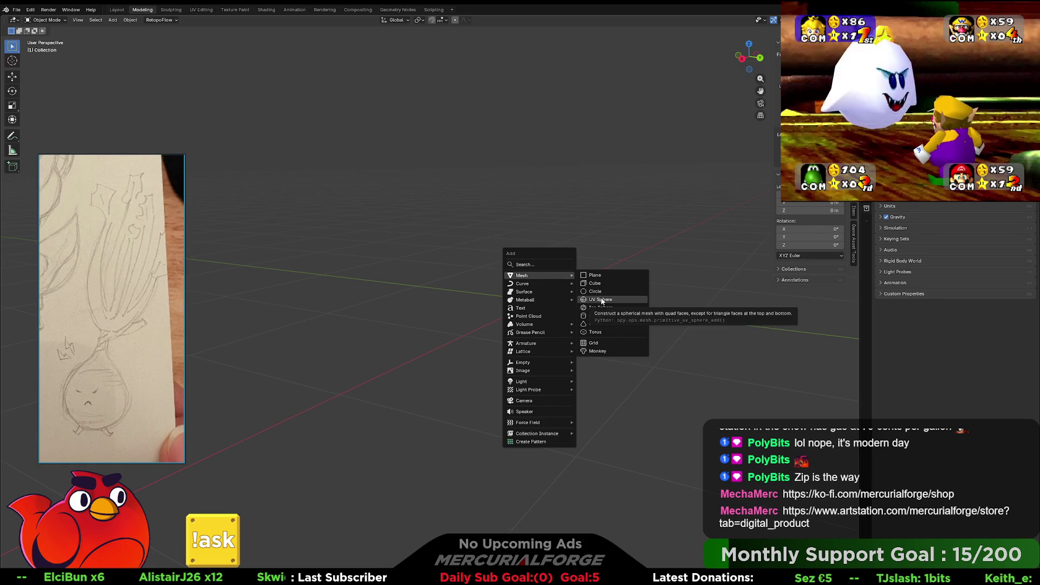
# - Add a UV sphere and cut its segment count down to 6
pyautogui.click(601, 301)
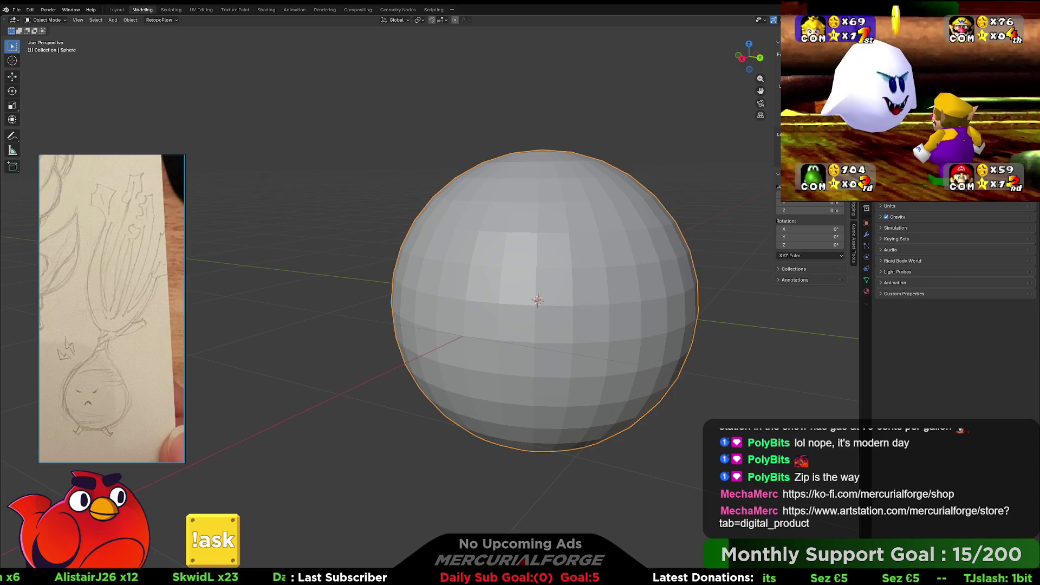
pyautogui.press('F9')
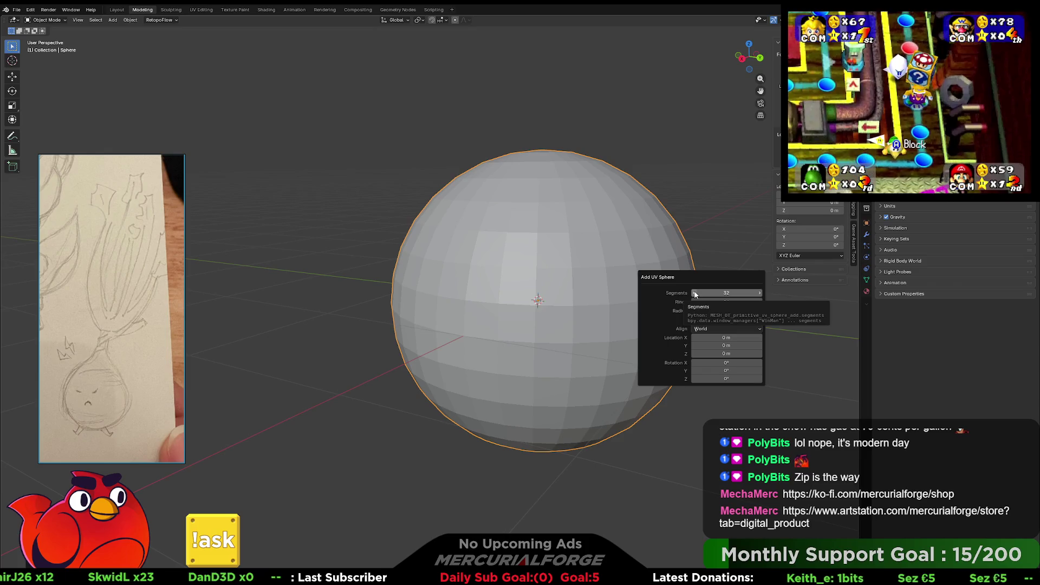
pyautogui.moveTo(694, 301)
pyautogui.mouseDown()
pyautogui.moveTo(655, 301)
pyautogui.moveTo(683, 293)
pyautogui.mouseUp()
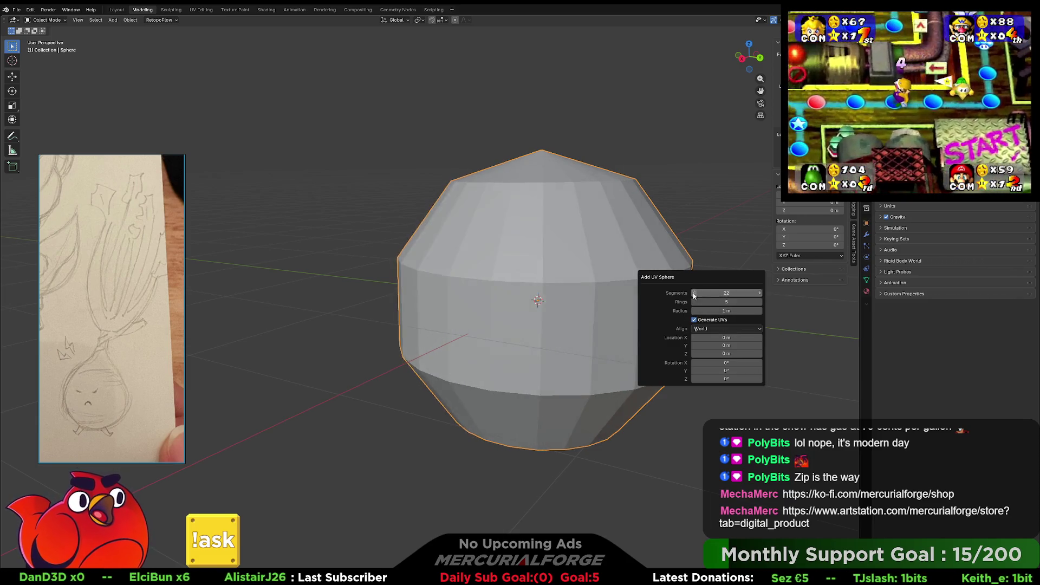
pyautogui.moveTo(693, 295)
pyautogui.mouseDown()
pyautogui.moveTo(674, 295)
pyautogui.moveTo(687, 294)
pyautogui.mouseUp()
pyautogui.click(573, 209)
pyautogui.moveTo(573, 209)
pyautogui.mouseDown(button='middle')
pyautogui.moveTo(479, 251)
pyautogui.moveTo(599, 269)
pyautogui.moveTo(576, 288)
pyautogui.moveTo(580, 249)
pyautogui.moveTo(550, 246)
pyautogui.moveTo(505, 321)
pyautogui.moveTo(549, 327)
pyautogui.moveTo(569, 259)
pyautogui.moveTo(580, 272)
pyautogui.moveTo(551, 258)
pyautogui.mouseUp(button='middle')
# - Set the sphere's rings to 4 and shrink its radius to about 0.34 m
pyautogui.press('F9')
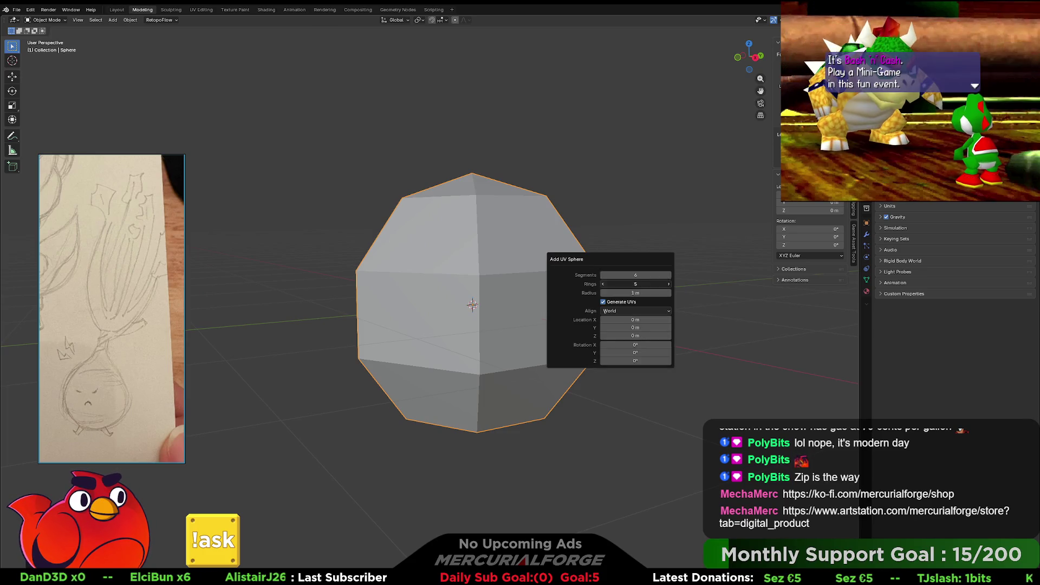
pyautogui.click(603, 285)
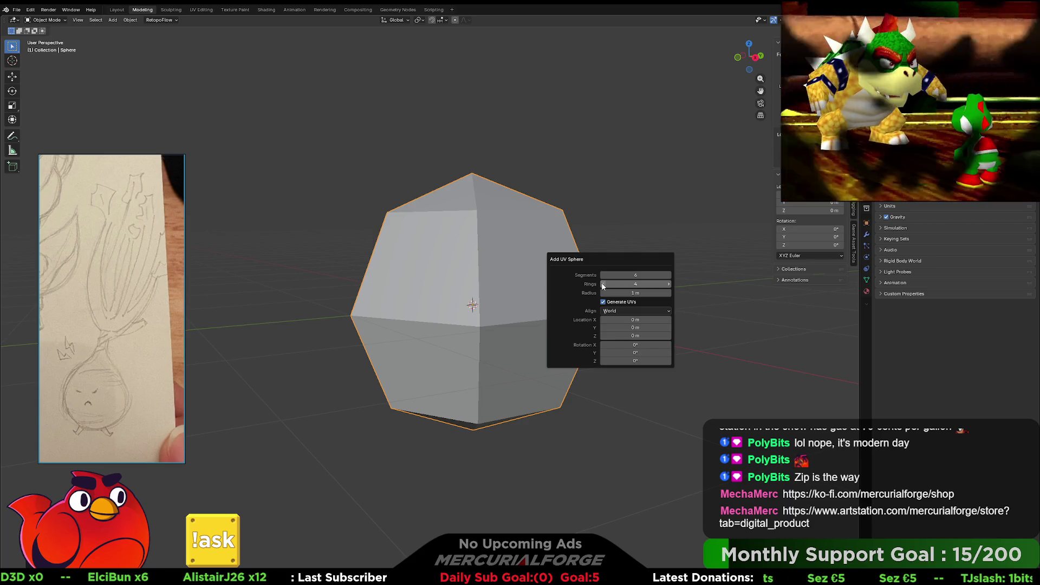
pyautogui.click(603, 284)
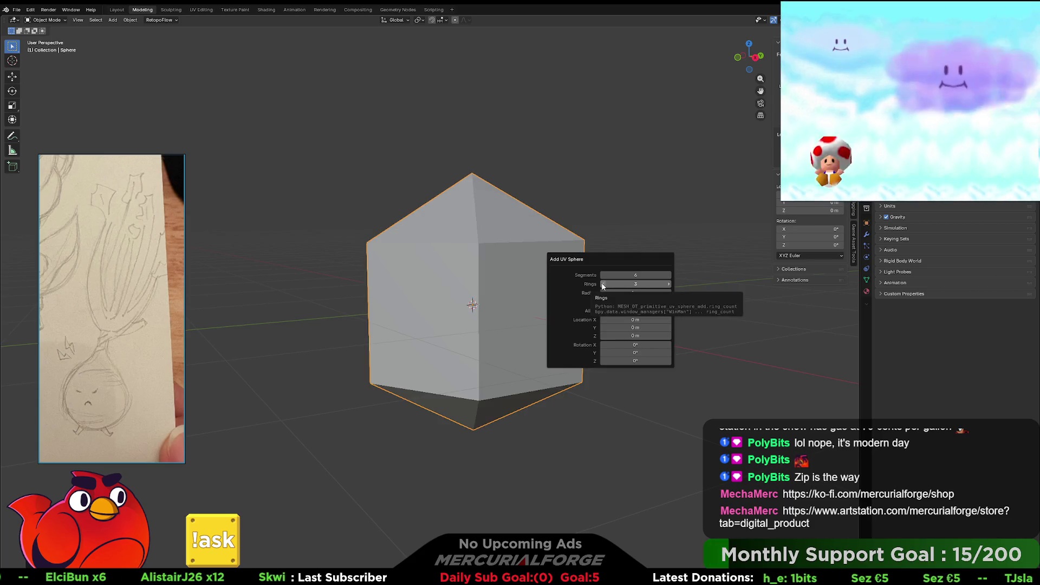
pyautogui.click(668, 284)
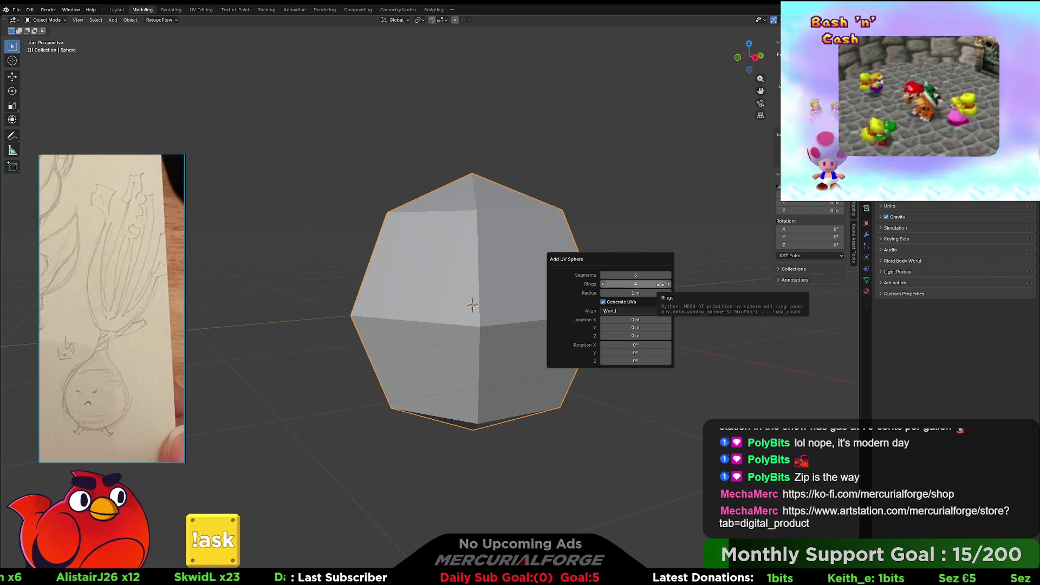
pyautogui.click(605, 295)
pyautogui.moveTo(605, 295); pyautogui.dragTo(547, 295)
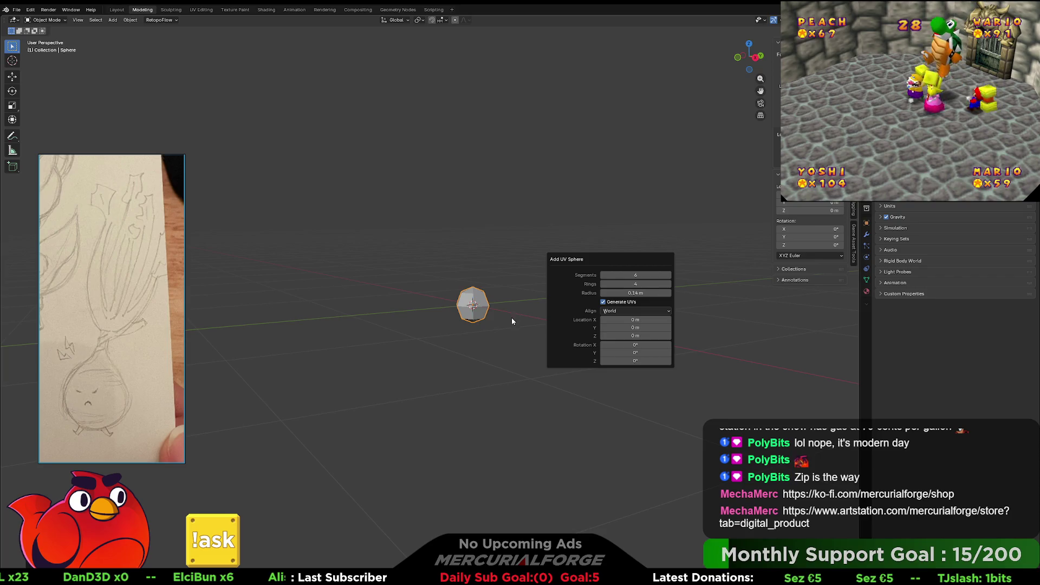
pyautogui.press('a')
pyautogui.moveTo(534, 311)
pyautogui.mouseDown(button='middle')
pyautogui.moveTo(511, 326)
pyautogui.moveTo(542, 319)
pyautogui.moveTo(508, 290)
pyautogui.mouseUp(button='middle')
pyautogui.keyDown('shift'); pyautogui.rightClick(509, 303); pyautogui.keyUp('shift')
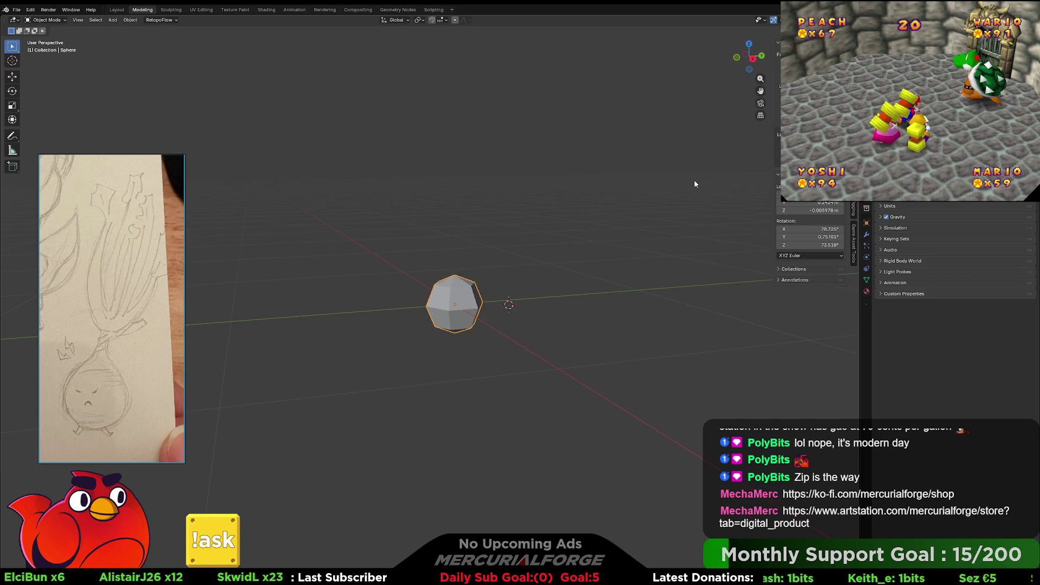
# - Snap the 3D cursor back to the world origin
pyautogui.hotkey('shift', 's')
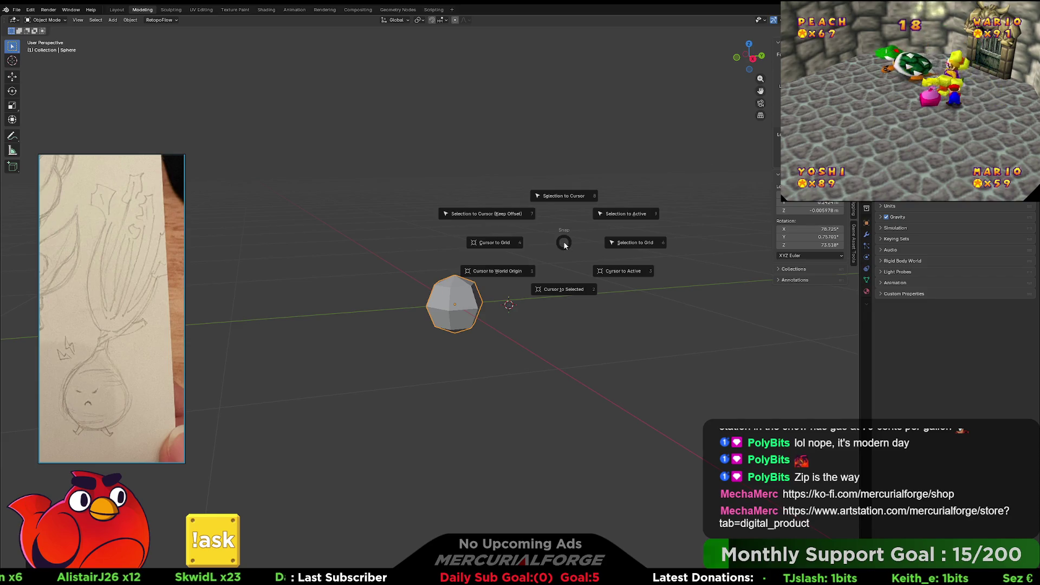
pyautogui.click(553, 254)
pyautogui.moveTo(553, 254)
pyautogui.mouseDown(button='middle')
pyautogui.moveTo(532, 265)
pyautogui.moveTo(506, 311)
pyautogui.moveTo(608, 311)
pyautogui.moveTo(463, 317)
pyautogui.moveTo(546, 213)
pyautogui.mouseUp(button='middle')
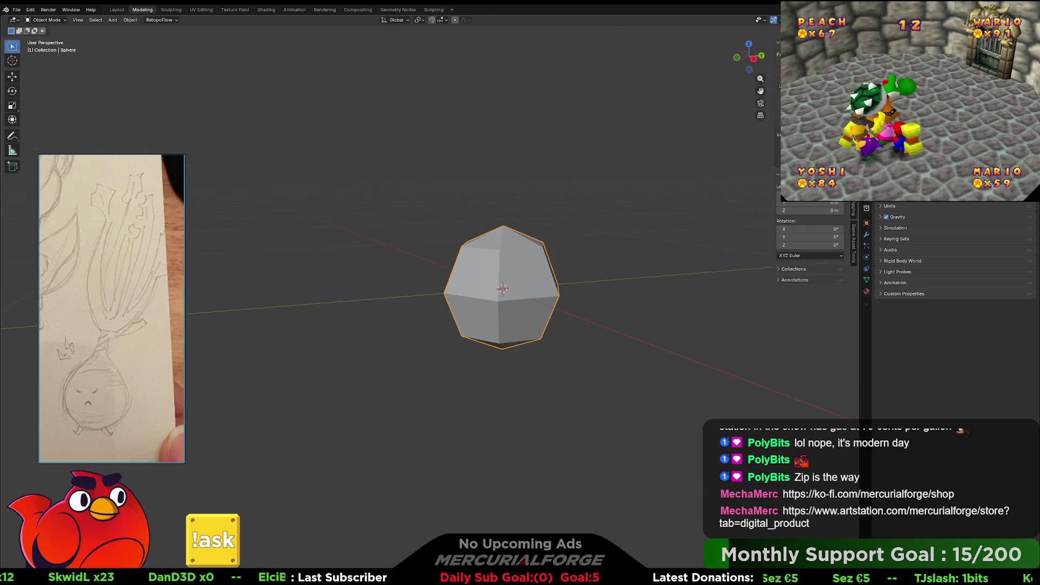
pyautogui.click(854, 178)
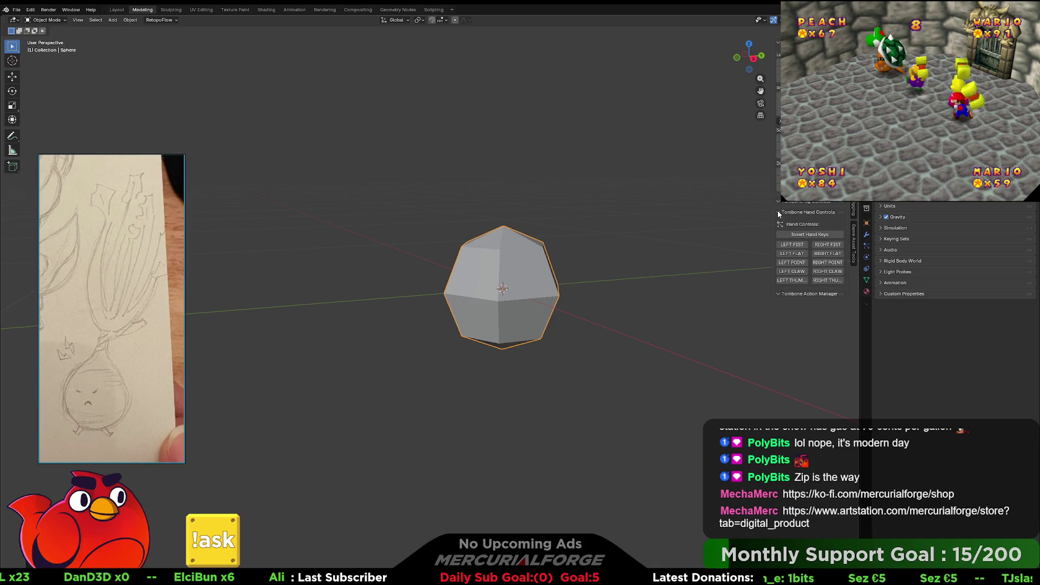
pyautogui.click(778, 213)
pyautogui.click(780, 223)
pyautogui.moveTo(619, 255)
pyautogui.mouseDown(button='middle')
pyautogui.moveTo(640, 246)
pyautogui.moveTo(621, 268)
pyautogui.mouseUp(button='middle')
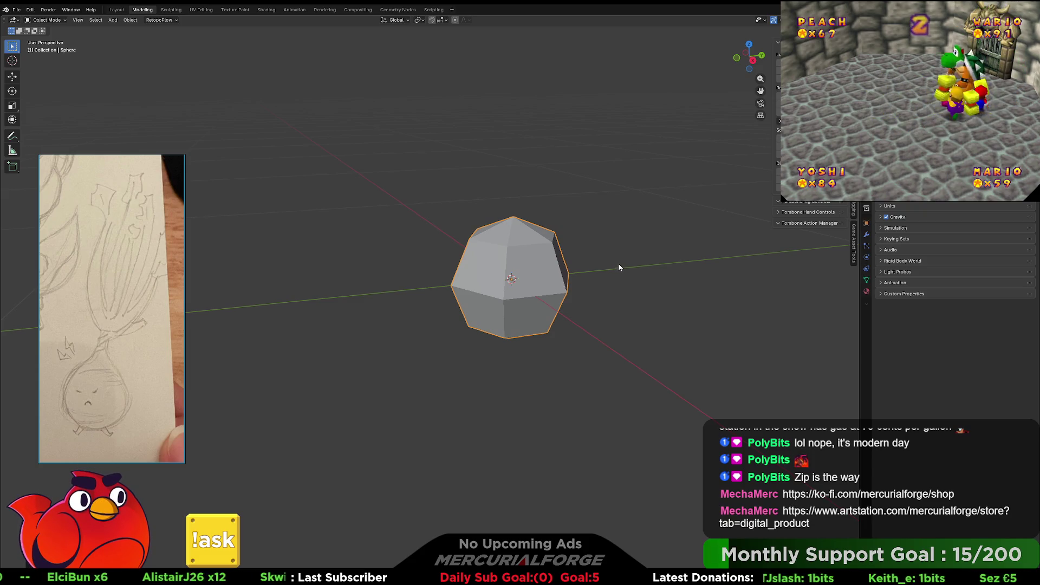
# - Raise the sphere along Z above the origin, then bring up the Add > Mesh list
pyautogui.press('g')
pyautogui.press('z')
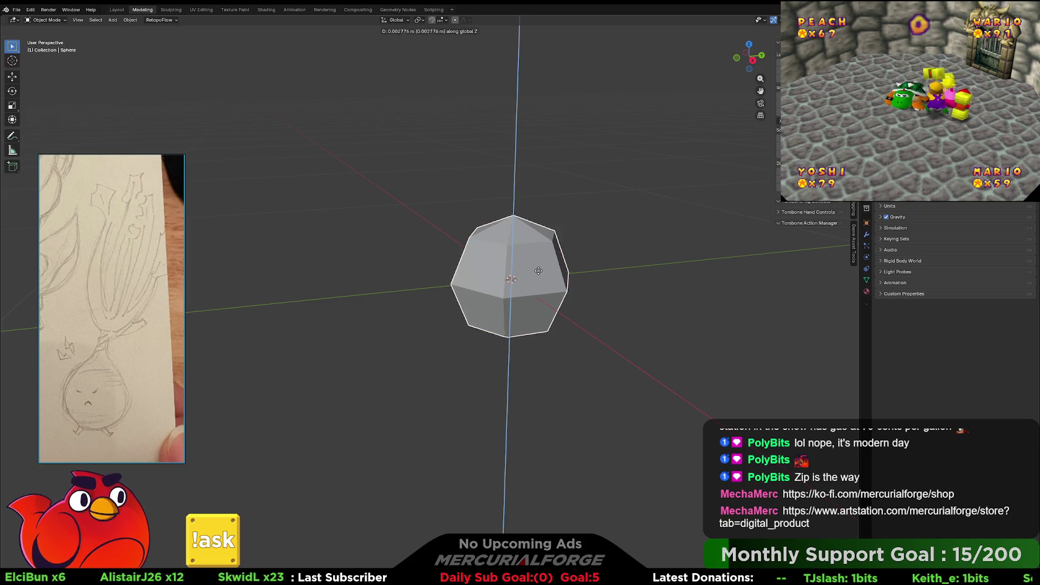
pyautogui.click(550, 259)
pyautogui.moveTo(550, 258); pyautogui.dragTo(530, 268, button='middle')
pyautogui.press('g')
pyautogui.press('z')
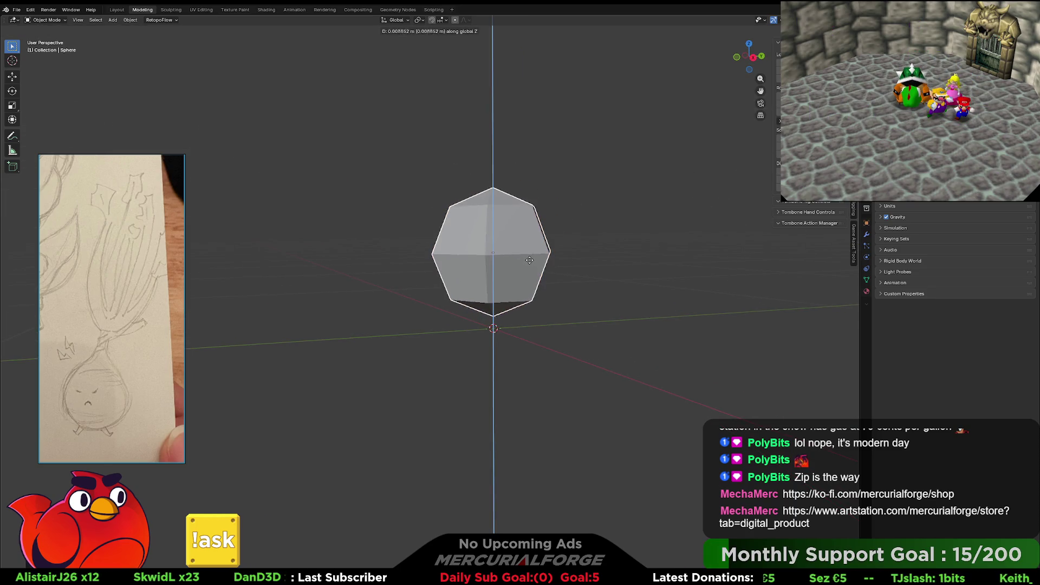
pyautogui.click(598, 221)
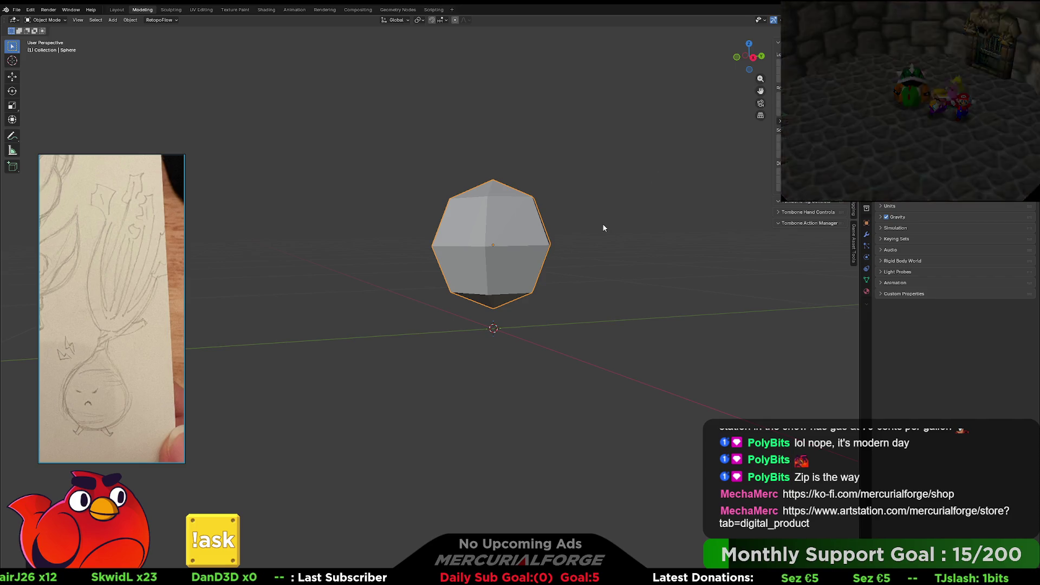
pyautogui.hotkey('shift', 'a')
pyautogui.moveTo(603, 225)
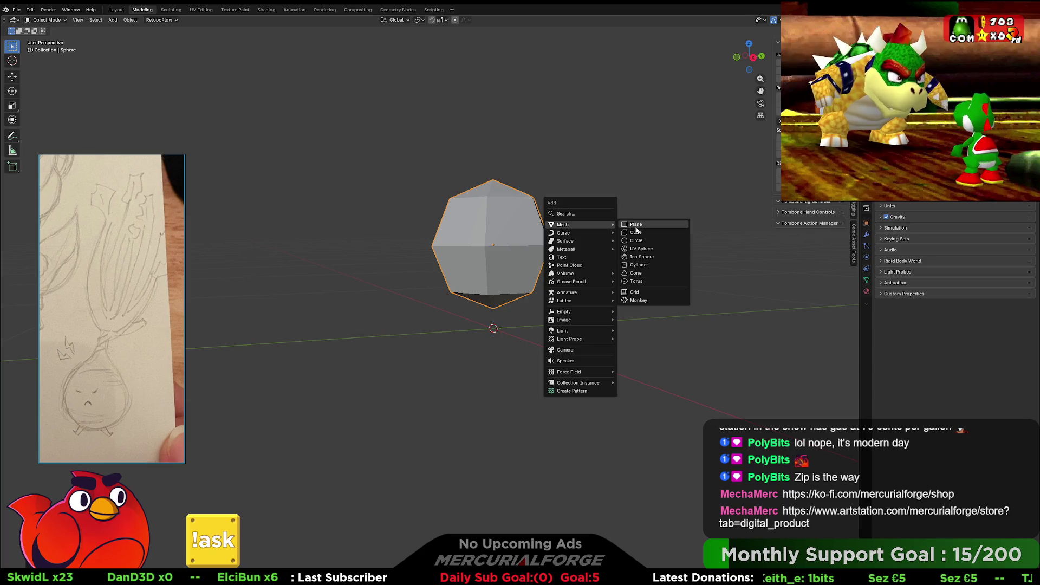
# - Add a 3-vertex cylinder with a tiny 0.03 m radius and isolate it in local view
pyautogui.click(639, 264)
pyautogui.scroll(-3, 574, 261)
pyautogui.moveTo(569, 262)
pyautogui.mouseDown(button='middle')
pyautogui.moveTo(547, 228)
pyautogui.moveTo(550, 239)
pyautogui.mouseUp(button='middle')
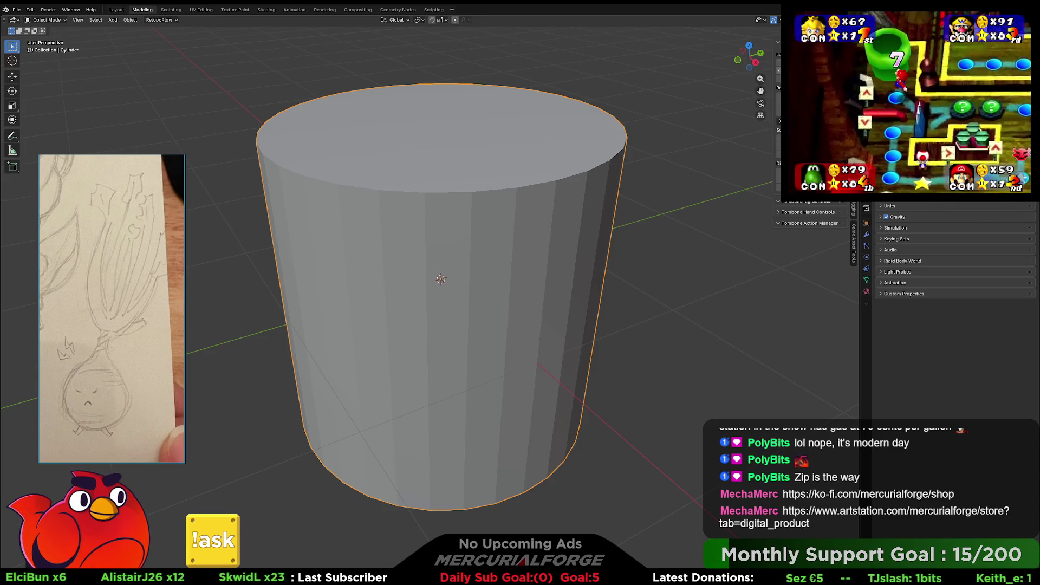
pyautogui.press('F9')
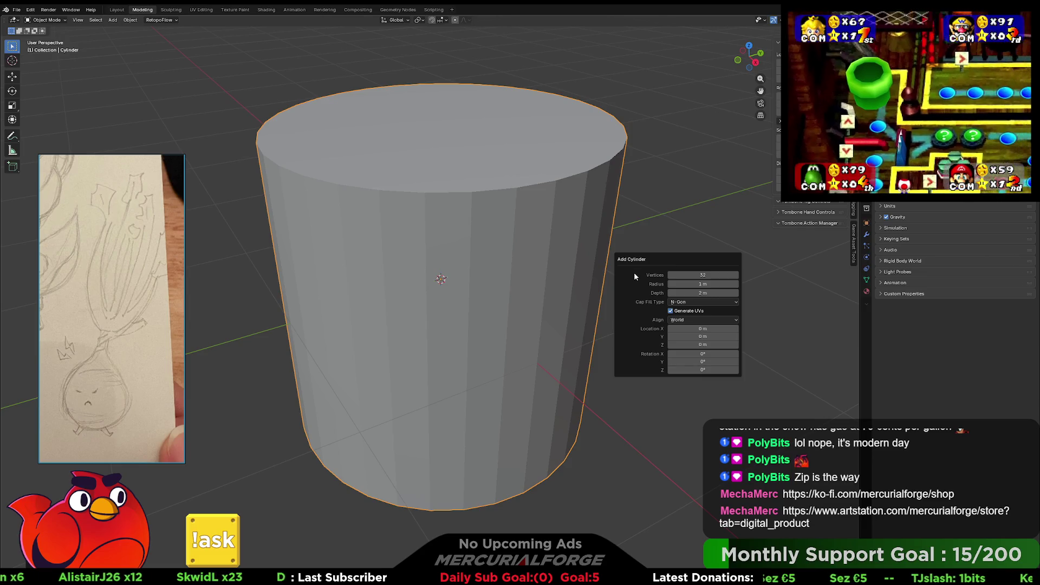
pyautogui.click(688, 276)
pyautogui.write('3')
pyautogui.press('Return')
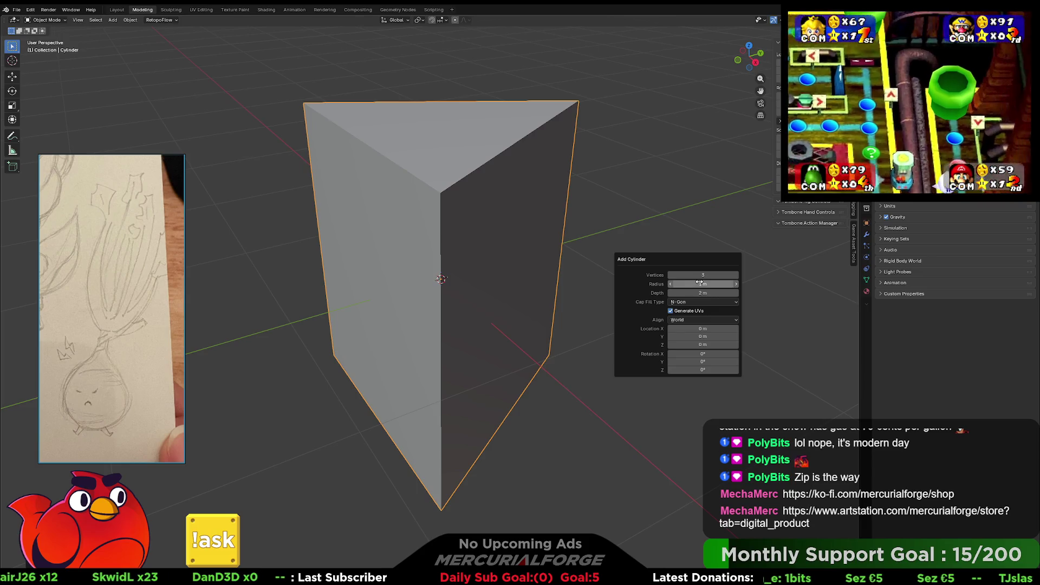
pyautogui.moveTo(704, 282)
pyautogui.mouseDown()
pyautogui.moveTo(672, 283)
pyautogui.moveTo(706, 283)
pyautogui.moveTo(674, 291)
pyautogui.mouseUp()
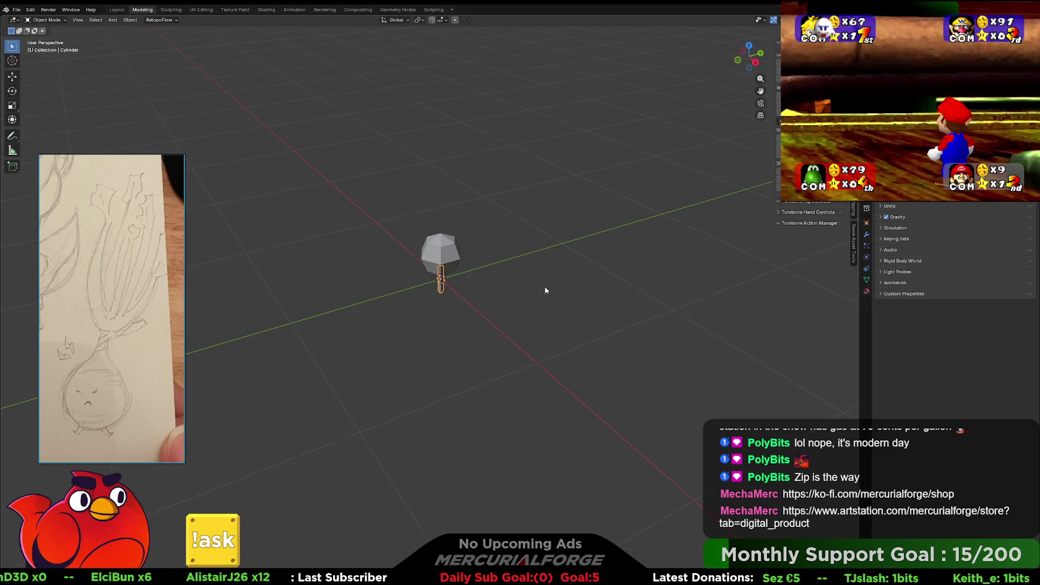
pyautogui.scroll(9, 550, 285)
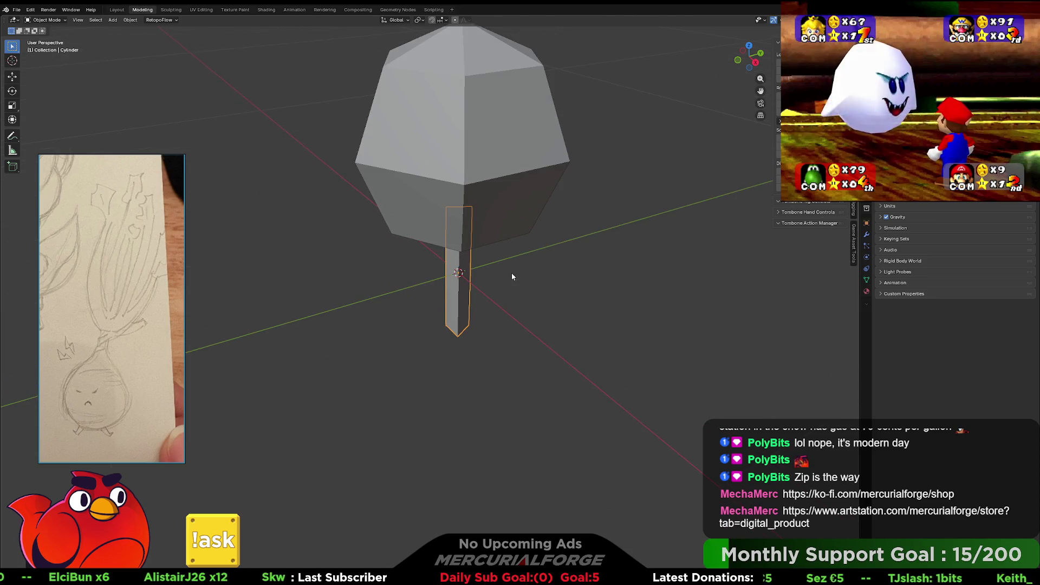
pyautogui.press('KP_Divide')
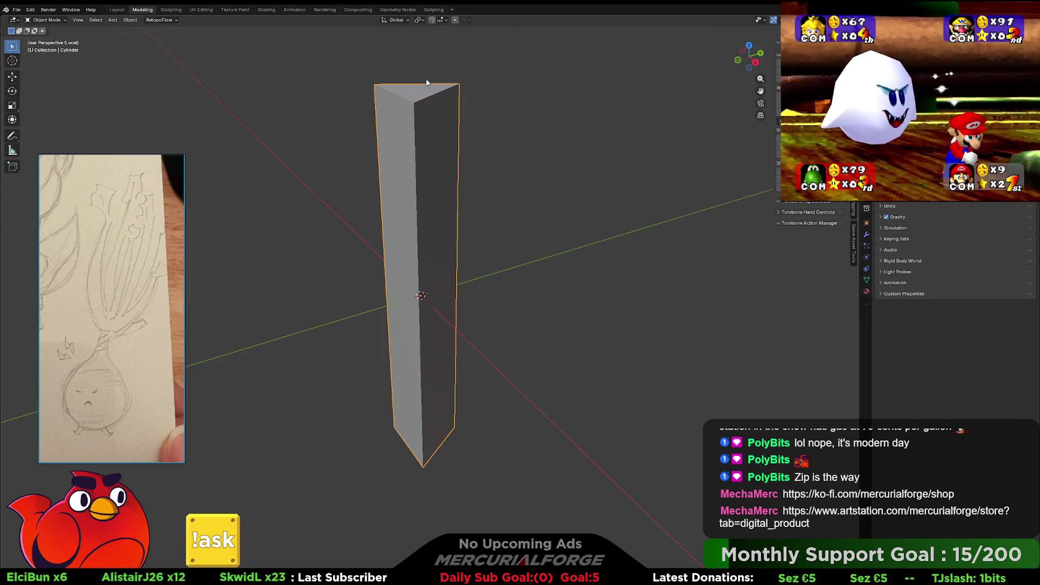
# - In Edit Mode, delete the selected elements of the triangular stalk
pyautogui.moveTo(418, 92); pyautogui.dragTo(463, 158, button='middle')
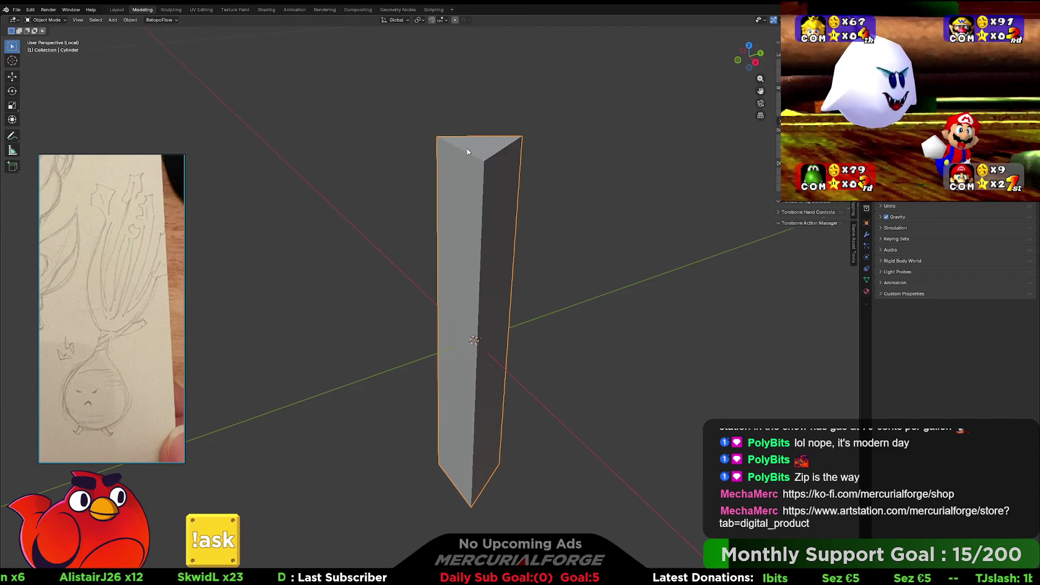
pyautogui.press('Tab')
pyautogui.hotkey('alt', 'a')
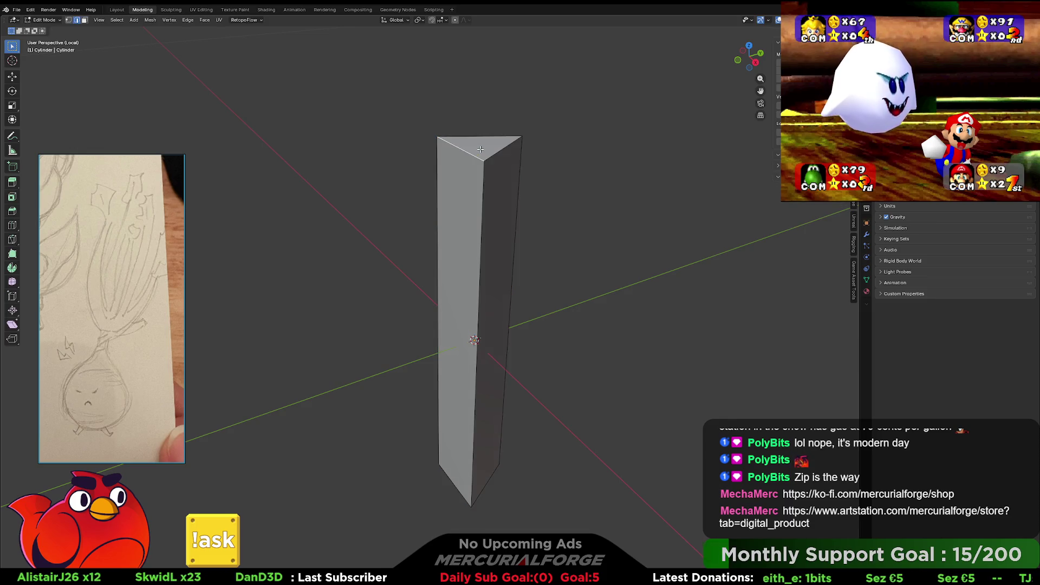
pyautogui.moveTo(481, 149); pyautogui.dragTo(506, 420, button='middle')
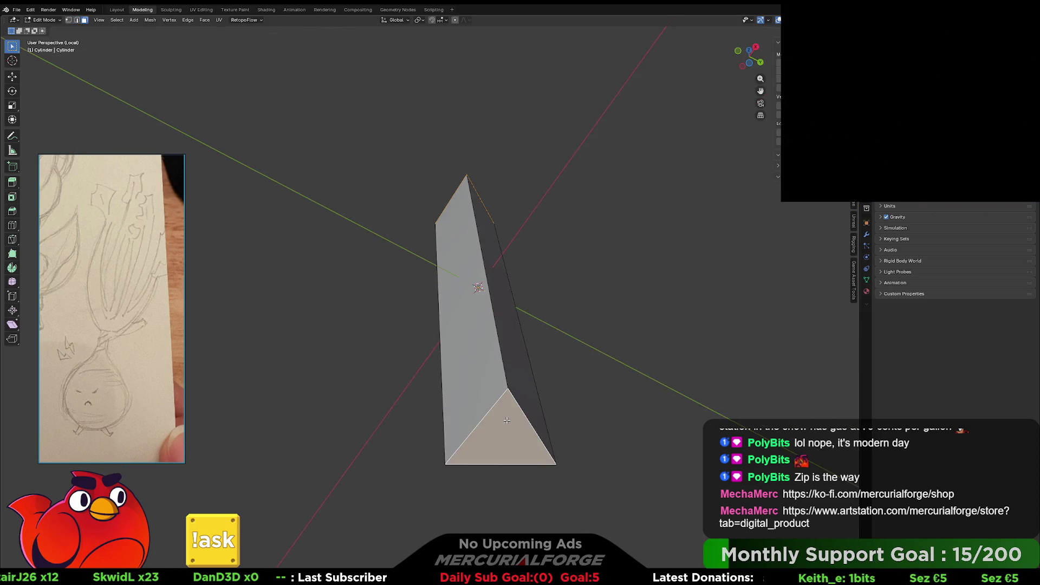
pyautogui.press('x')
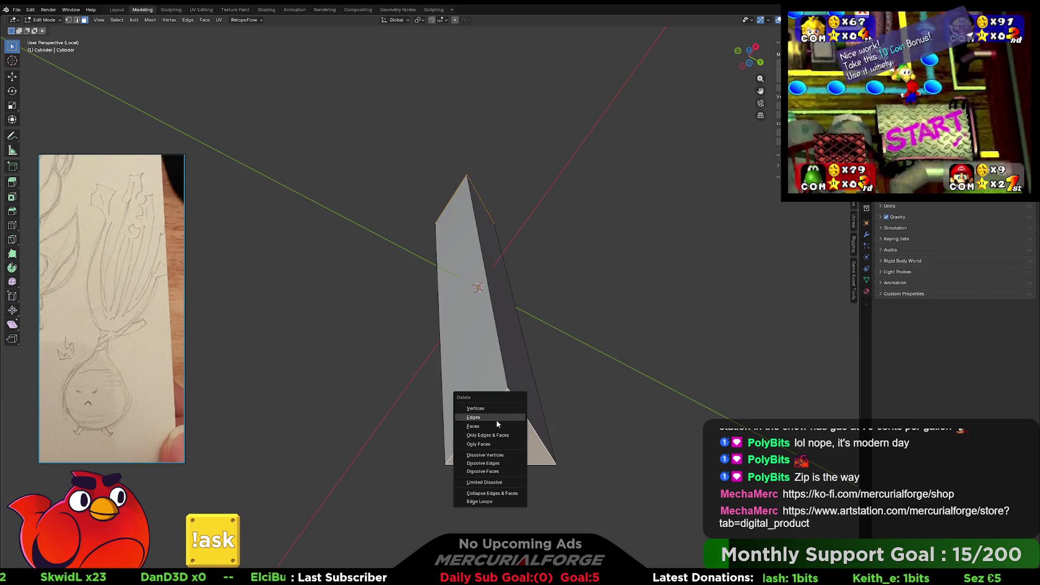
pyautogui.click(497, 420)
# - Switch the viewport to wireframe shading and return to Object Mode
pyautogui.moveTo(530, 277)
pyautogui.mouseDown(button='middle')
pyautogui.moveTo(514, 339)
pyautogui.moveTo(492, 309)
pyautogui.moveTo(585, 320)
pyautogui.moveTo(487, 322)
pyautogui.moveTo(436, 395)
pyautogui.moveTo(452, 366)
pyautogui.mouseUp(button='middle')
pyautogui.press('z')
pyautogui.press('4')
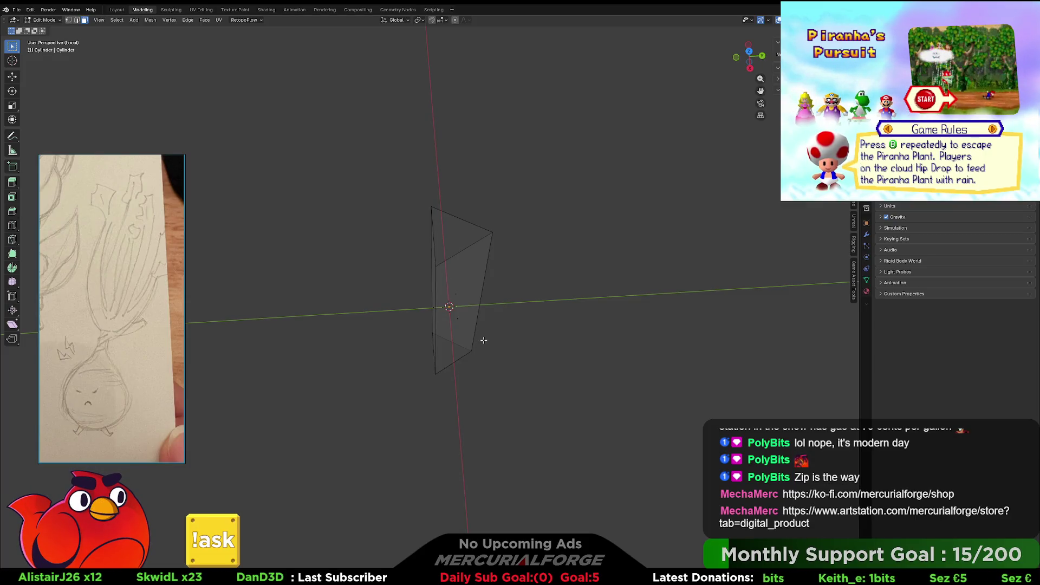
pyautogui.press('Tab')
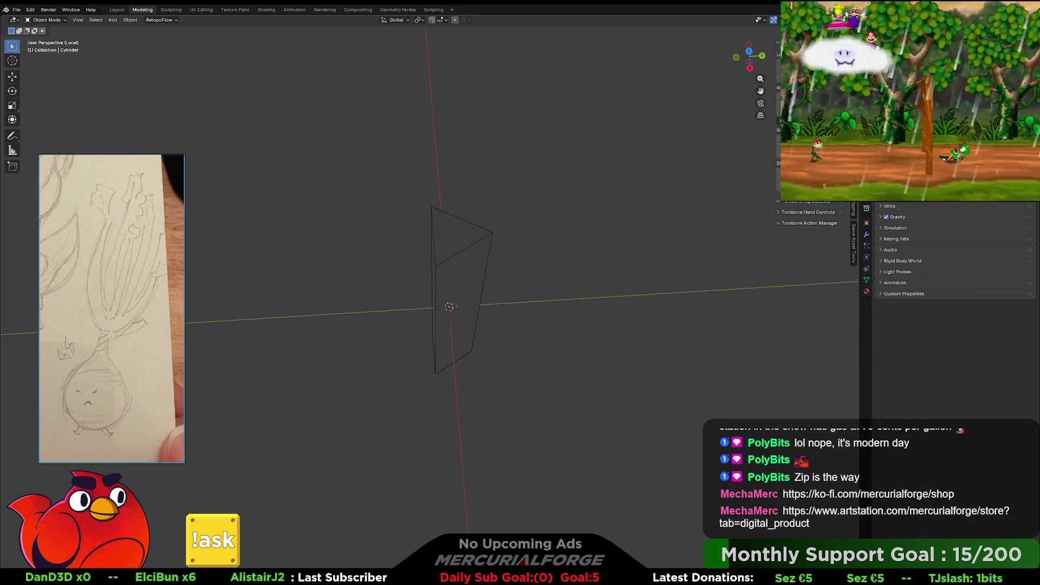
pyautogui.press('z')
pyautogui.press('z')
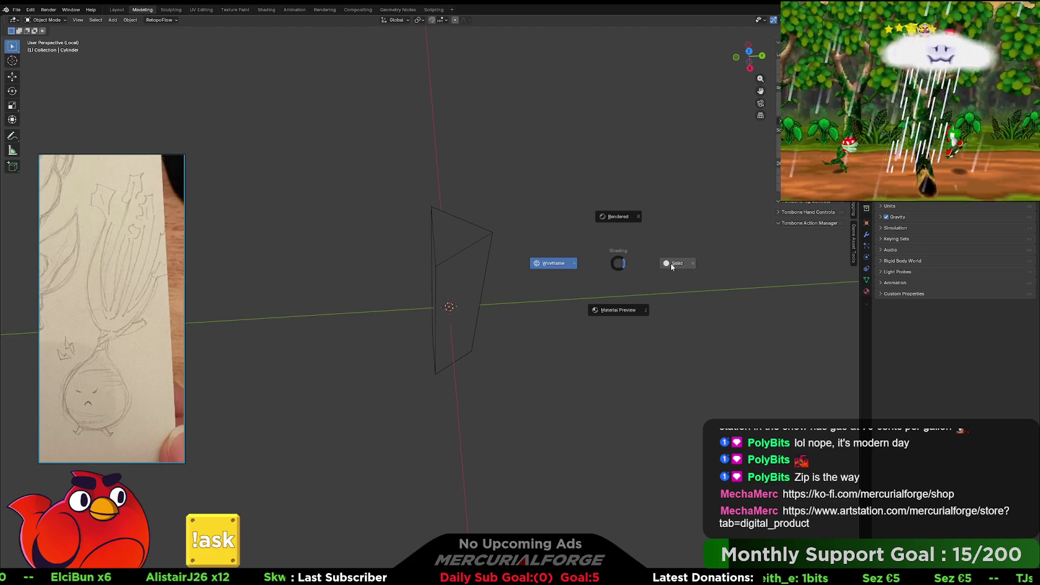
# - Switch to solid shading and rotate the column 45° around Z with rz45
pyautogui.click(672, 265)
pyautogui.moveTo(633, 274)
pyautogui.mouseDown(button='middle')
pyautogui.moveTo(515, 302)
pyautogui.moveTo(544, 268)
pyautogui.moveTo(519, 337)
pyautogui.moveTo(524, 290)
pyautogui.mouseUp(button='middle')
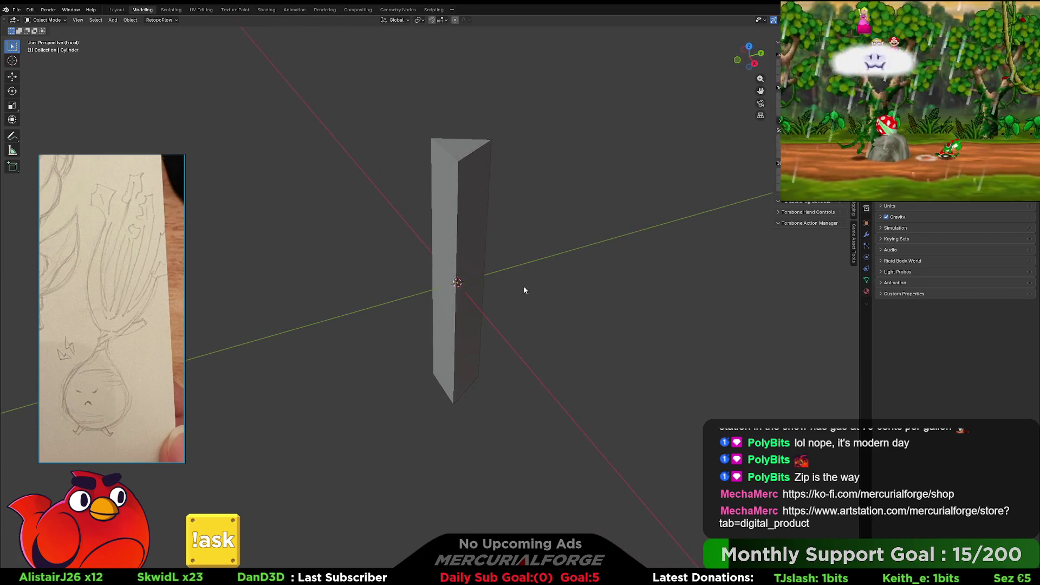
pyautogui.write('rz')
pyautogui.write('45')
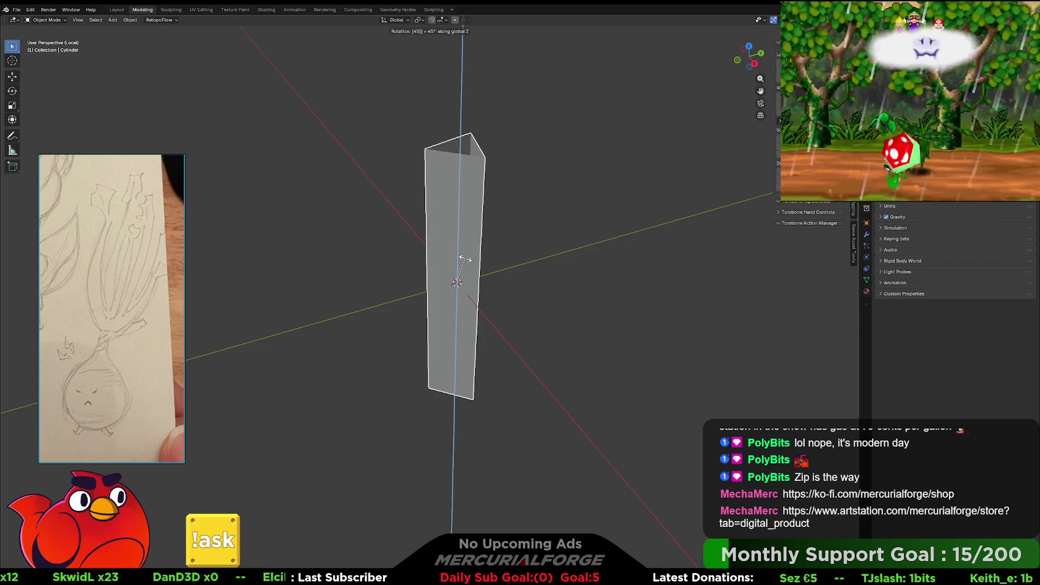
pyautogui.press('Return')
# - Check the column's angle from the top, front and side orthographic views
pyautogui.moveTo(552, 264)
pyautogui.mouseDown(button='middle')
pyautogui.moveTo(501, 323)
pyautogui.moveTo(510, 332)
pyautogui.mouseUp(button='middle')
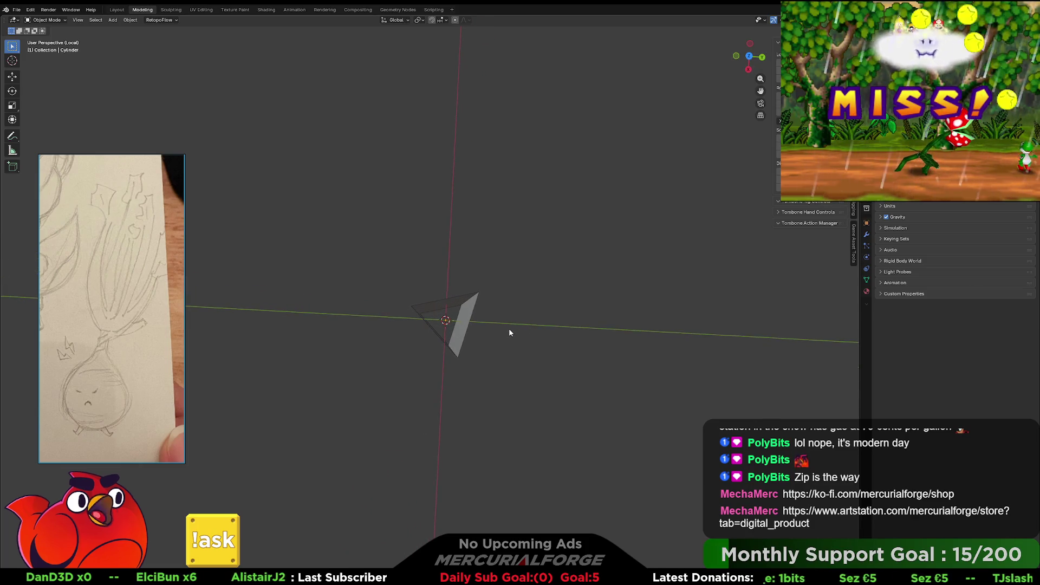
pyautogui.press('KP_7')
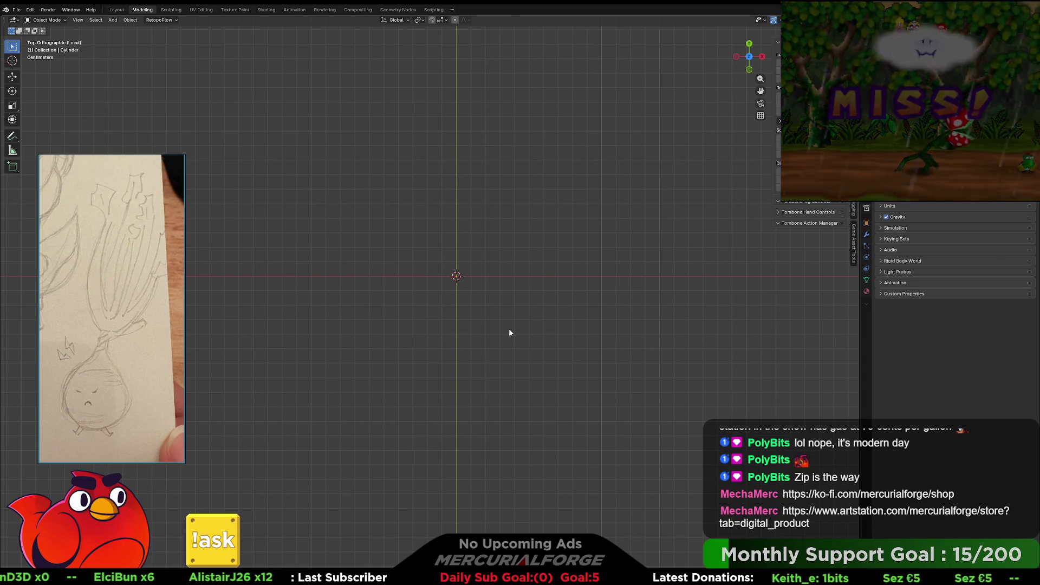
pyautogui.scroll(2, 462, 266)
pyautogui.moveTo(462, 266)
pyautogui.keyDown('shift'); pyautogui.mouseDown(button='middle')
pyautogui.moveTo(546, 266)
pyautogui.moveTo(457, 324)
pyautogui.mouseUp(button='middle'); pyautogui.keyUp('shift')
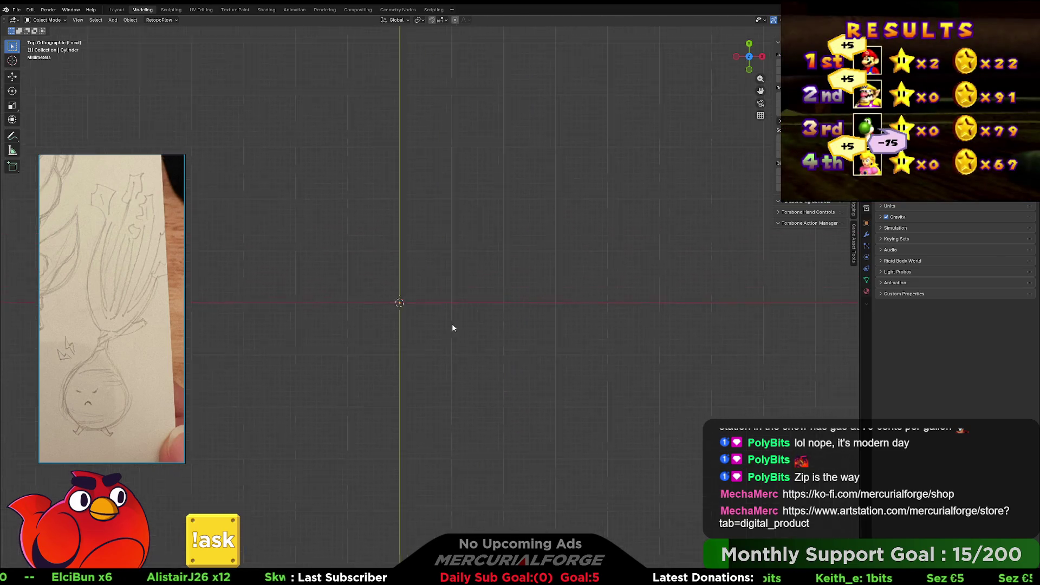
pyautogui.keyDown('shift'); pyautogui.moveTo(369, 327); pyautogui.dragTo(451, 307, button='middle'); pyautogui.keyUp('shift')
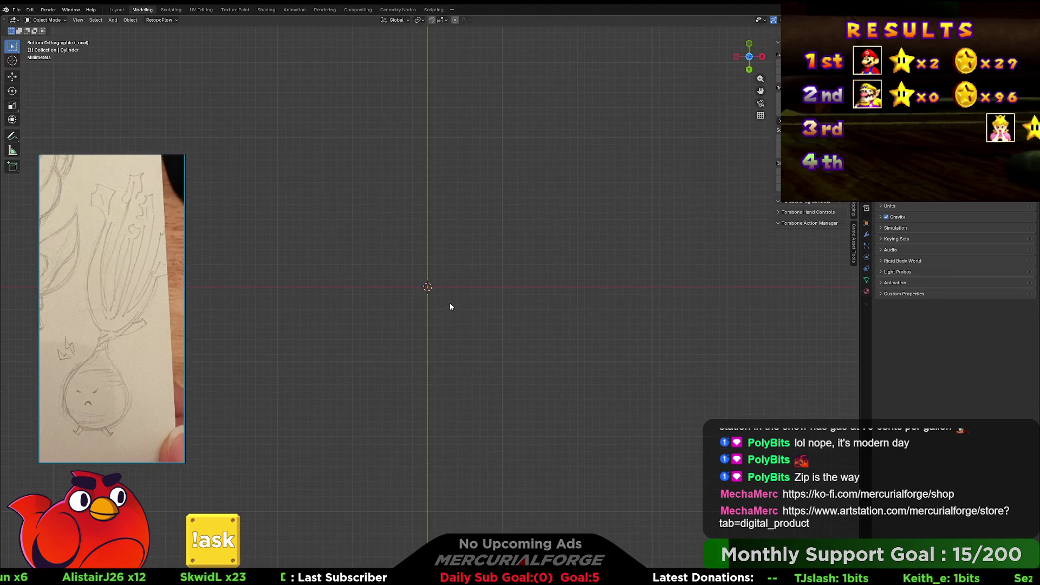
pyautogui.press('KP_3')
pyautogui.press('KP_1')
pyautogui.scroll(-4, 453, 307)
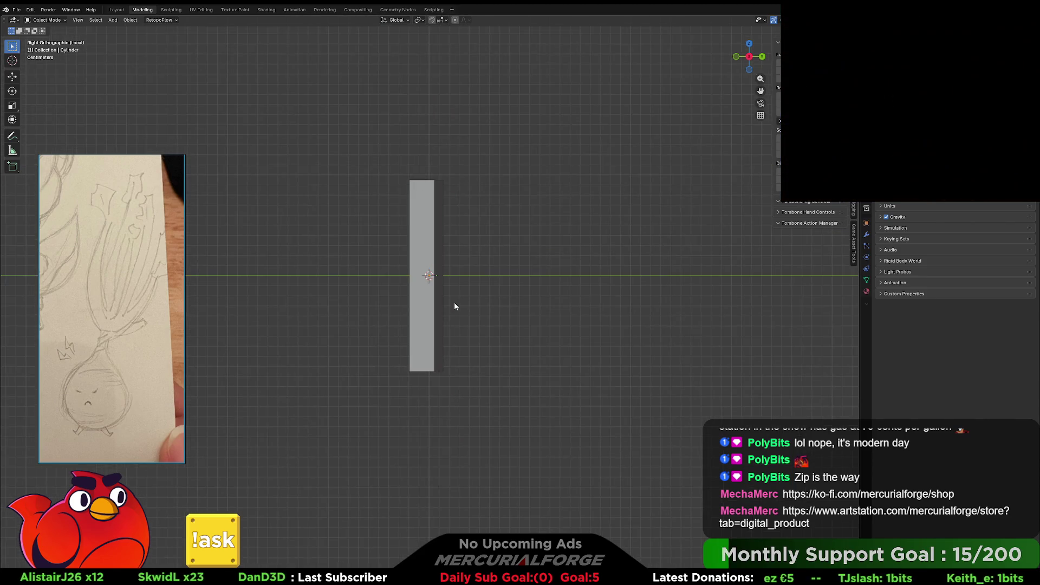
pyautogui.press('KP_7')
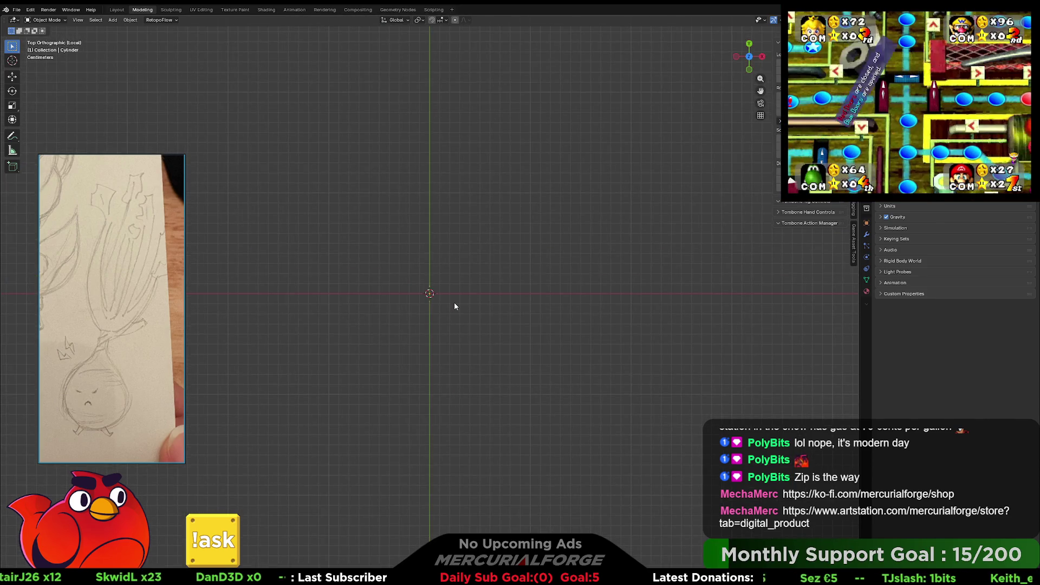
pyautogui.scroll(3, 431, 294)
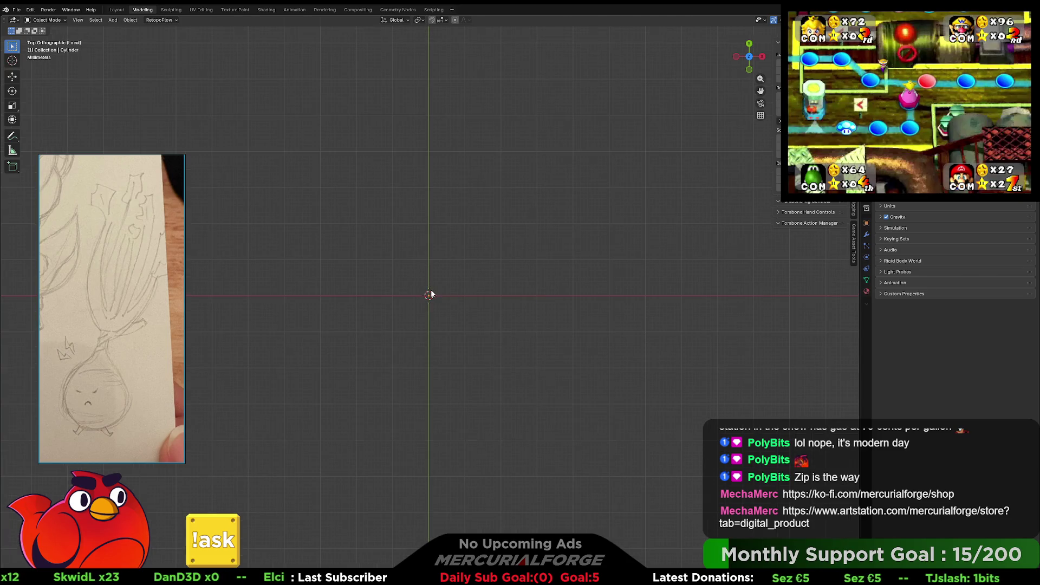
pyautogui.press('KP_1')
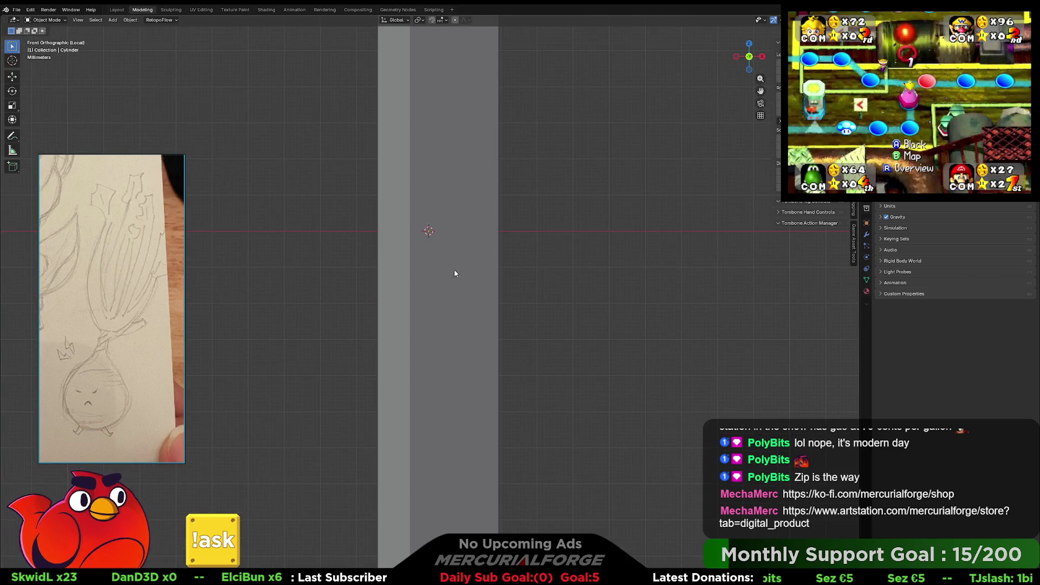
pyautogui.scroll(-3, 459, 271)
pyautogui.scroll(1, 459, 182)
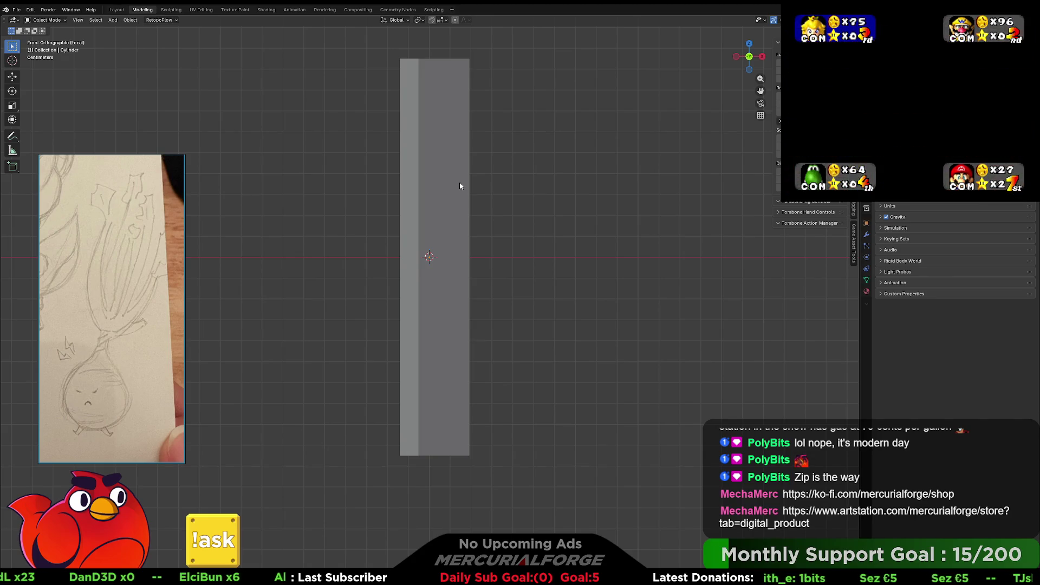
pyautogui.press('KP_3')
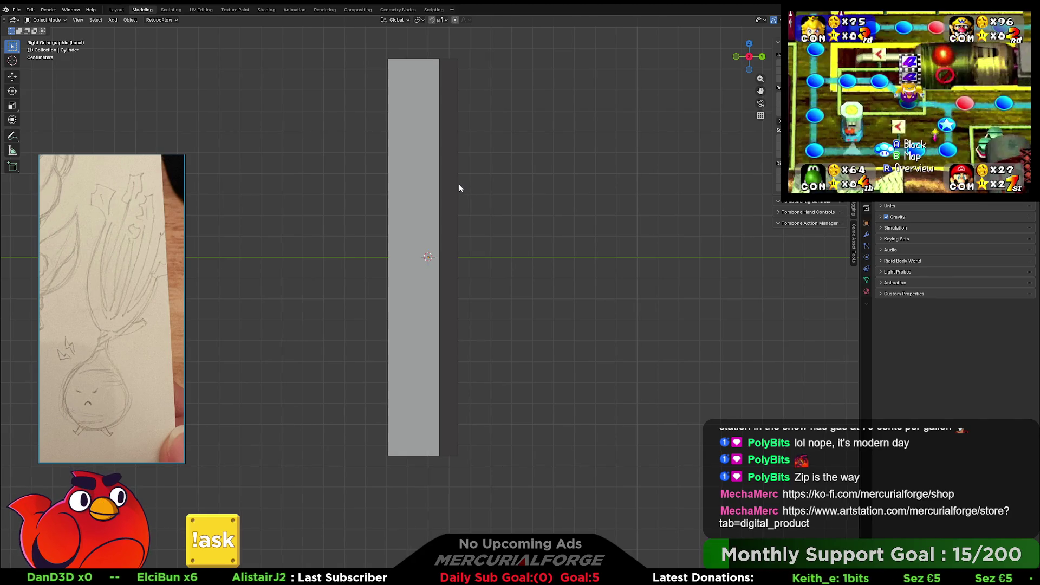
pyautogui.keyDown('shift'); pyautogui.moveTo(460, 186); pyautogui.dragTo(460, 205, button='middle'); pyautogui.keyUp('shift')
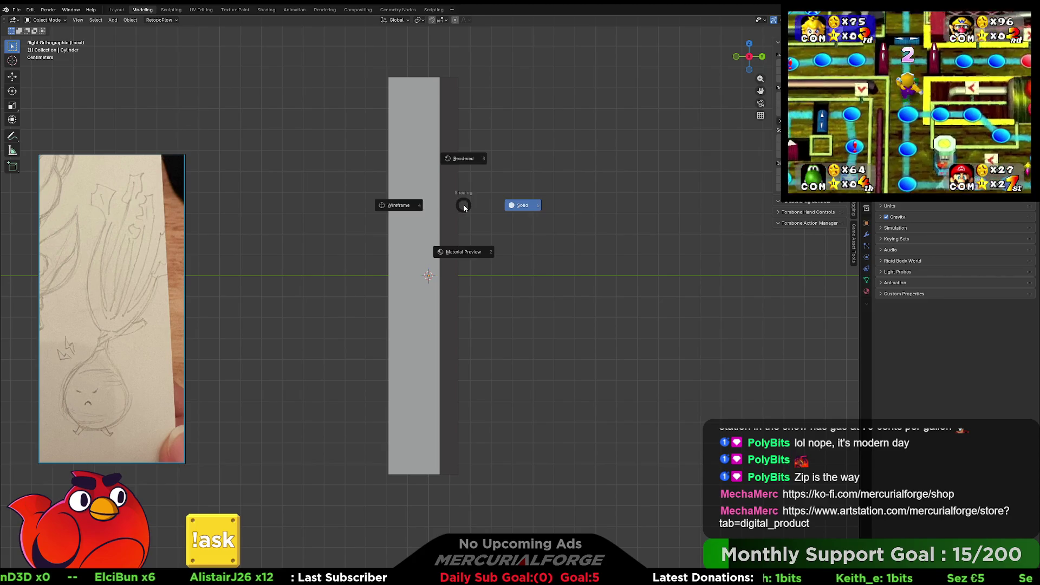
# - Fine-tune the column's Z rotation with two small turns, then return to perspective
pyautogui.click(439, 217)
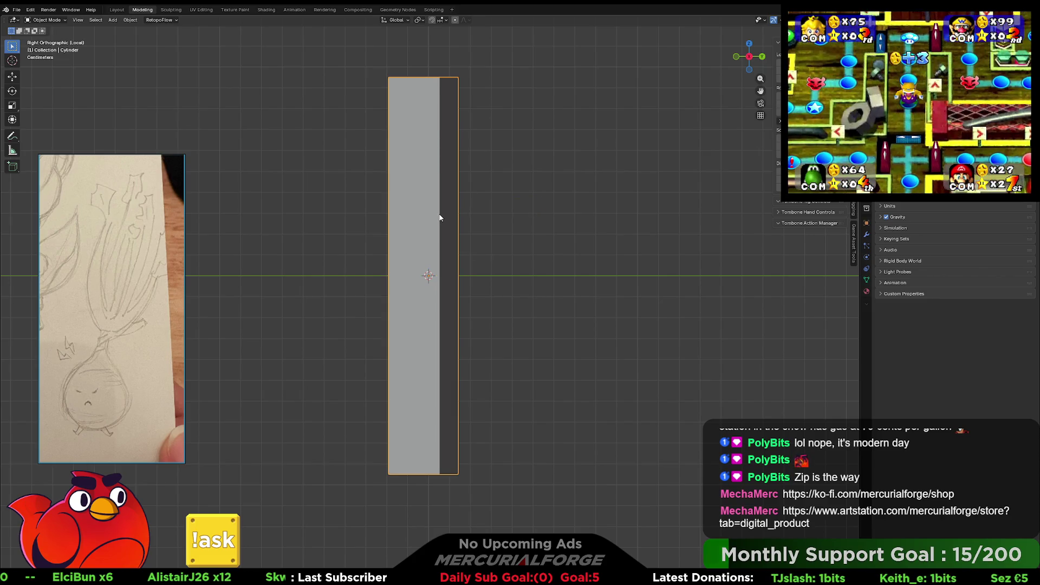
pyautogui.press('r')
pyautogui.press('z')
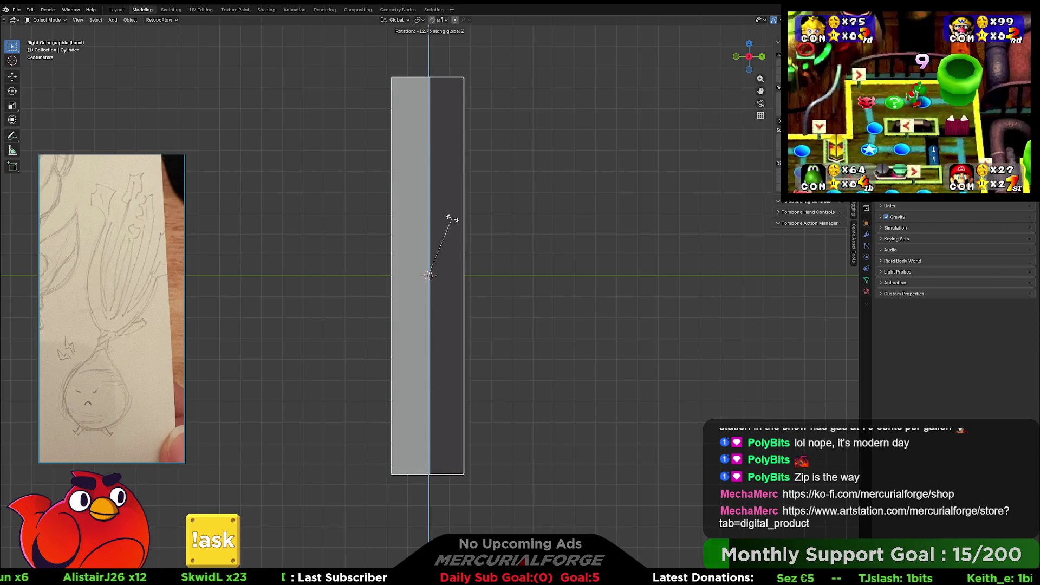
pyautogui.click(454, 219)
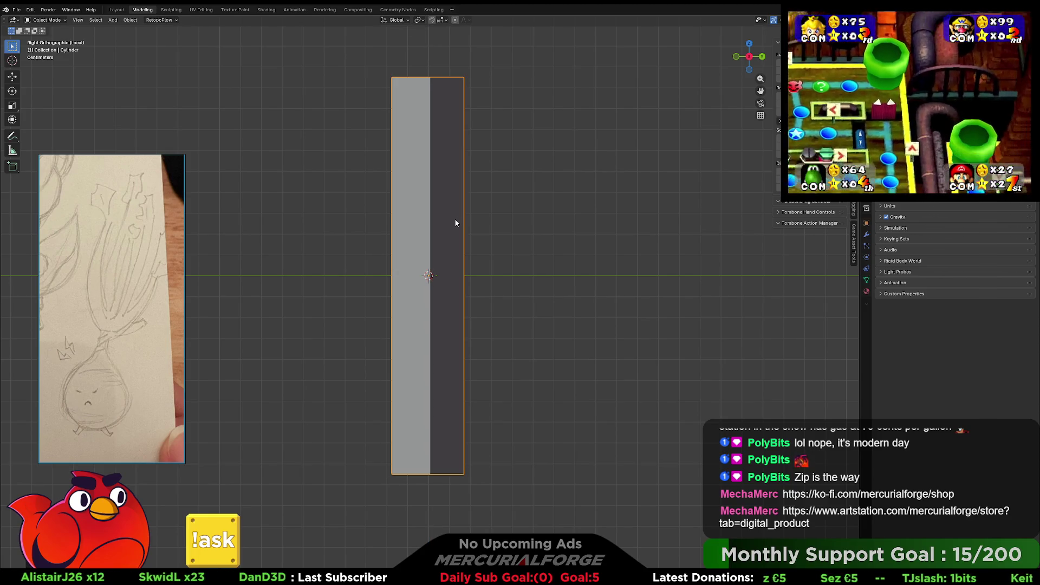
pyautogui.press('r')
pyautogui.press('z')
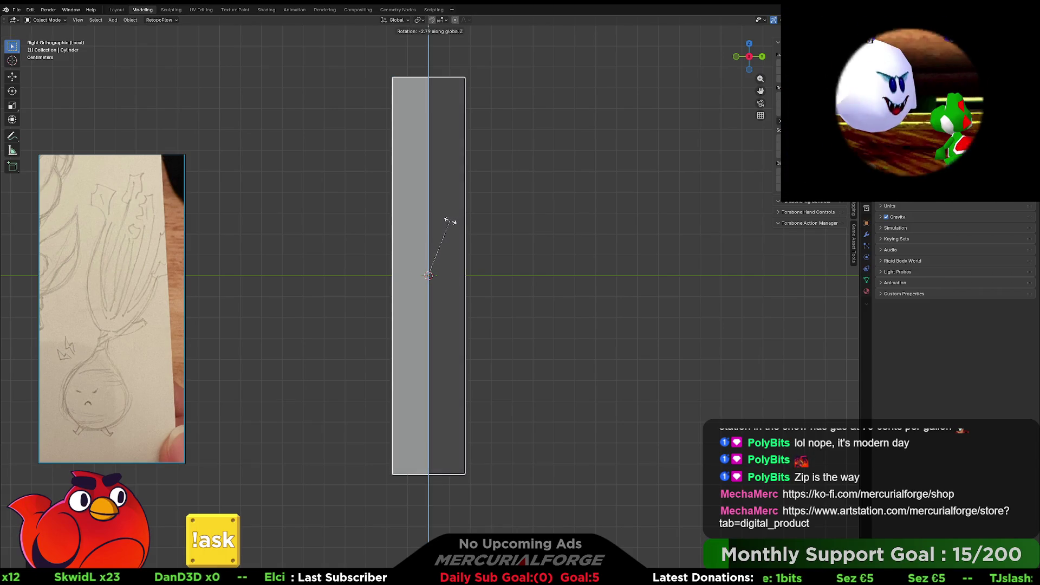
pyautogui.click(454, 222)
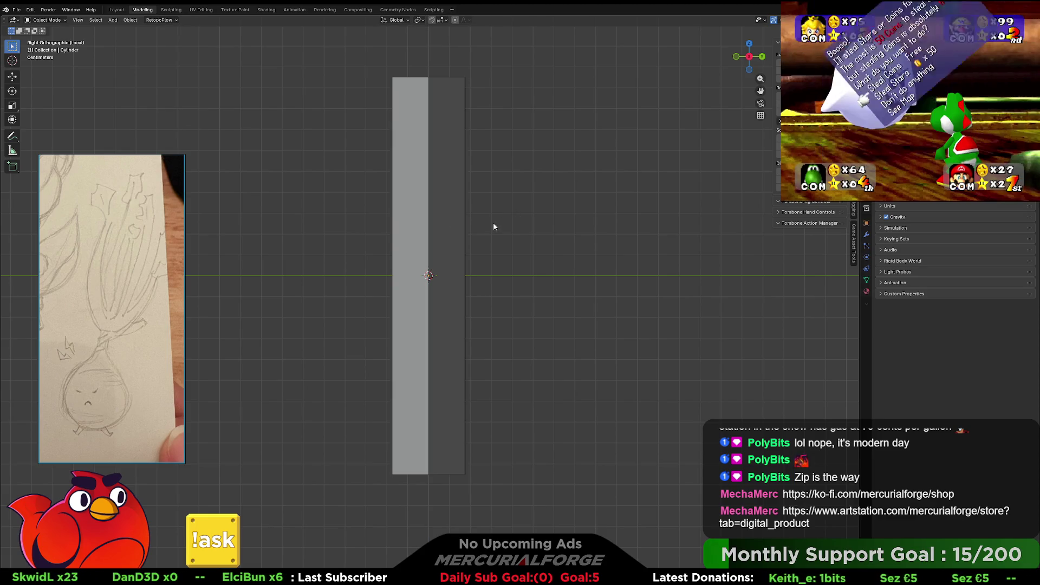
pyautogui.press('KP_Divide')
pyautogui.moveTo(485, 216)
pyautogui.mouseDown(button='middle')
pyautogui.moveTo(535, 217)
pyautogui.moveTo(345, 299)
pyautogui.moveTo(510, 216)
pyautogui.moveTo(559, 216)
pyautogui.moveTo(472, 216)
pyautogui.moveTo(479, 286)
pyautogui.moveTo(412, 261)
pyautogui.mouseUp(button='middle')
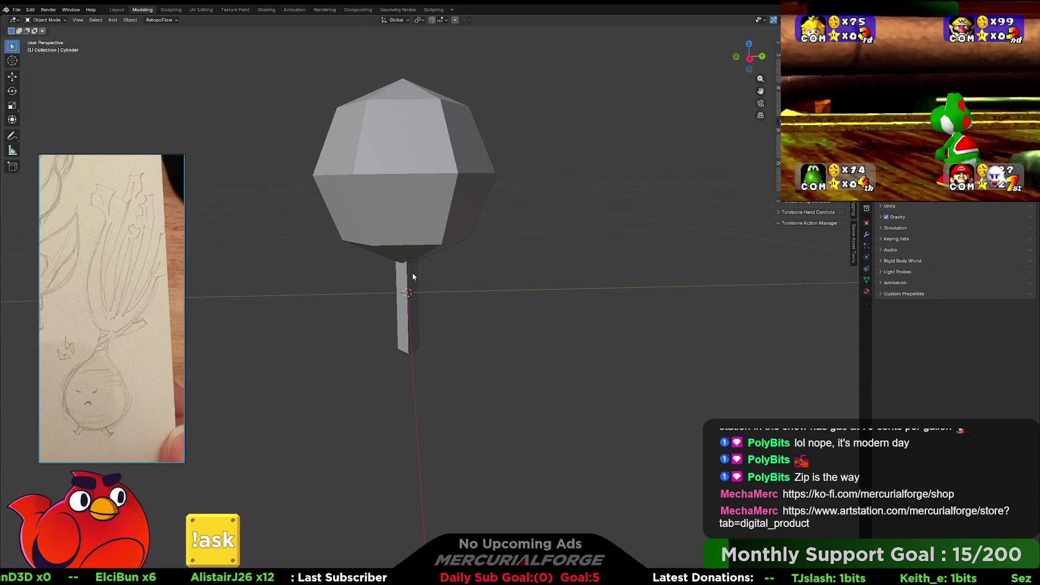
# - Shorten the column along Z, slim it uniformly, and tuck it under the ball
pyautogui.click(412, 276)
pyautogui.press('s')
pyautogui.press('z')
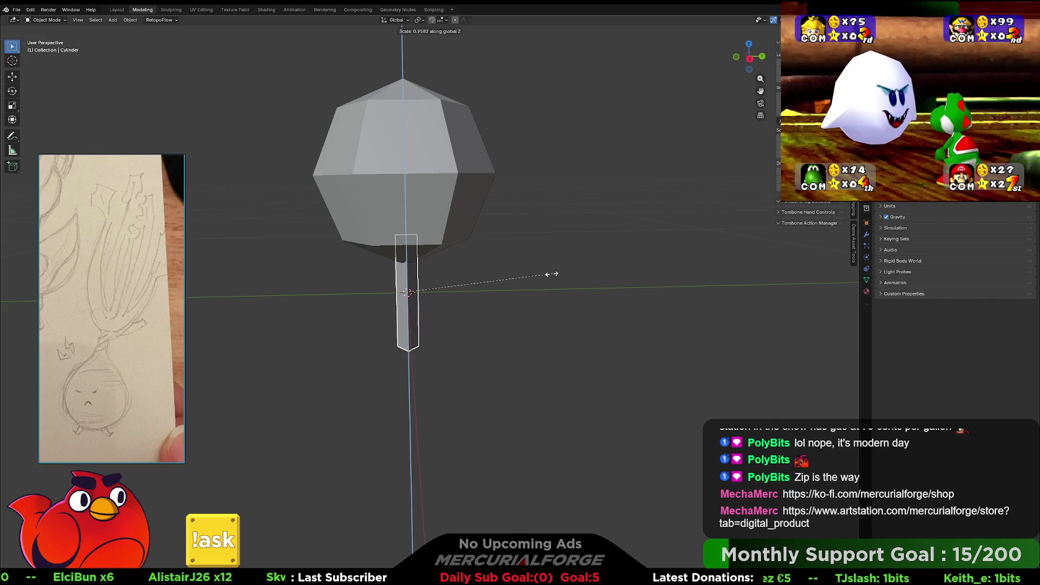
pyautogui.click(488, 269)
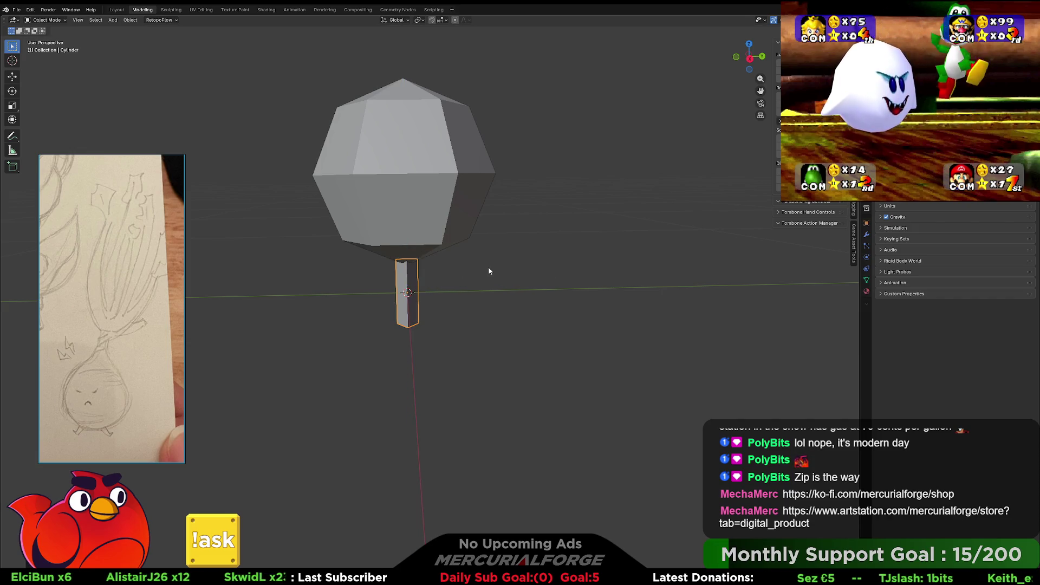
pyautogui.press('g')
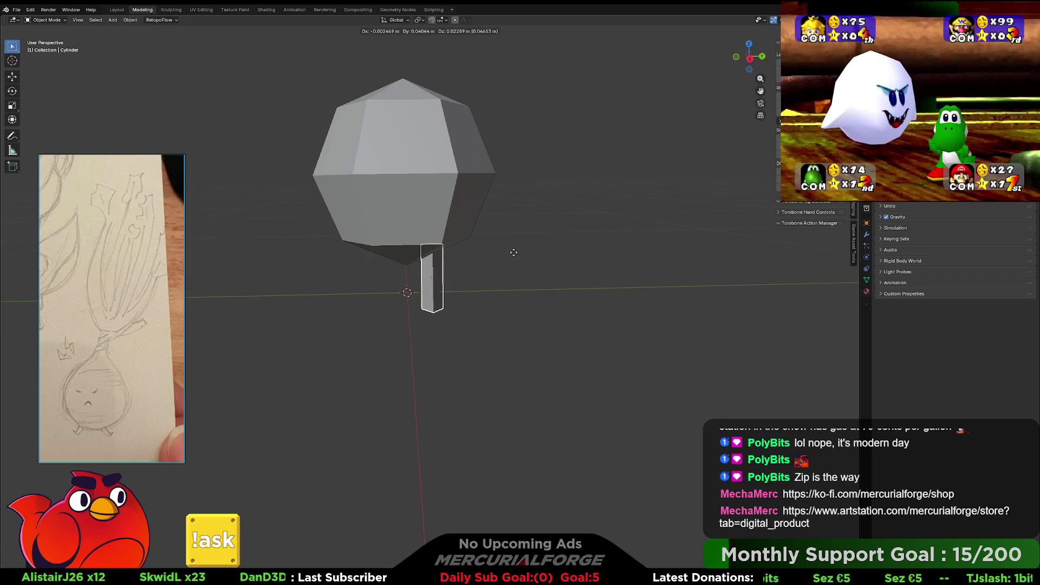
pyautogui.press('s')
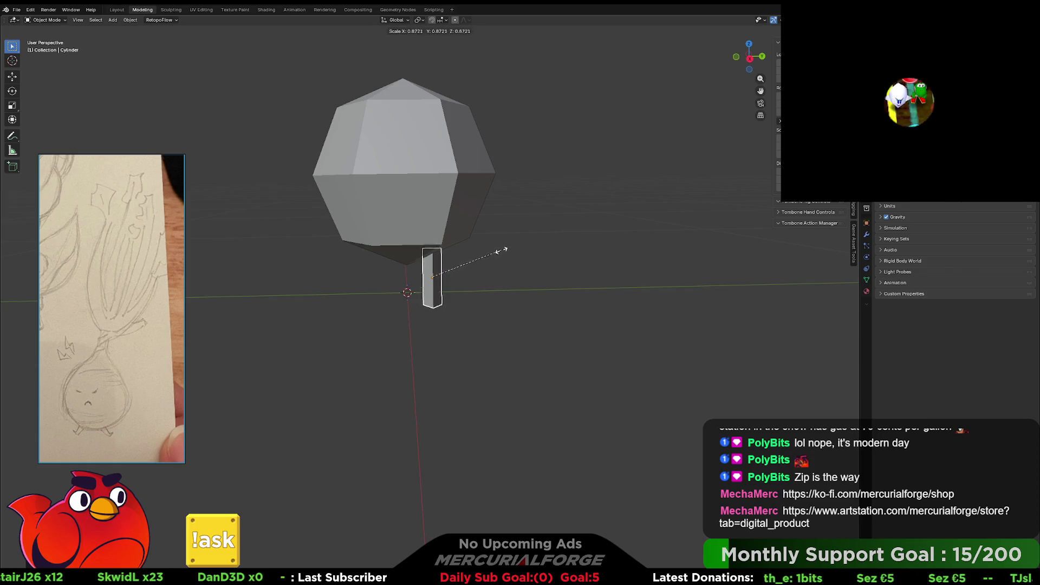
pyautogui.click(493, 250)
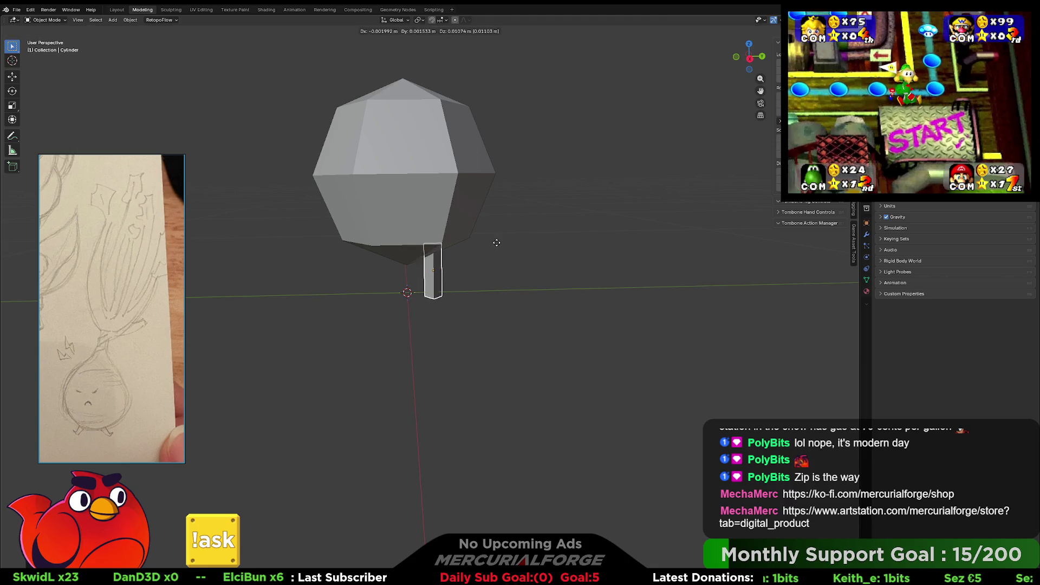
pyautogui.click(495, 242)
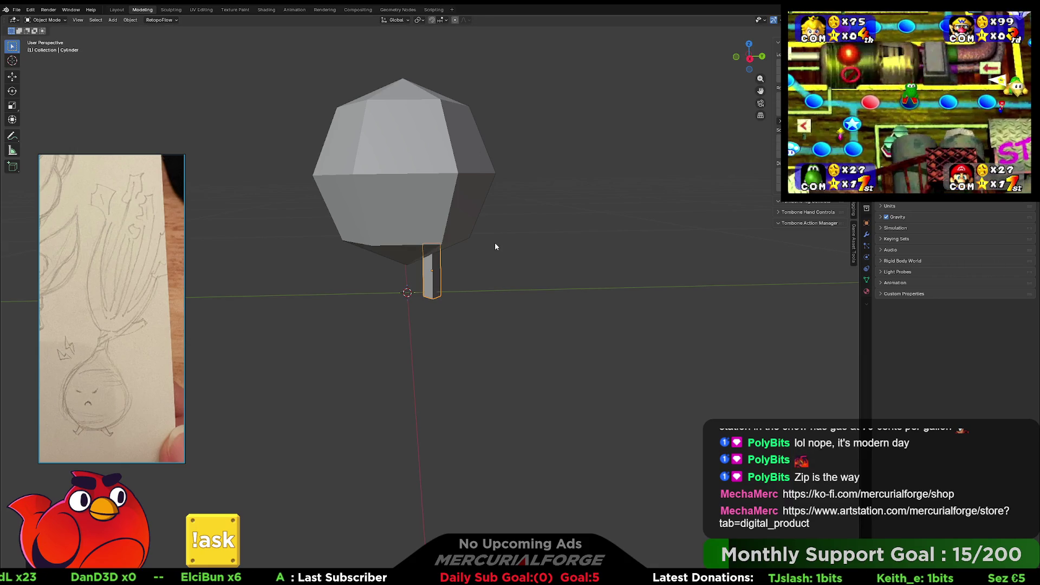
# - Apply the column's scale with Ctrl+A > Scale
pyautogui.press('F3')
pyautogui.write('mir')
pyautogui.press('Escape')
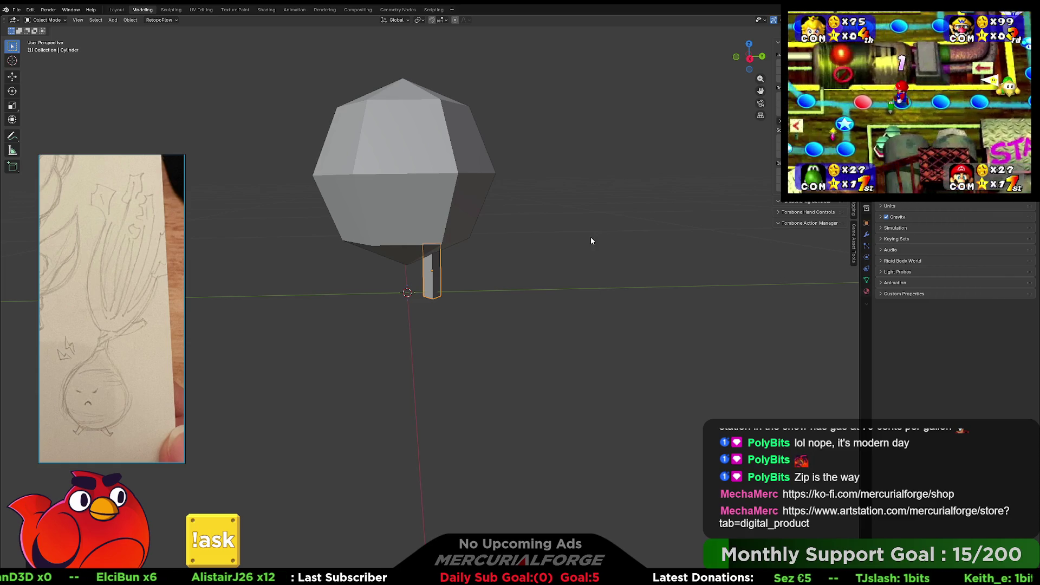
pyautogui.hotkey('ctrl', 'a')
pyautogui.click(580, 257)
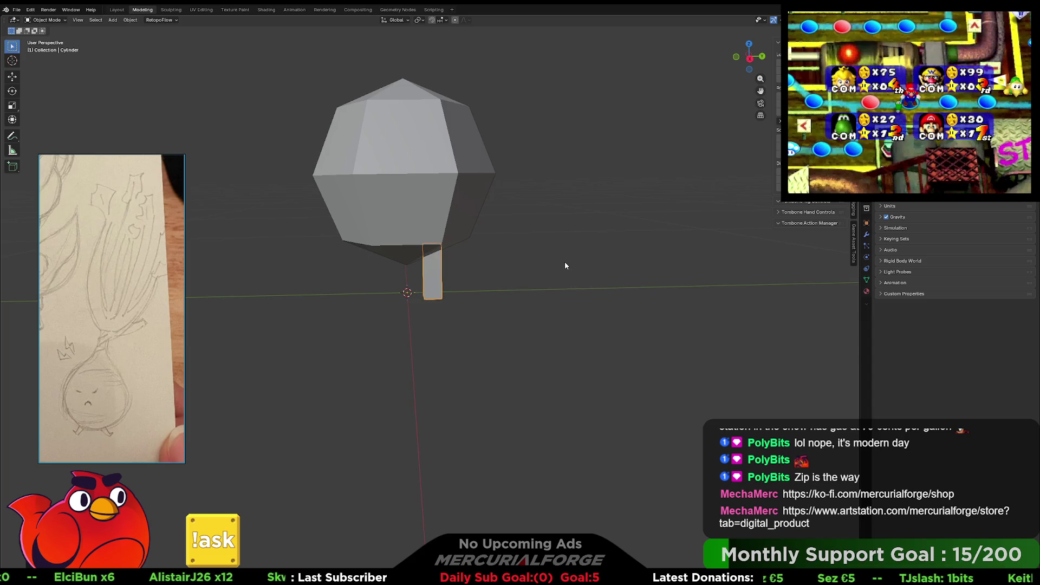
pyautogui.moveTo(536, 253)
pyautogui.mouseDown(button='middle')
pyautogui.moveTo(570, 254)
pyautogui.moveTo(472, 255)
pyautogui.moveTo(687, 256)
pyautogui.moveTo(537, 255)
pyautogui.moveTo(612, 258)
pyautogui.moveTo(546, 260)
pyautogui.mouseUp(button='middle')
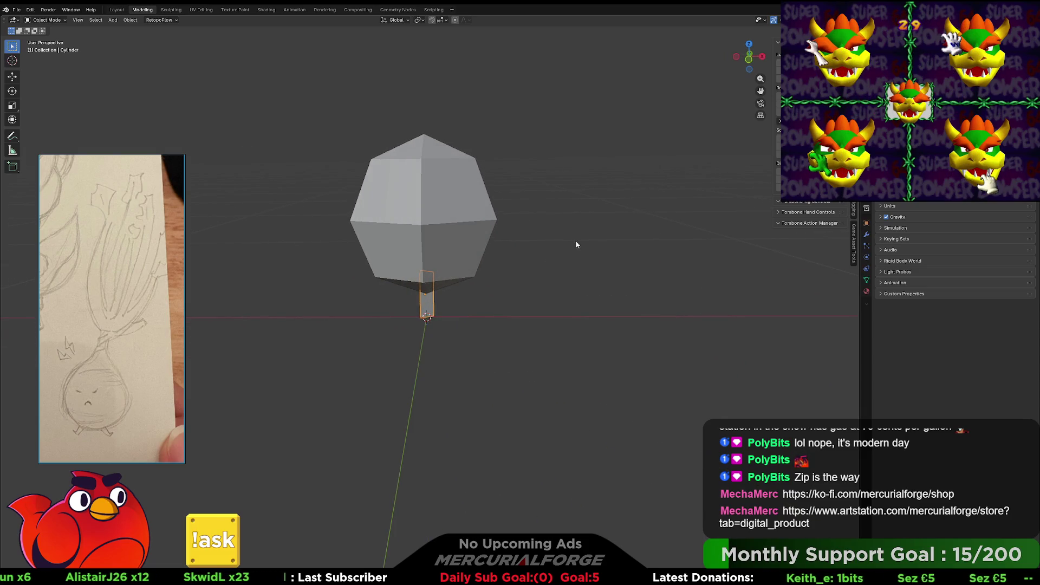
# - Move the leg cylinder along Y and X to sit just off centre under the sphere
pyautogui.press('g')
pyautogui.press('Escape')
pyautogui.press('g')
pyautogui.press('y')
pyautogui.press('Return')
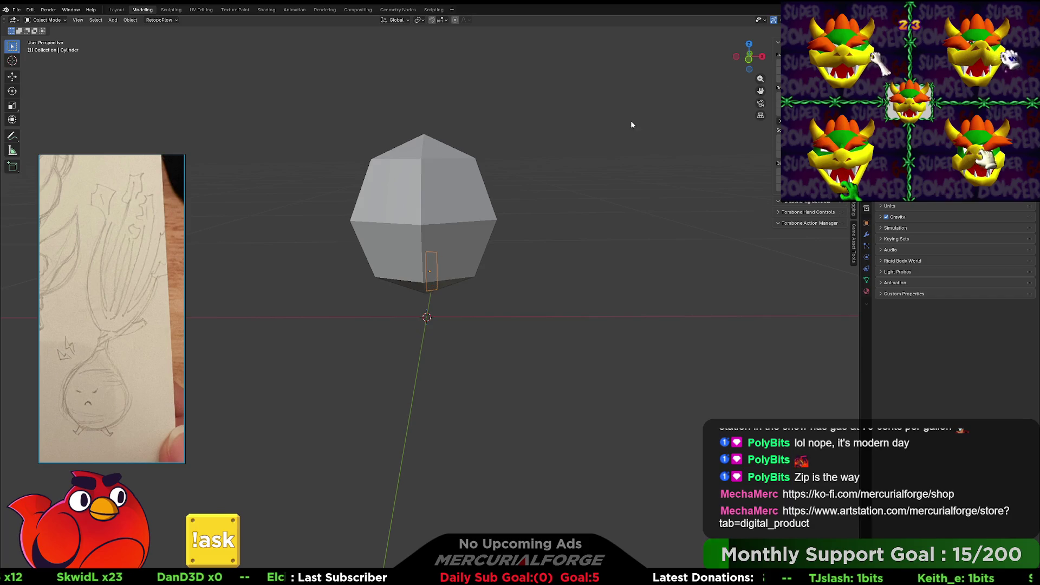
pyautogui.moveTo(429, 209)
pyautogui.mouseDown(button='middle')
pyautogui.moveTo(632, 204)
pyautogui.moveTo(533, 217)
pyautogui.mouseUp(button='middle')
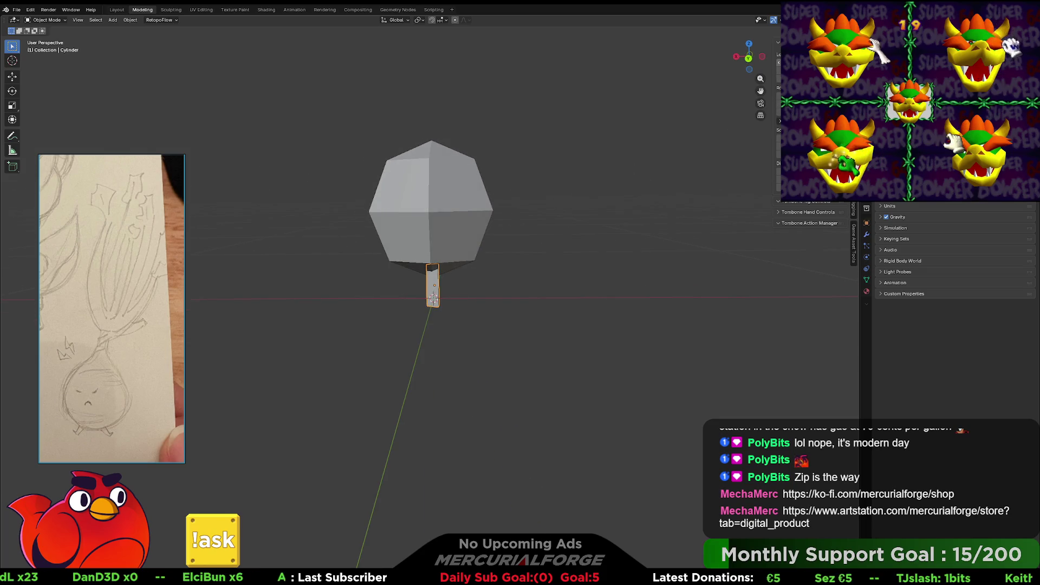
pyautogui.press('g')
pyautogui.press('x')
pyautogui.press('Return')
pyautogui.press('g')
pyautogui.press('x')
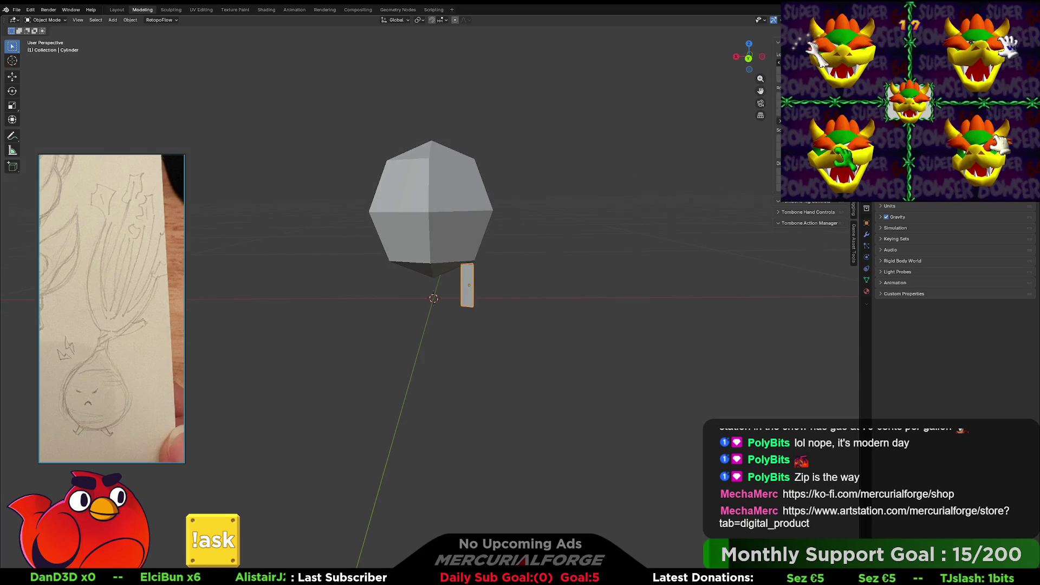
pyautogui.click(763, 90)
pyautogui.moveTo(537, 244); pyautogui.dragTo(644, 245, button='middle')
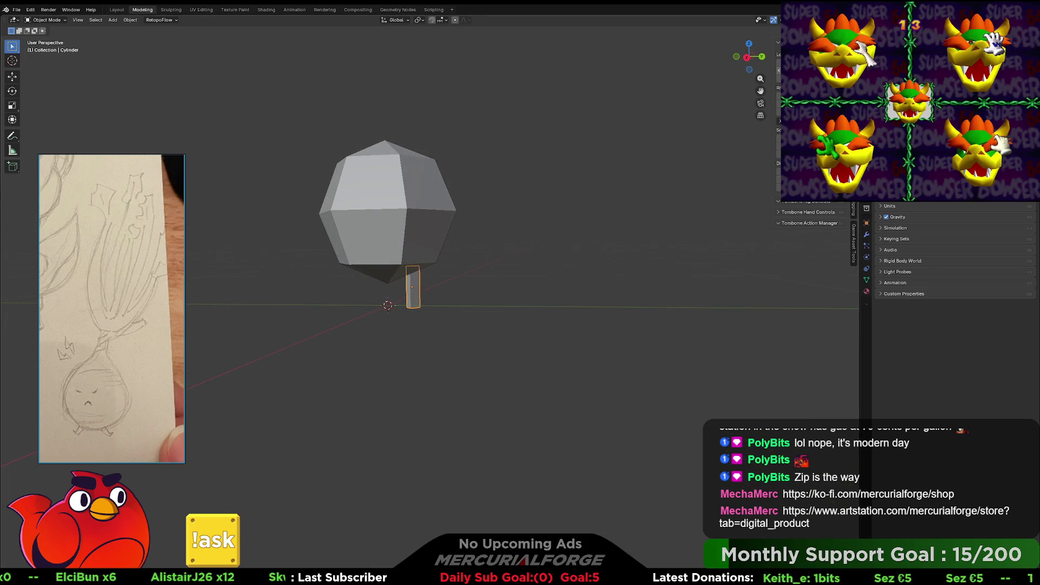
pyautogui.press('g')
pyautogui.press('x')
pyautogui.press('Return')
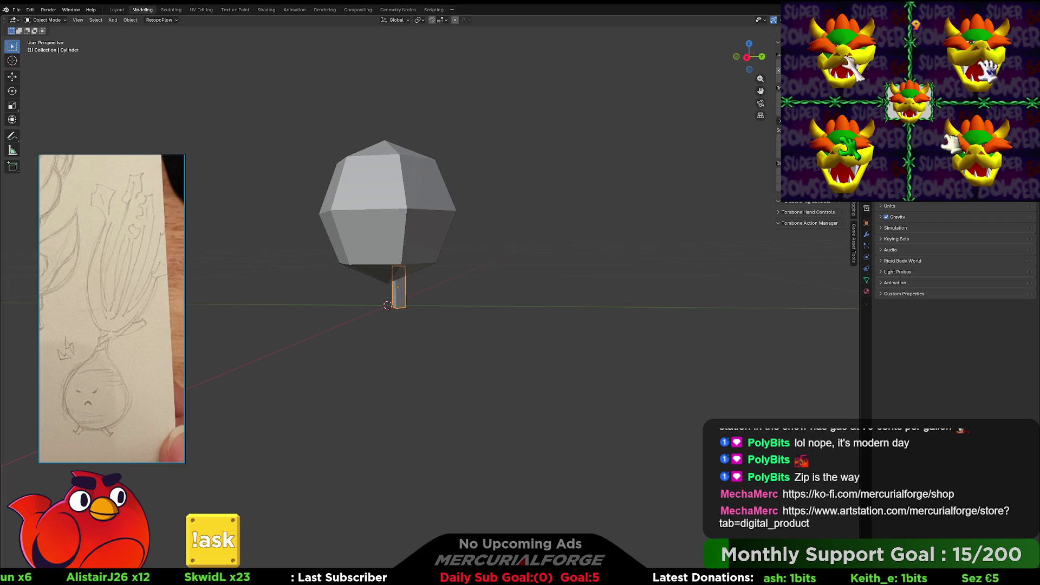
pyautogui.moveTo(628, 212); pyautogui.dragTo(566, 219, button='middle')
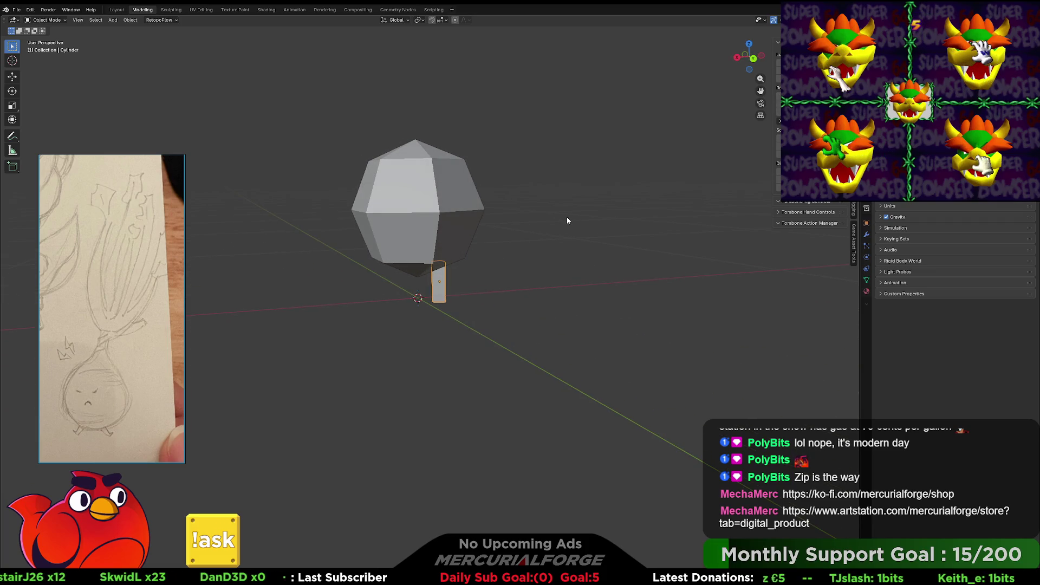
# - Mirror the leg into a matching second leg, then select the sphere body
pyautogui.rightClick(567, 217)
pyautogui.click(566, 216)
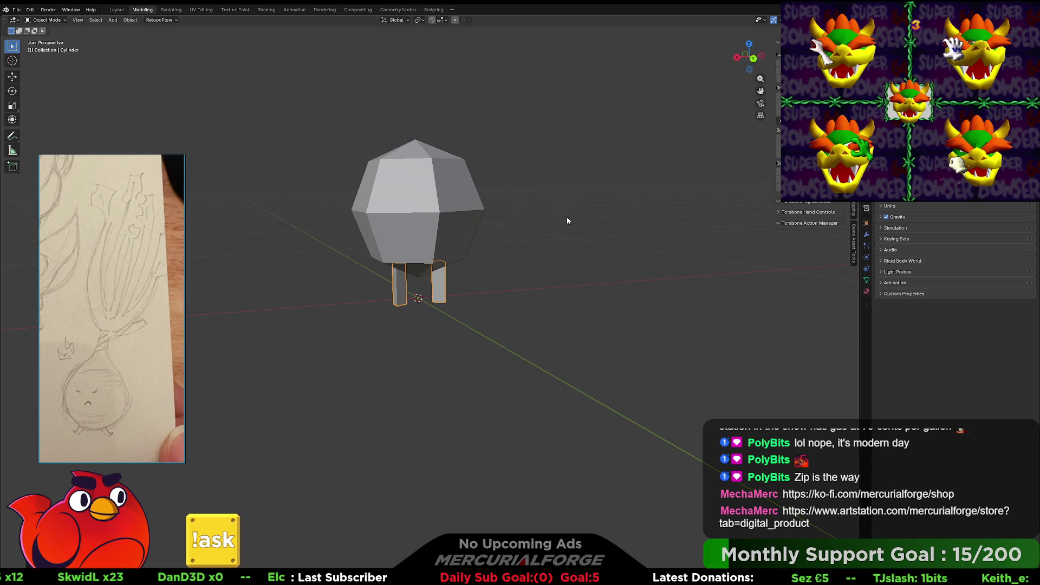
pyautogui.moveTo(272, 249)
pyautogui.mouseDown(button='middle')
pyautogui.moveTo(360, 269)
pyautogui.moveTo(548, 269)
pyautogui.moveTo(439, 279)
pyautogui.moveTo(316, 272)
pyautogui.mouseUp(button='middle')
pyautogui.keyDown('shift'); pyautogui.moveTo(401, 152); pyautogui.dragTo(440, 207, button='middle'); pyautogui.keyUp('shift')
pyautogui.scroll(2, 440, 206)
pyautogui.click(463, 261)
pyautogui.hotkey('ctrl', 'Tab')
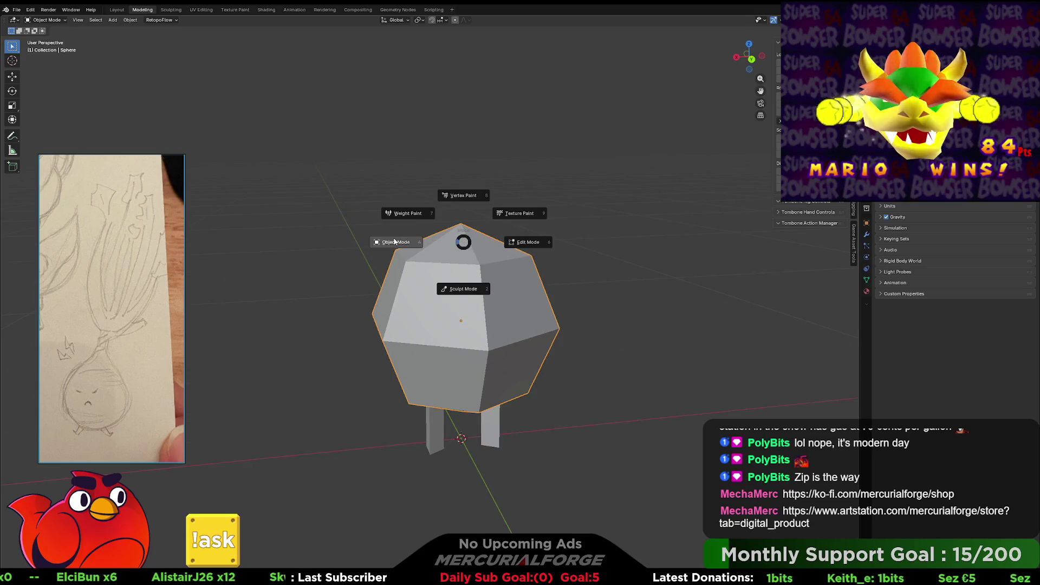
# - In Edit Mode, select the sphere's top face and inset it
pyautogui.click(520, 242)
pyautogui.moveTo(476, 282); pyautogui.dragTo(480, 269, button='middle')
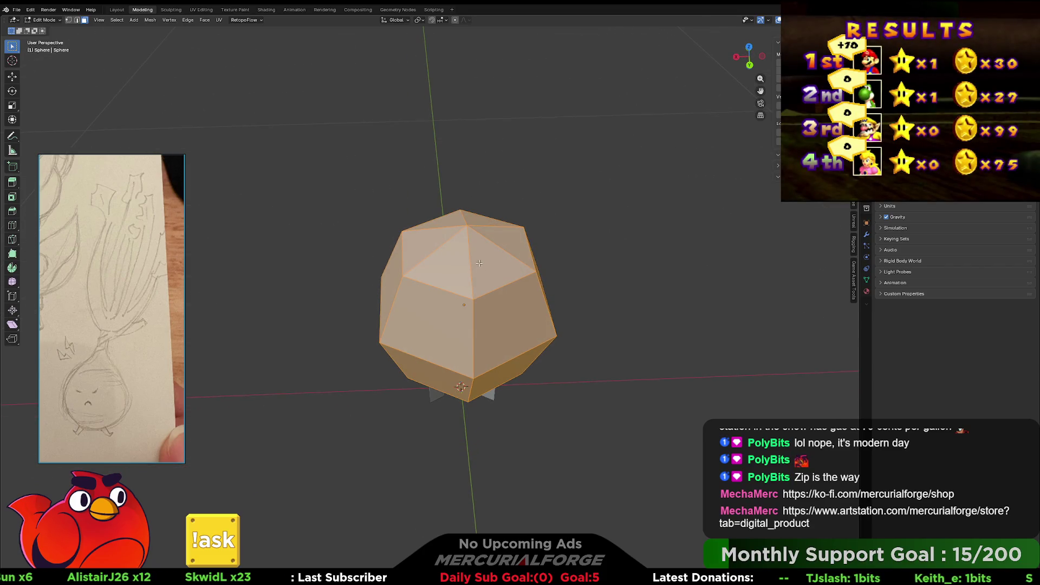
pyautogui.click(483, 246)
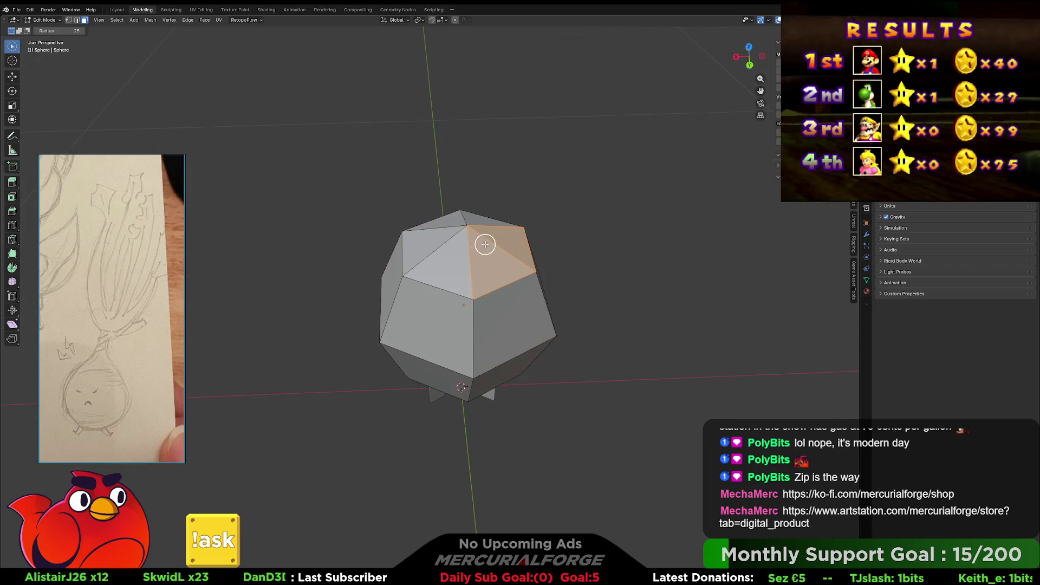
pyautogui.moveTo(464, 242); pyautogui.dragTo(479, 268, button='middle')
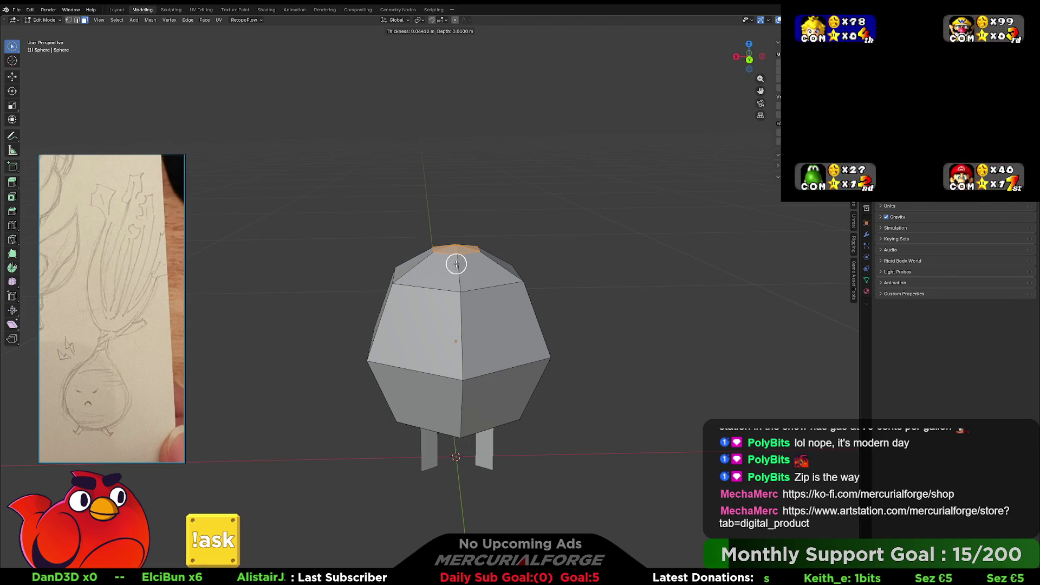
pyautogui.click(456, 264)
# - Raise the inset face along Z, taper it smaller, and bevel the neck edge loop
pyautogui.press('g')
pyautogui.press('z')
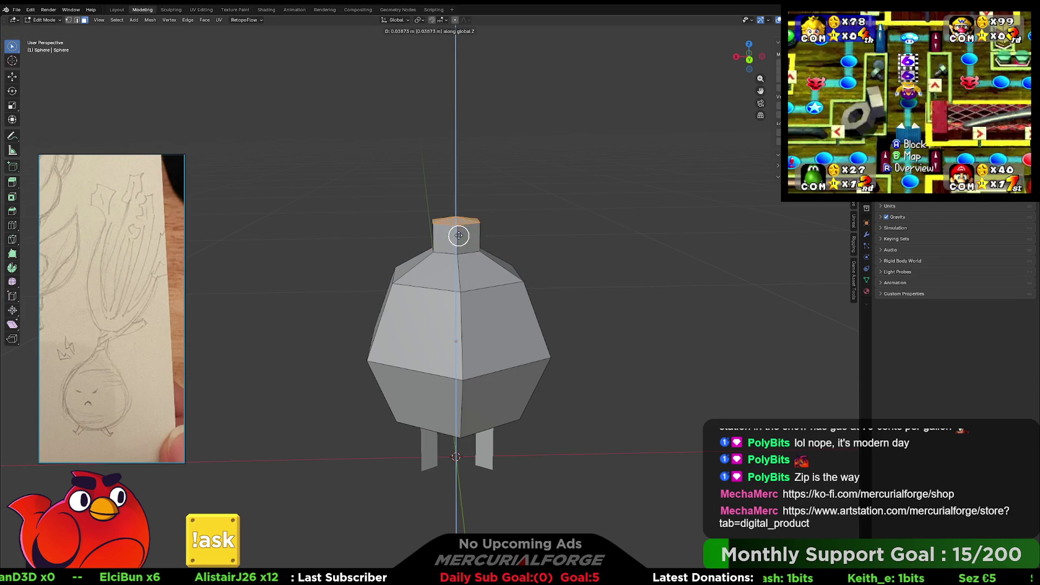
pyautogui.click(461, 201)
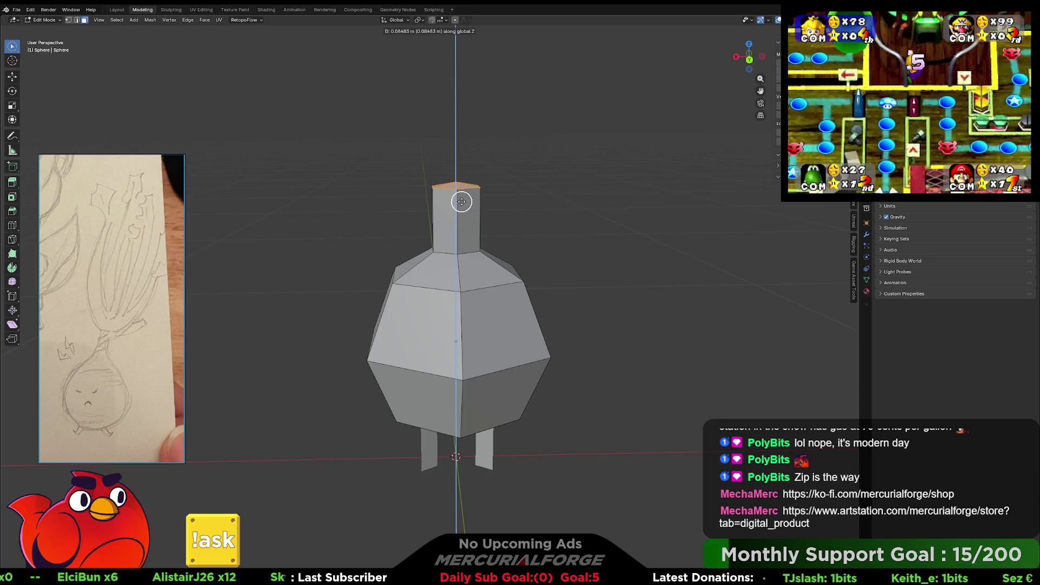
pyautogui.press('s')
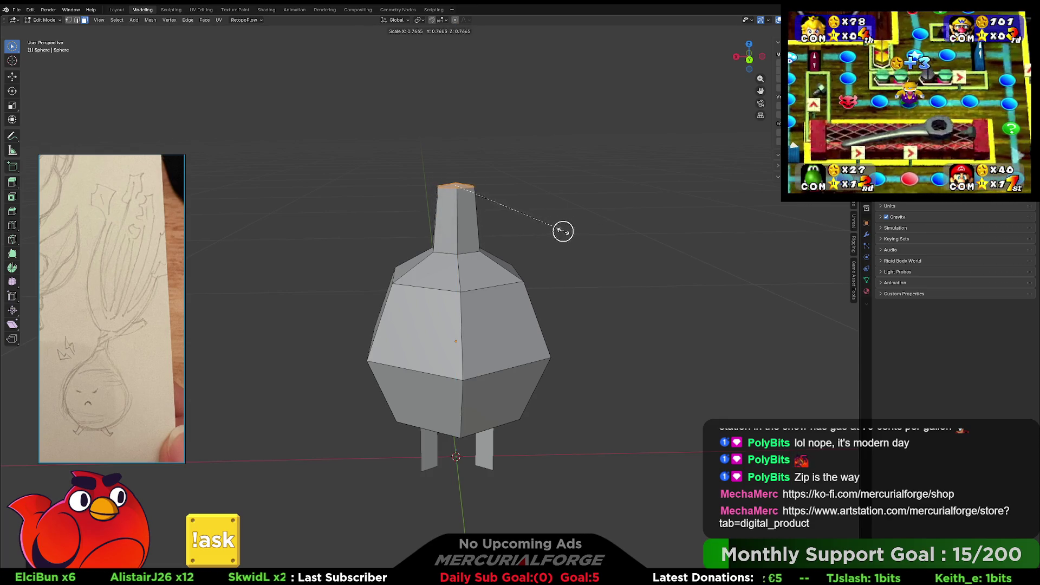
pyautogui.click(546, 227)
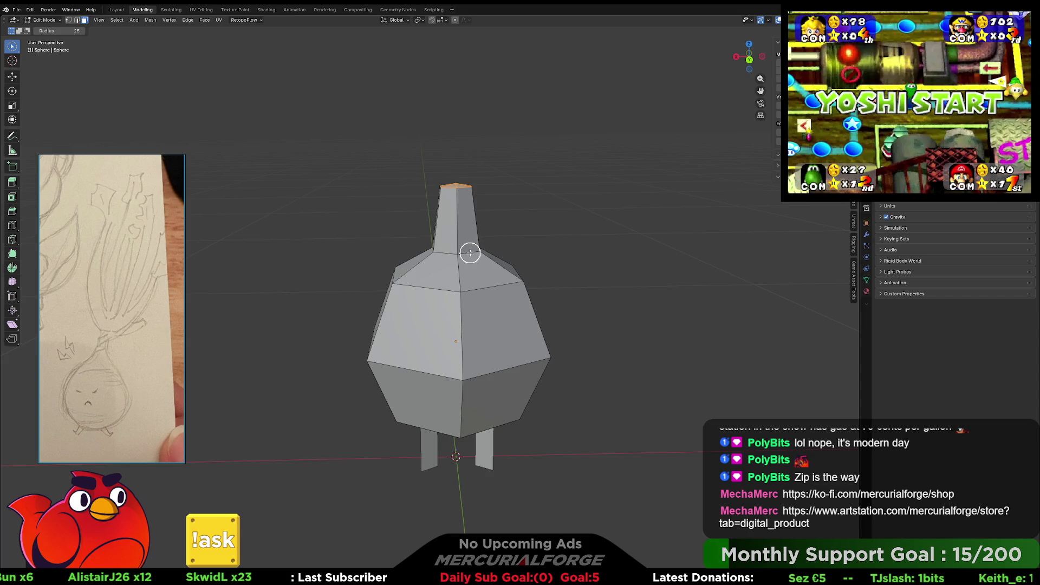
pyautogui.moveTo(467, 253); pyautogui.dragTo(462, 254, button='middle')
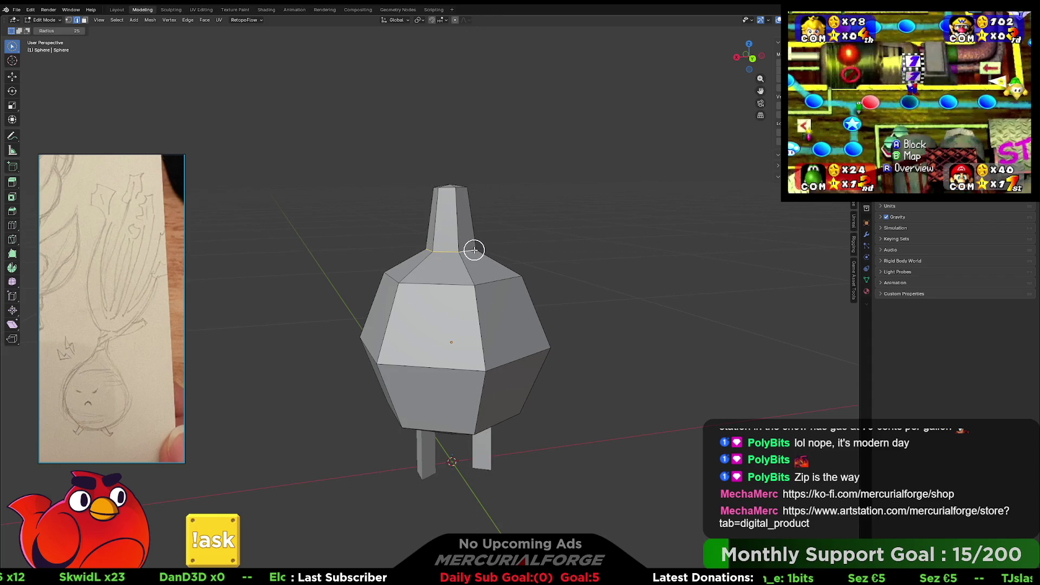
pyautogui.hotkey('ctrl', 'b')
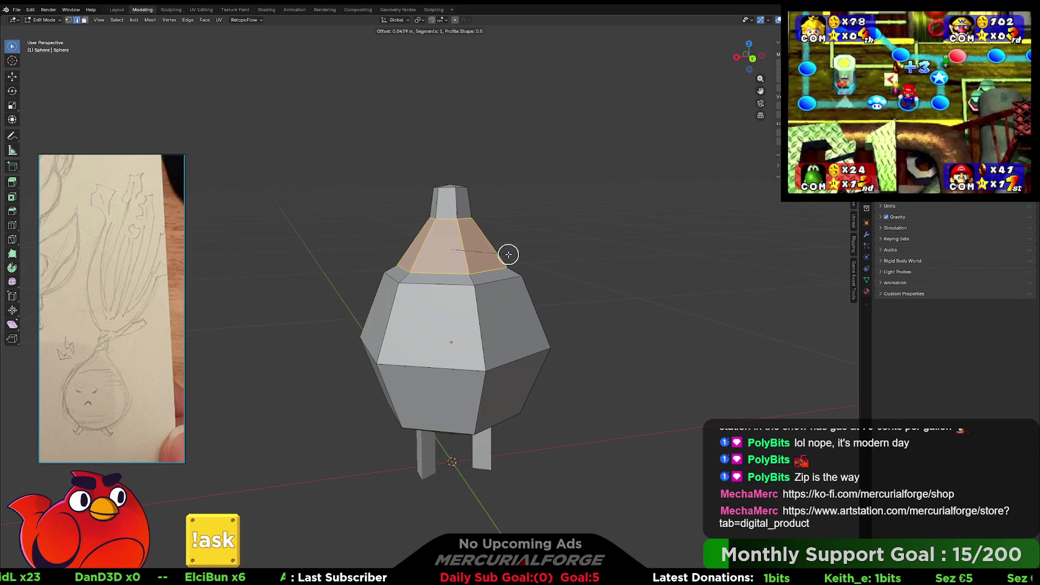
# - Select the body edge loops and bevel them into extra horizontal bands
pyautogui.moveTo(496, 254)
pyautogui.mouseDown(button='middle')
pyautogui.moveTo(529, 301)
pyautogui.moveTo(645, 306)
pyautogui.moveTo(426, 296)
pyautogui.moveTo(495, 262)
pyautogui.mouseUp(button='middle')
pyautogui.click(494, 246)
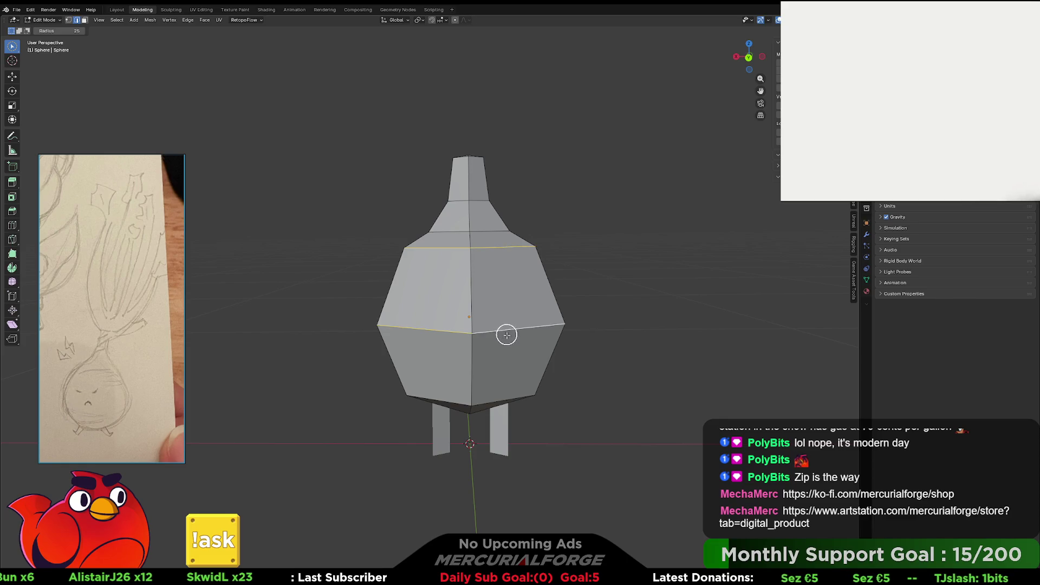
pyautogui.moveTo(510, 346)
pyautogui.mouseDown(button='middle')
pyautogui.moveTo(594, 343)
pyautogui.moveTo(537, 342)
pyautogui.mouseUp(button='middle')
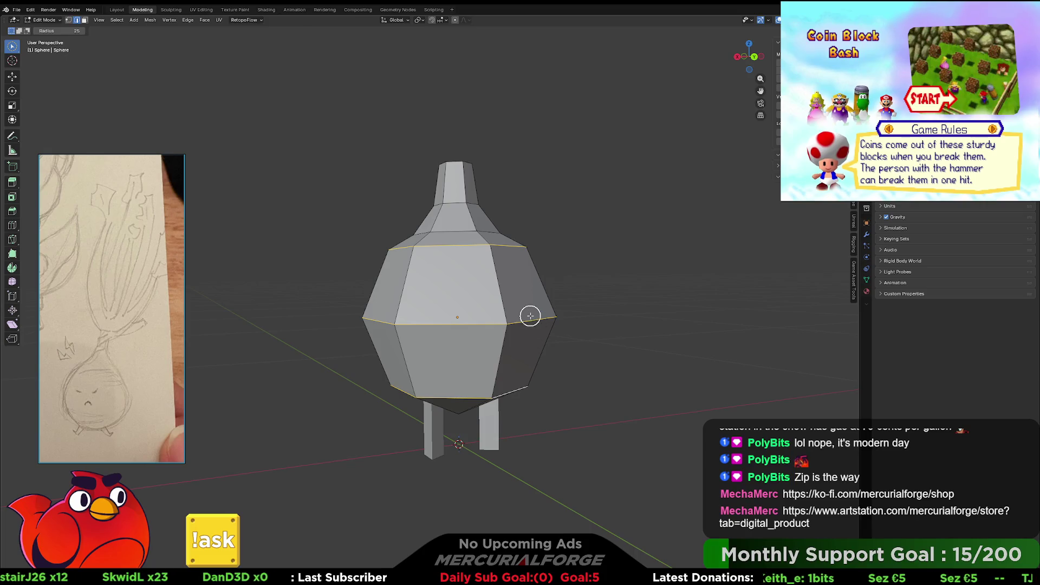
pyautogui.hotkey('ctrl', 'b')
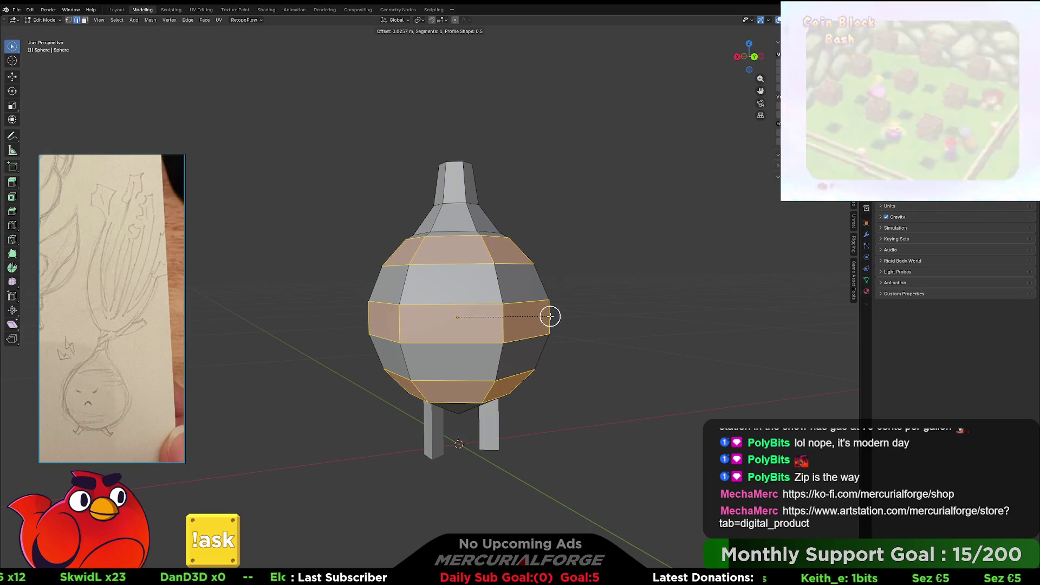
pyautogui.click(550, 316)
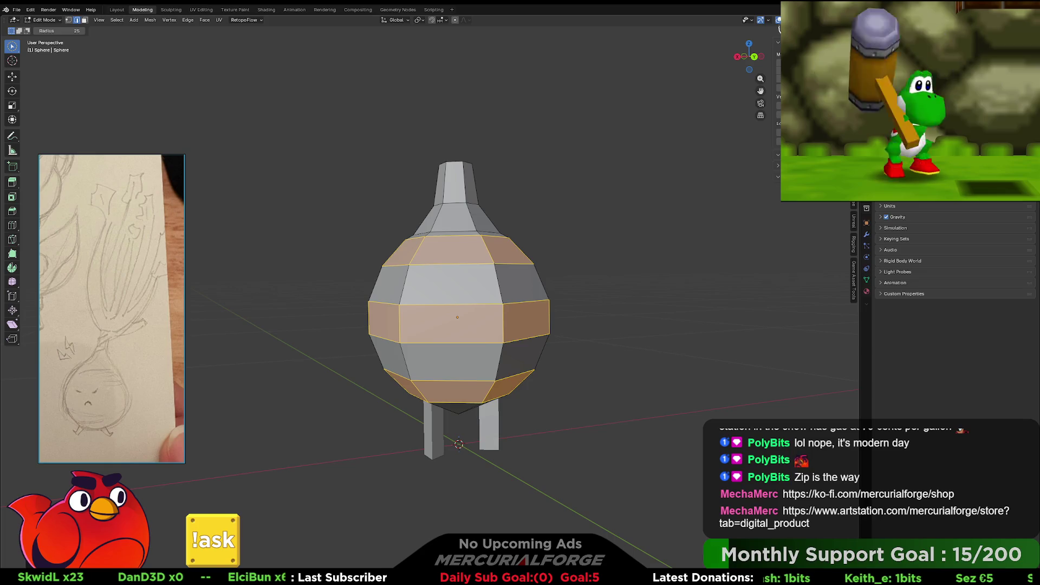
# - Turn on Statistics in the viewport overlays and return to Object Mode
pyautogui.click(767, 20)
pyautogui.click(734, 87)
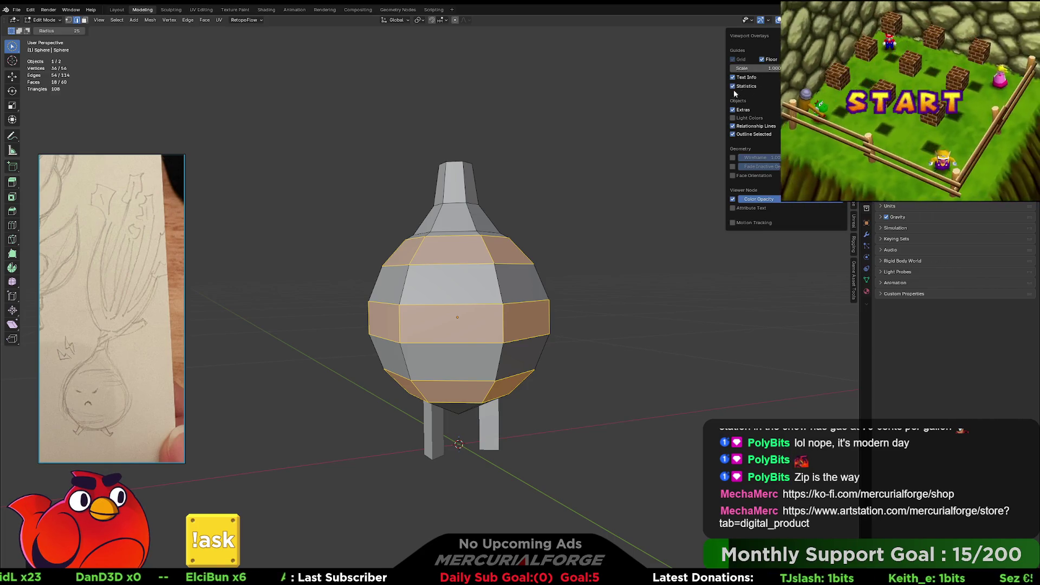
pyautogui.moveTo(652, 246)
pyautogui.mouseDown(button='middle')
pyautogui.moveTo(632, 253)
pyautogui.moveTo(602, 239)
pyautogui.mouseUp(button='middle')
pyautogui.press('Tab')
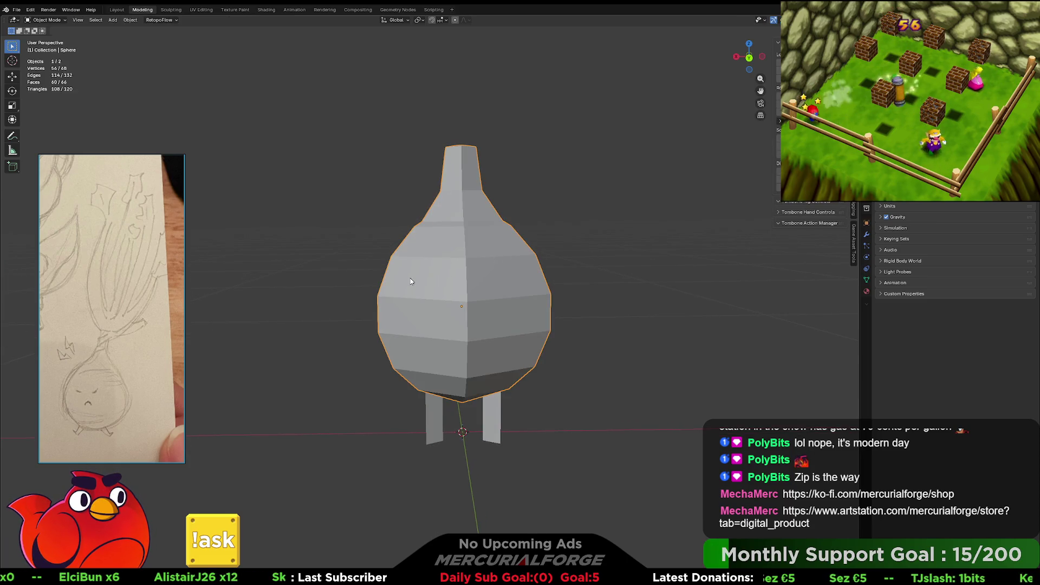
# - Re-enter Edit Mode and remove the extra body bands
pyautogui.moveTo(496, 256); pyautogui.dragTo(455, 258, button='middle')
pyautogui.press('Tab')
pyautogui.hotkey('alt', 'a')
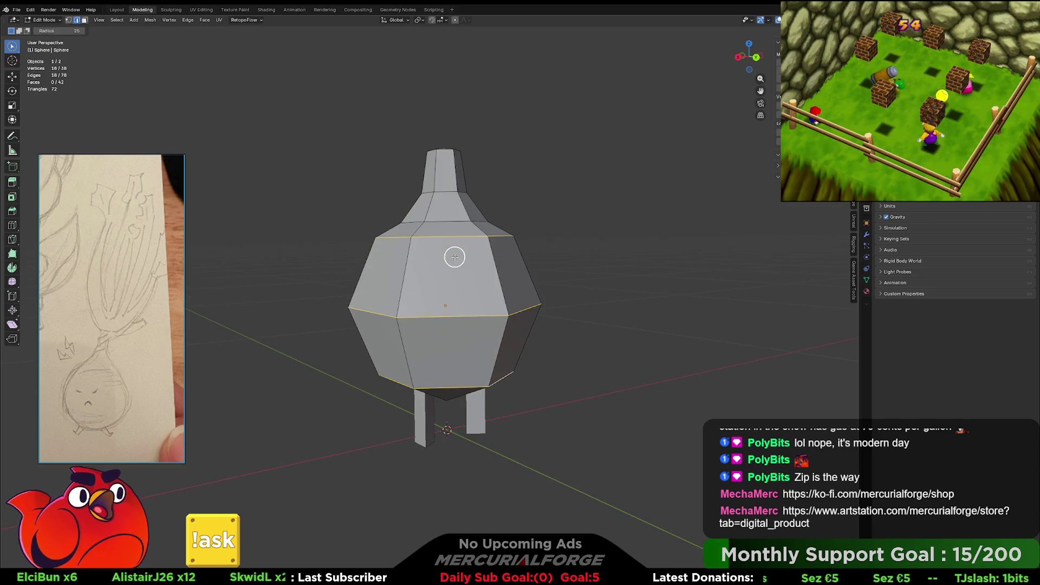
pyautogui.moveTo(568, 258)
pyautogui.mouseDown(button='middle')
pyautogui.moveTo(478, 260)
pyautogui.moveTo(438, 228)
pyautogui.moveTo(507, 271)
pyautogui.moveTo(472, 228)
pyautogui.moveTo(459, 294)
pyautogui.moveTo(413, 221)
pyautogui.moveTo(492, 155)
pyautogui.moveTo(464, 262)
pyautogui.moveTo(599, 257)
pyautogui.moveTo(431, 253)
pyautogui.moveTo(450, 230)
pyautogui.moveTo(467, 288)
pyautogui.moveTo(478, 259)
pyautogui.mouseUp(button='middle')
pyautogui.scroll(2, 471, 266)
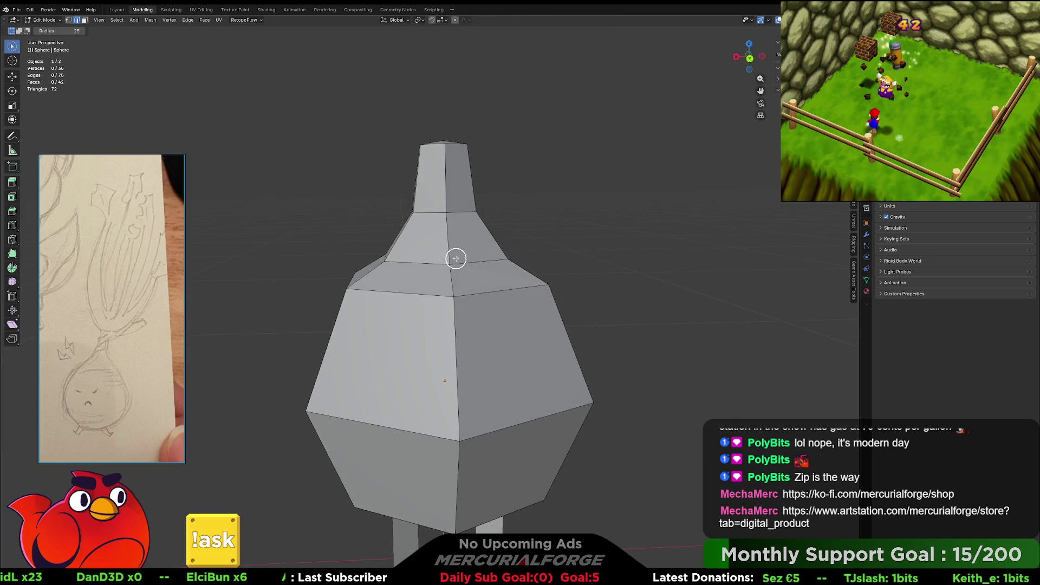
# - Select the neck band's edges at the stalk base and merge them at center
pyautogui.keyDown('alt'); pyautogui.keyDown('shift'); pyautogui.click(407, 235); pyautogui.keyUp('shift'); pyautogui.keyUp('alt')
pyautogui.moveTo(436, 237); pyautogui.dragTo(432, 232, button='middle')
pyautogui.keyDown('shift'); pyautogui.click(432, 232); pyautogui.keyUp('shift')
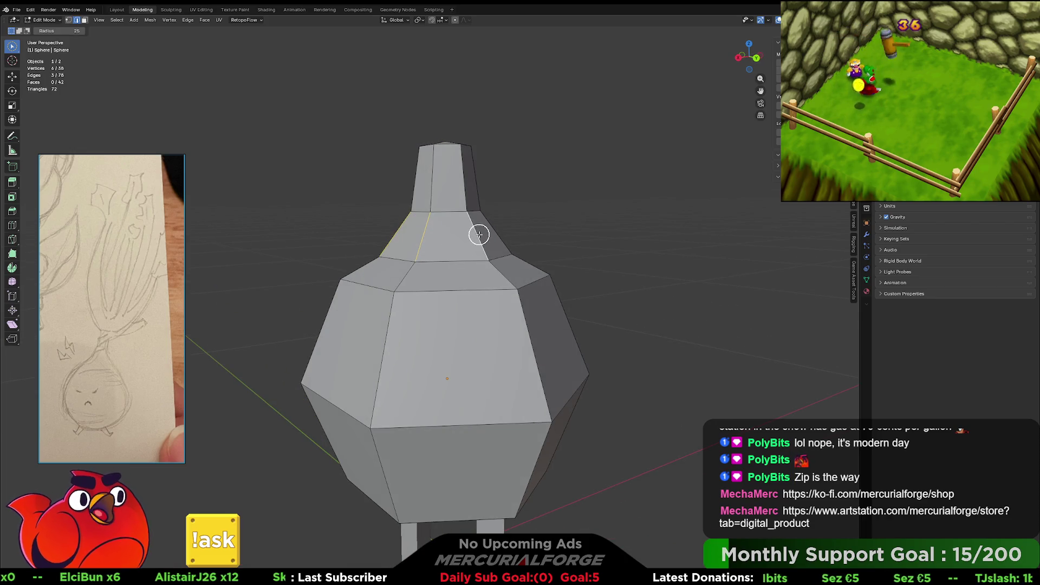
pyautogui.moveTo(502, 232); pyautogui.dragTo(400, 237, button='middle')
pyautogui.keyDown('shift'); pyautogui.click(400, 237); pyautogui.keyUp('shift')
pyautogui.moveTo(466, 234); pyautogui.dragTo(215, 226, button='middle')
pyautogui.moveTo(428, 224); pyautogui.dragTo(433, 230, button='middle')
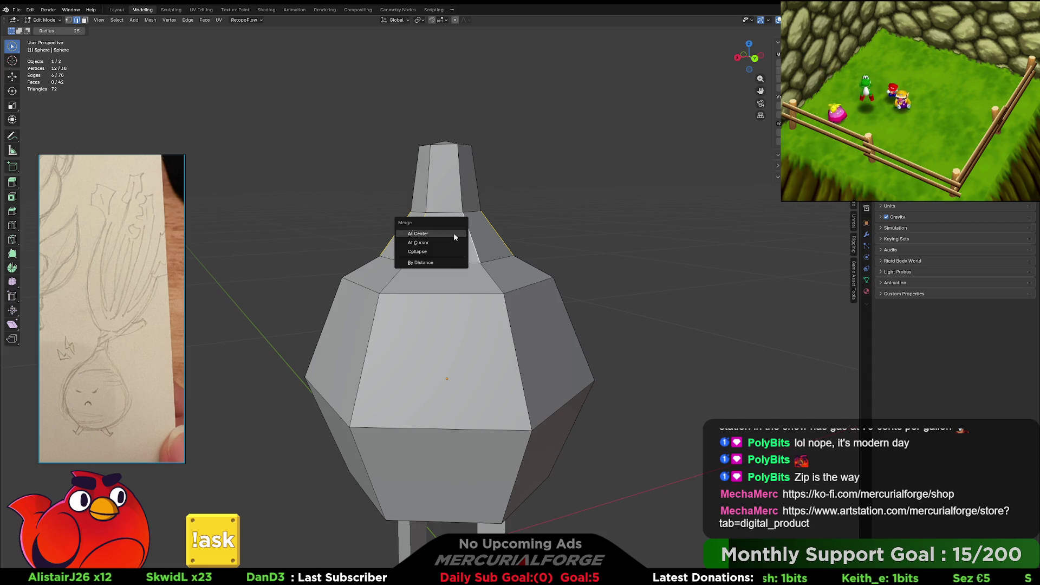
pyautogui.click(440, 250)
# - Select the onion body's middle edge loop
pyautogui.moveTo(457, 258); pyautogui.dragTo(453, 237, button='middle')
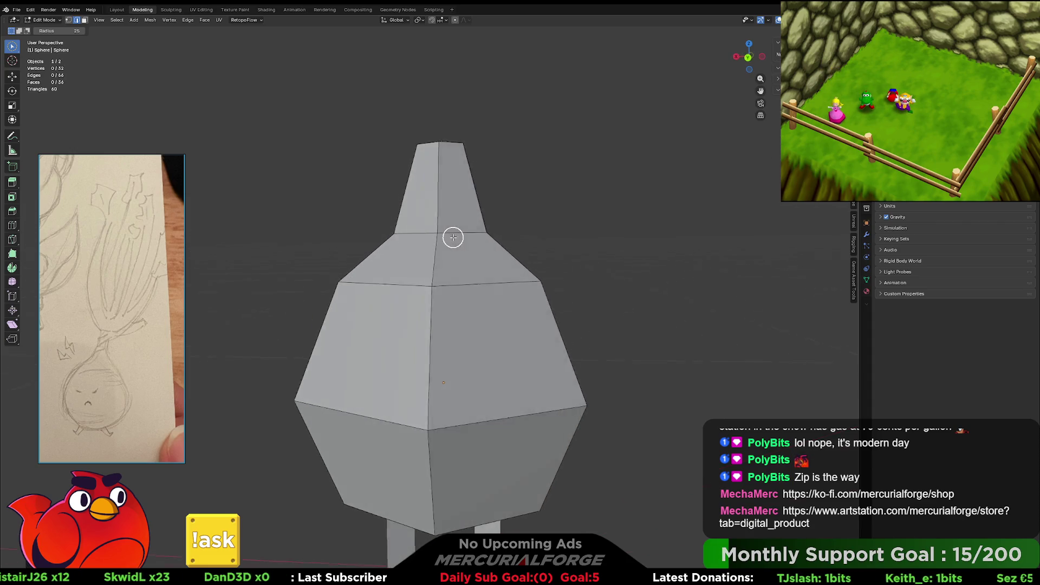
pyautogui.scroll(-6, 457, 232)
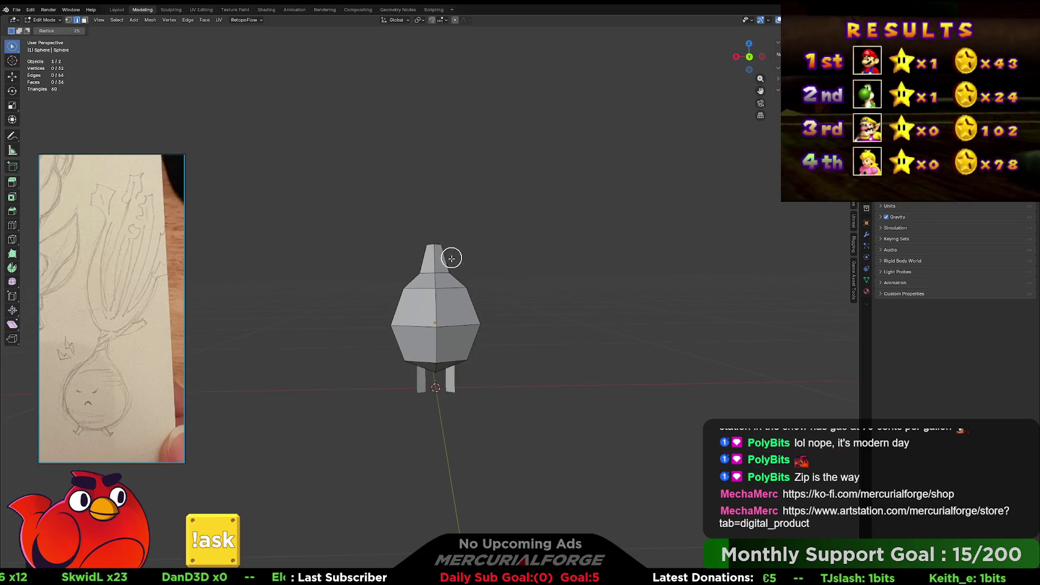
pyautogui.moveTo(446, 281)
pyautogui.keyDown('shift'); pyautogui.mouseDown(button='middle')
pyautogui.moveTo(458, 226)
pyautogui.moveTo(448, 239)
pyautogui.moveTo(471, 258)
pyautogui.moveTo(476, 292)
pyautogui.mouseUp(button='middle'); pyautogui.keyUp('shift')
pyautogui.scroll(1, 469, 235)
pyautogui.scroll(1, 471, 258)
pyautogui.keyDown('alt'); pyautogui.click(475, 292); pyautogui.keyUp('alt')
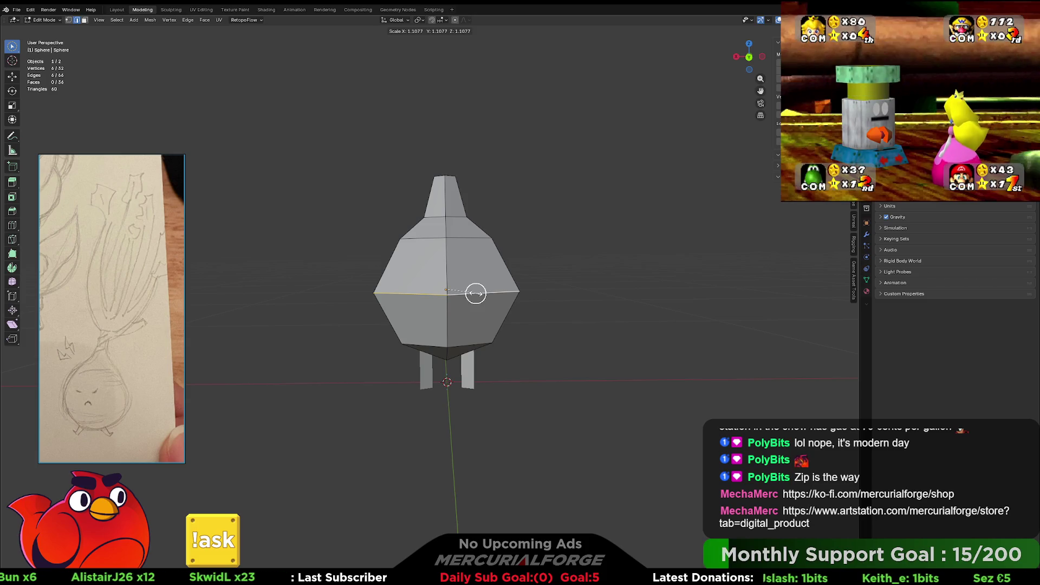
# - Replace a too-narrow bevel with a wider two-segment bevel on the waist loop
pyautogui.hotkey('ctrl', 'b')
pyautogui.scroll(1, 536, 281)
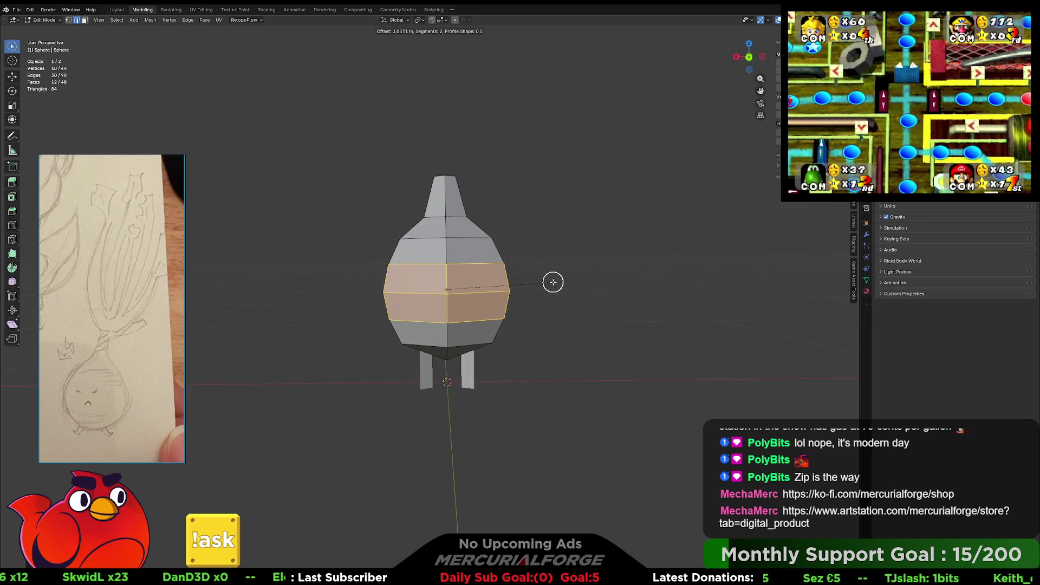
pyautogui.hotkey('ctrl', 'z')
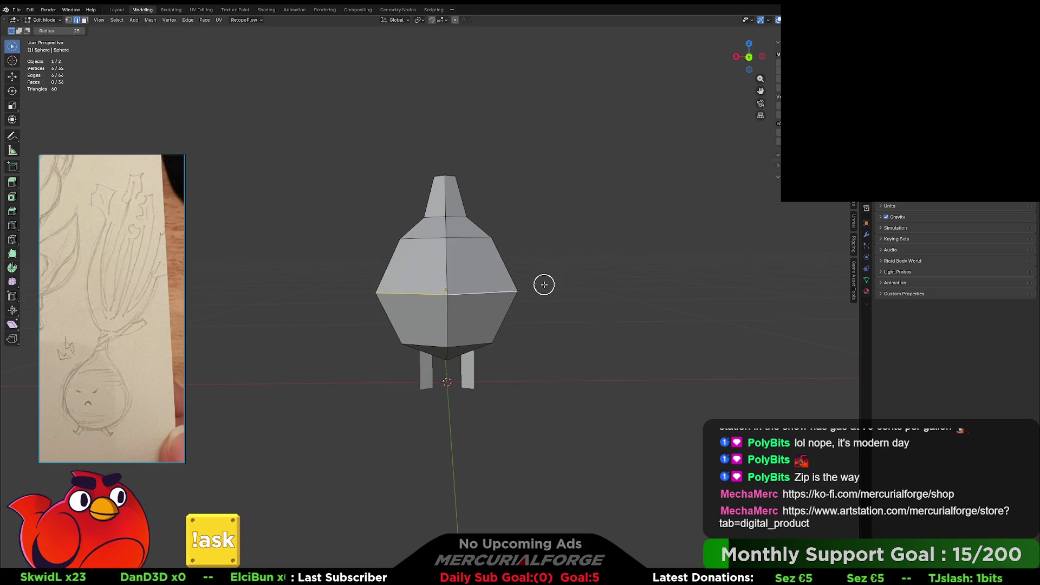
pyautogui.press('s')
pyautogui.press('Escape')
pyautogui.hotkey('ctrl', 'b')
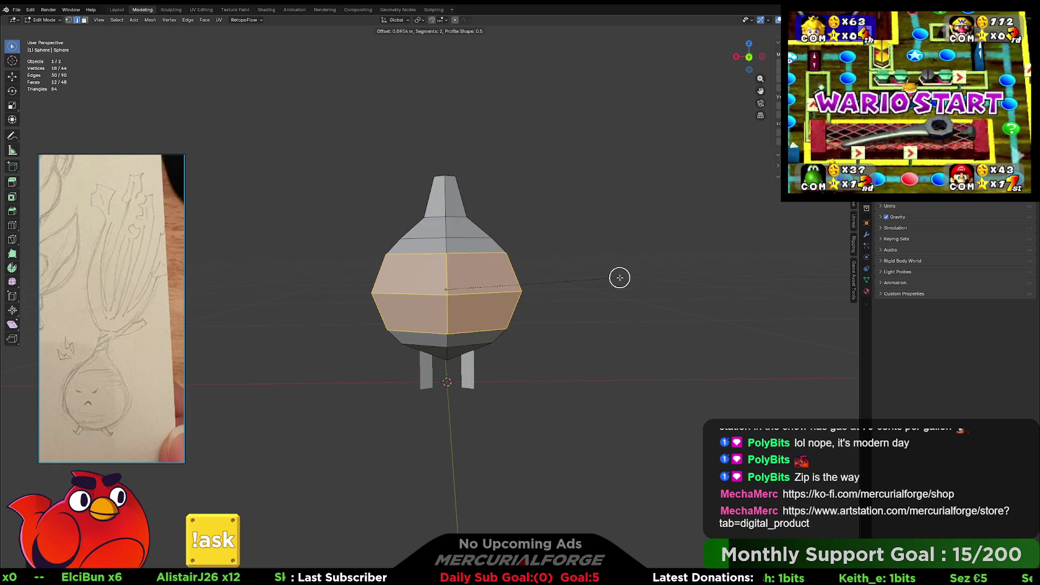
pyautogui.click(624, 277)
pyautogui.hotkey('alt', 'a')
pyautogui.moveTo(587, 278)
pyautogui.mouseDown(button='middle')
pyautogui.moveTo(555, 288)
pyautogui.moveTo(618, 288)
pyautogui.moveTo(506, 293)
pyautogui.mouseUp(button='middle')
pyautogui.scroll(-4, 569, 290)
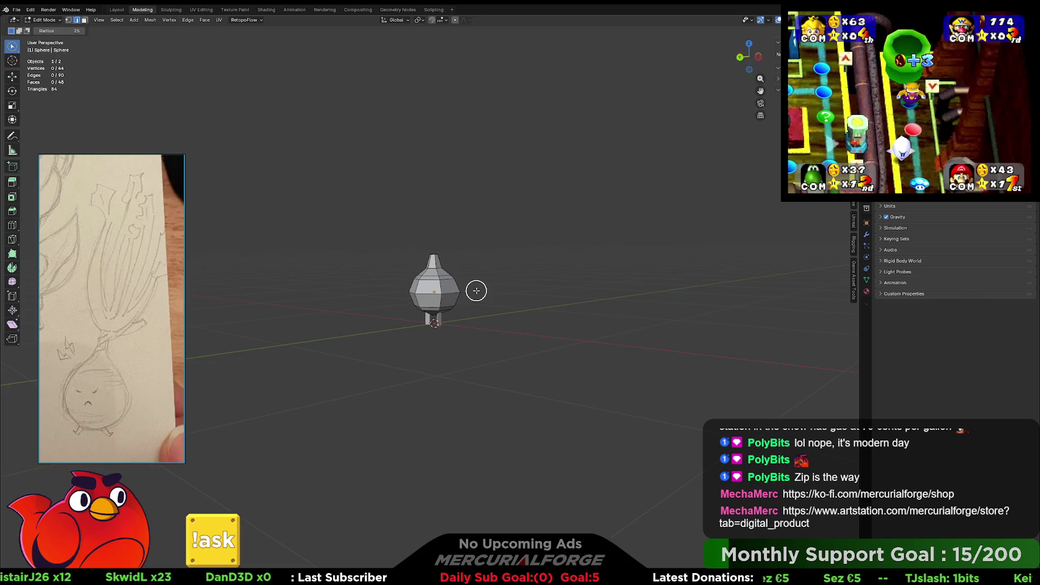
# - Select the vertices at the onion's tip to bring the pointed top down
pyautogui.moveTo(497, 291)
pyautogui.mouseDown(button='middle')
pyautogui.moveTo(556, 293)
pyautogui.moveTo(464, 292)
pyautogui.moveTo(495, 293)
pyautogui.mouseUp(button='middle')
pyautogui.scroll(7, 485, 281)
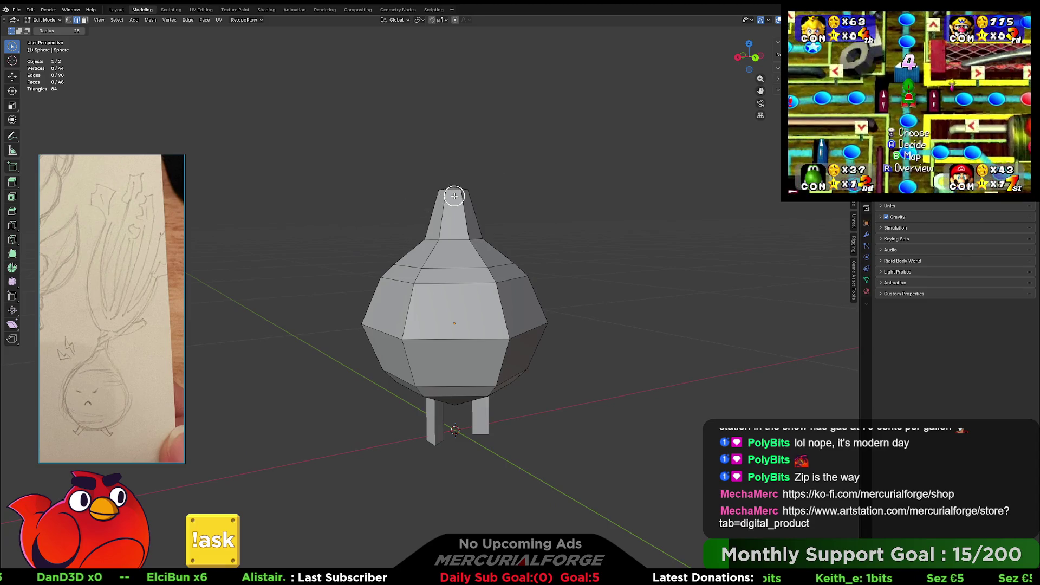
pyautogui.moveTo(368, 217); pyautogui.dragTo(444, 260, button='middle')
pyautogui.moveTo(457, 247); pyautogui.dragTo(462, 248)
pyautogui.moveTo(537, 299); pyautogui.dragTo(530, 241, button='middle')
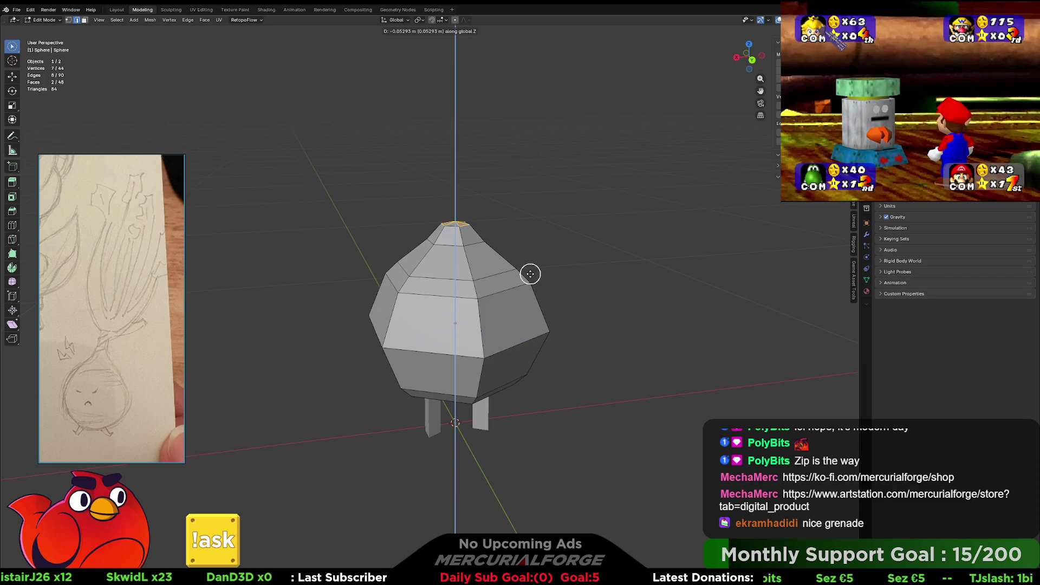
# - Clear the selection and select the two upper edge loops
pyautogui.click(606, 295)
pyautogui.moveTo(606, 295)
pyautogui.mouseDown(button='middle')
pyautogui.moveTo(585, 279)
pyautogui.moveTo(461, 284)
pyautogui.moveTo(496, 286)
pyautogui.moveTo(438, 245)
pyautogui.mouseUp(button='middle')
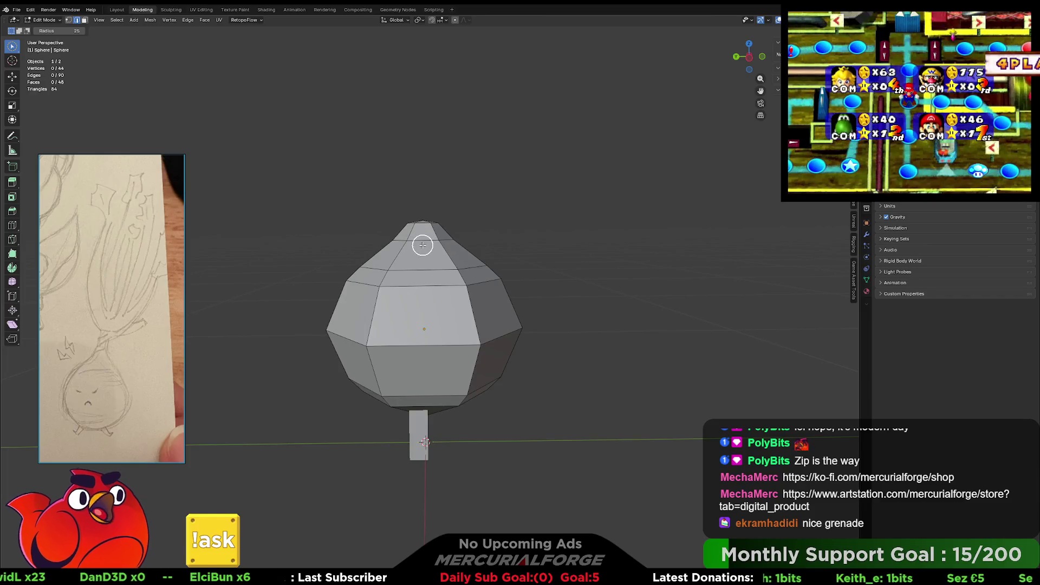
pyautogui.press('w')
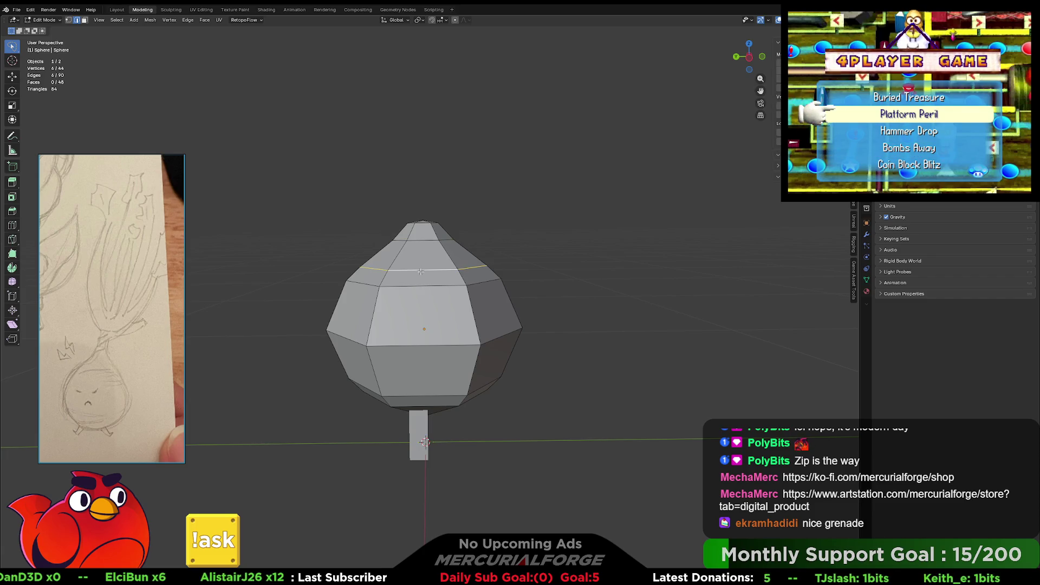
pyautogui.keyDown('alt'); pyautogui.keyDown('shift'); pyautogui.click(423, 241); pyautogui.keyUp('shift'); pyautogui.keyUp('alt')
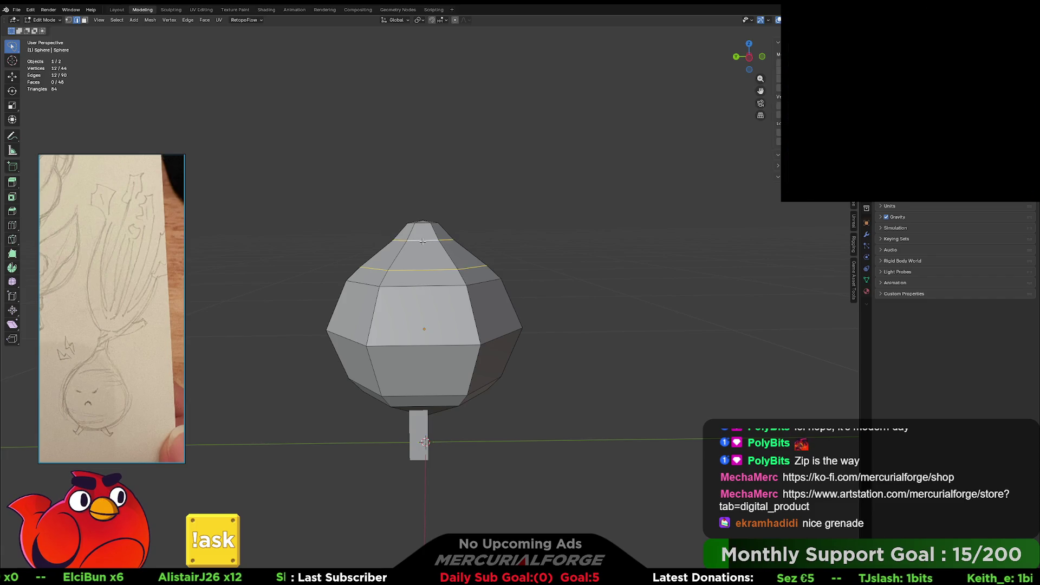
# - Dissolve the two upper edge loops and then the top loop with Dissolve Edges
pyautogui.press('x')
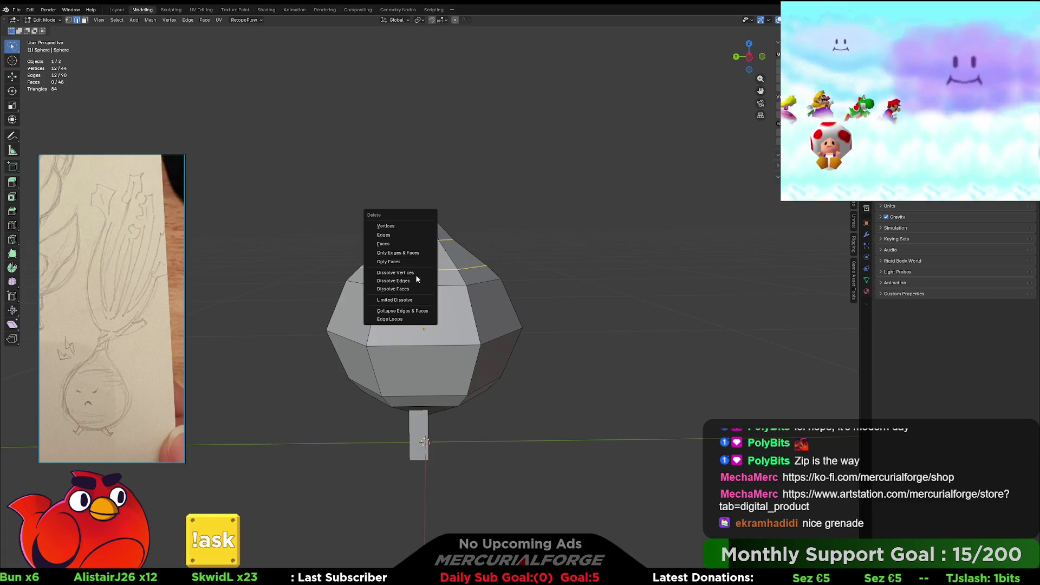
pyautogui.click(415, 280)
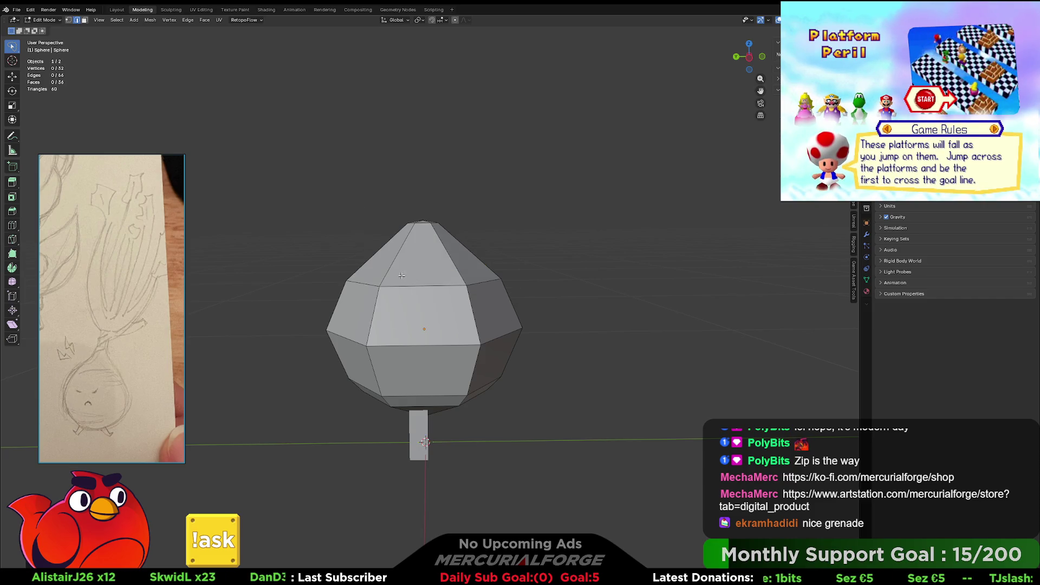
pyautogui.moveTo(401, 276)
pyautogui.mouseDown(button='middle')
pyautogui.moveTo(640, 274)
pyautogui.moveTo(456, 243)
pyautogui.mouseUp(button='middle')
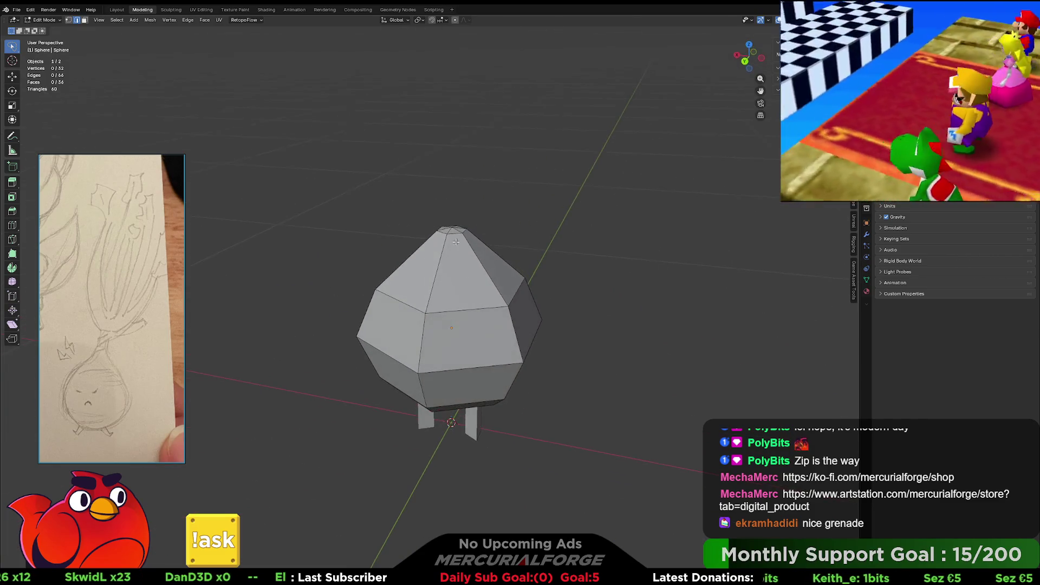
pyautogui.press('x')
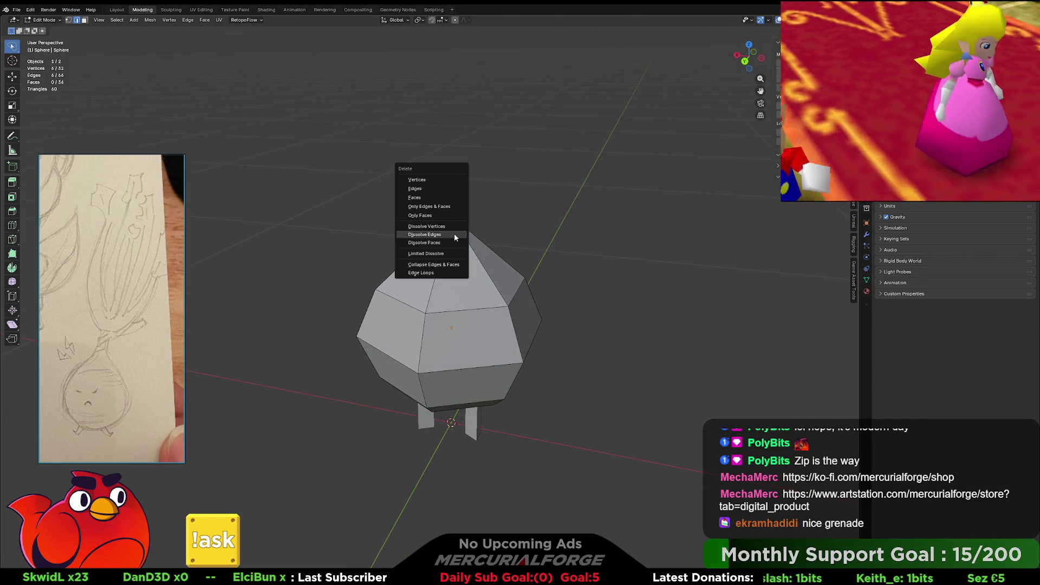
pyautogui.click(453, 233)
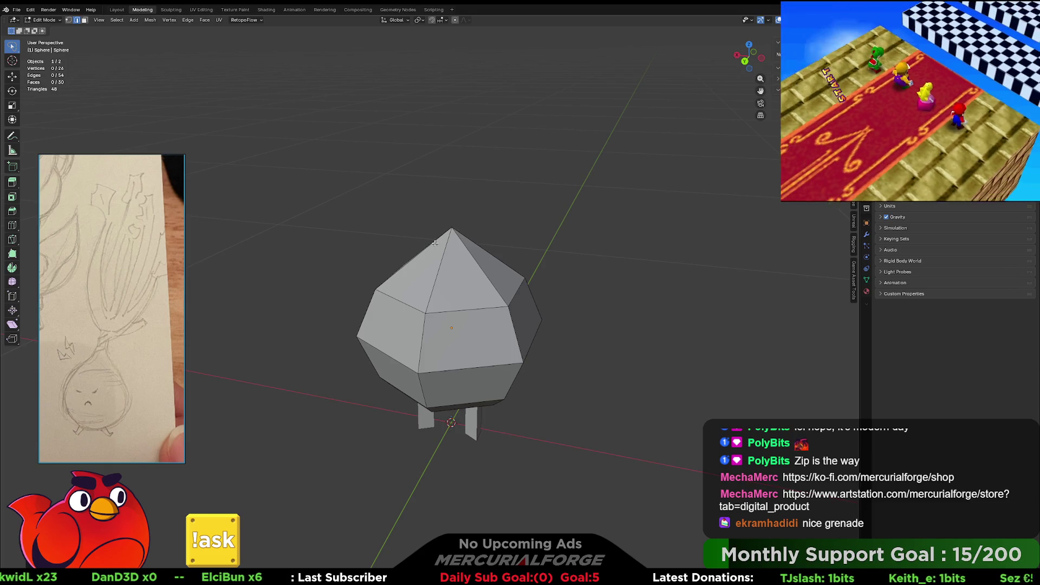
pyautogui.moveTo(434, 243); pyautogui.dragTo(455, 223, button='middle')
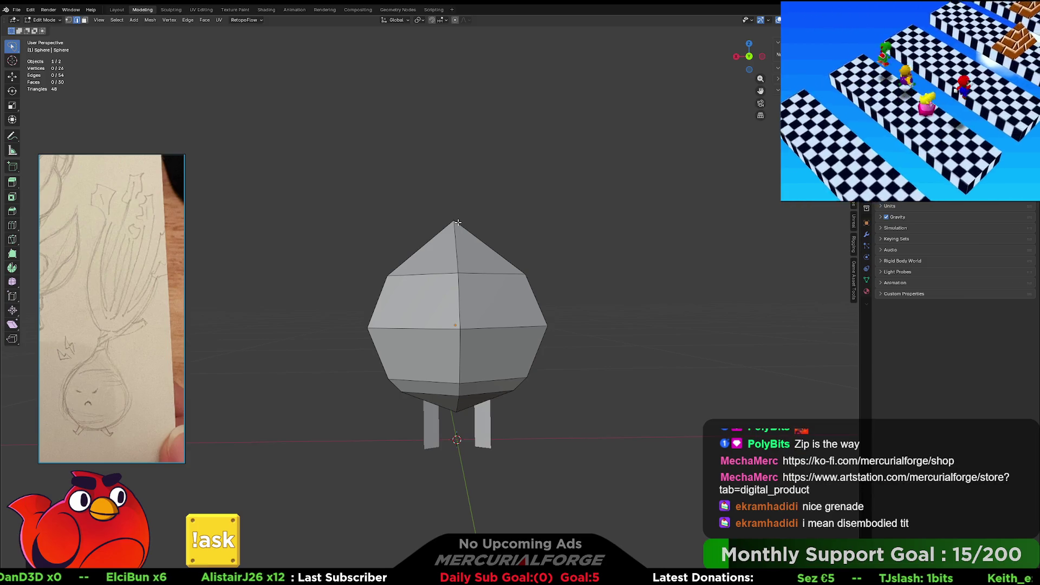
pyautogui.moveTo(484, 268)
pyautogui.mouseDown(button='middle')
pyautogui.moveTo(477, 232)
pyautogui.moveTo(487, 239)
pyautogui.mouseUp(button='middle')
pyautogui.moveTo(472, 312)
pyautogui.mouseDown(button='middle')
pyautogui.moveTo(531, 314)
pyautogui.moveTo(435, 336)
pyautogui.mouseUp(button='middle')
# - Dissolve two more loops near the base, then return to Object Mode
pyautogui.press('z')
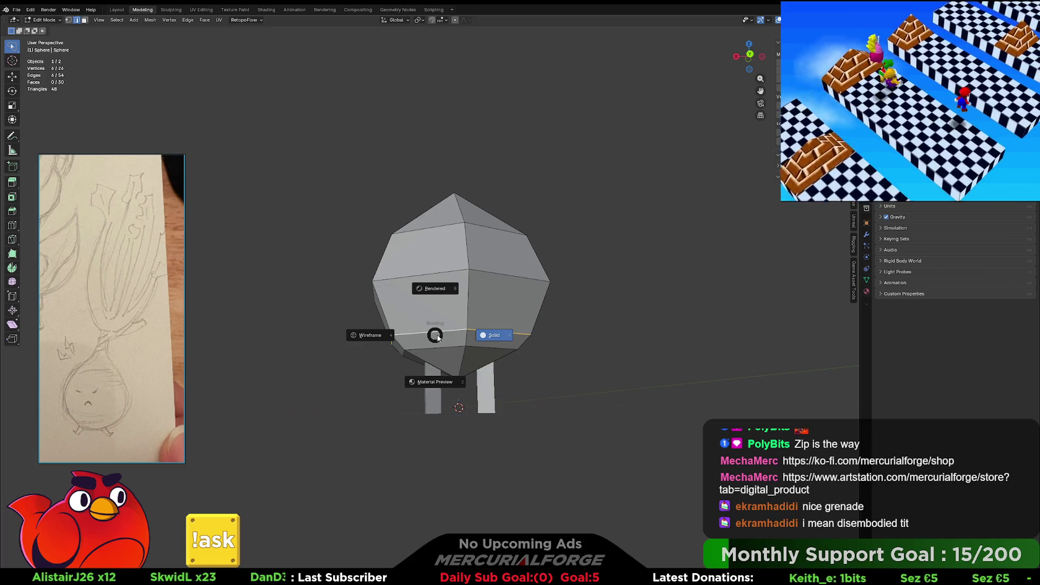
pyautogui.press('Escape')
pyautogui.rightClick(443, 333)
pyautogui.click(444, 333)
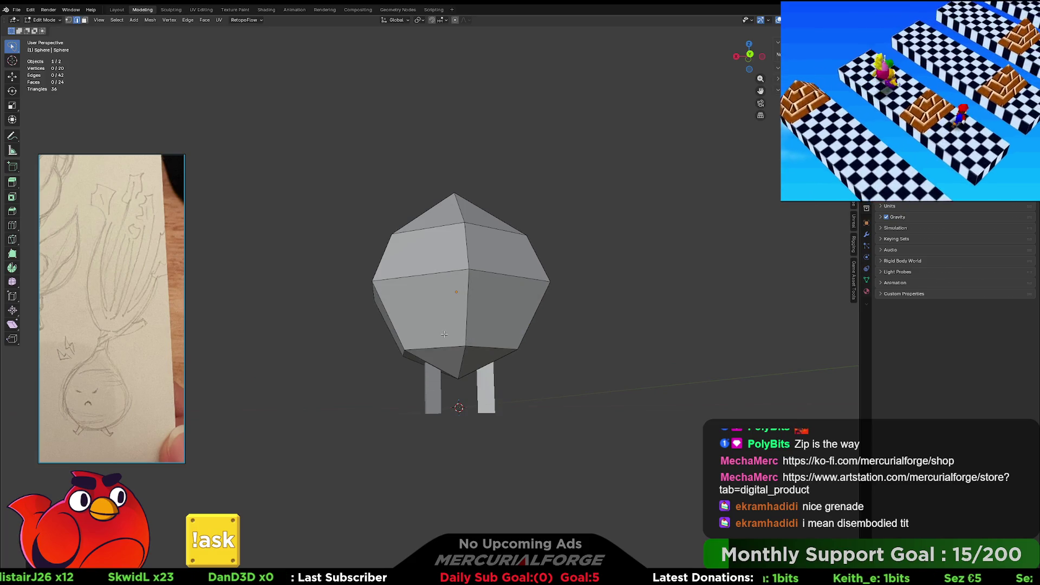
pyautogui.moveTo(448, 332); pyautogui.dragTo(444, 334, button='middle')
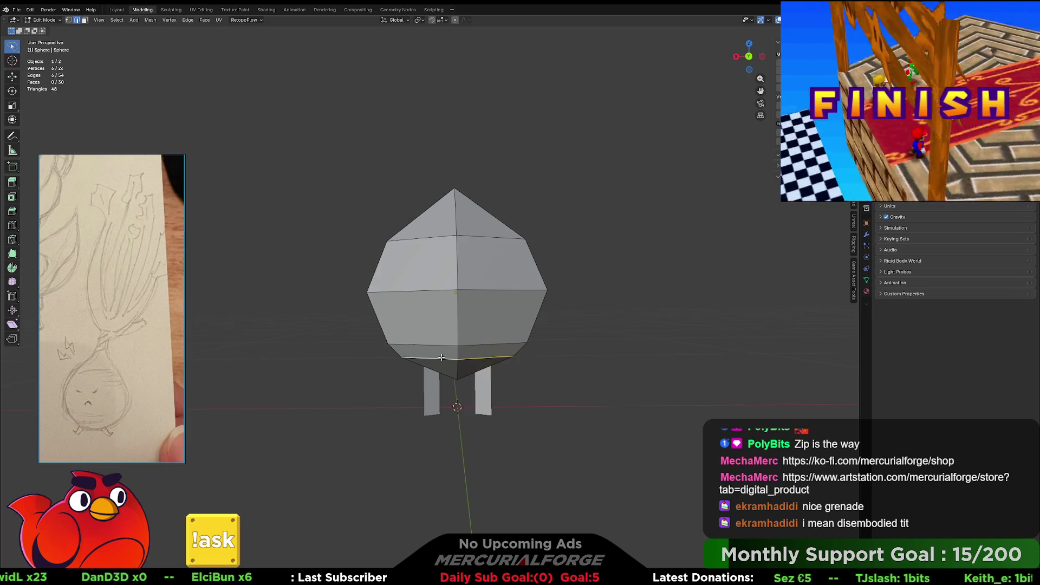
pyautogui.rightClick(442, 357)
pyautogui.click(440, 357)
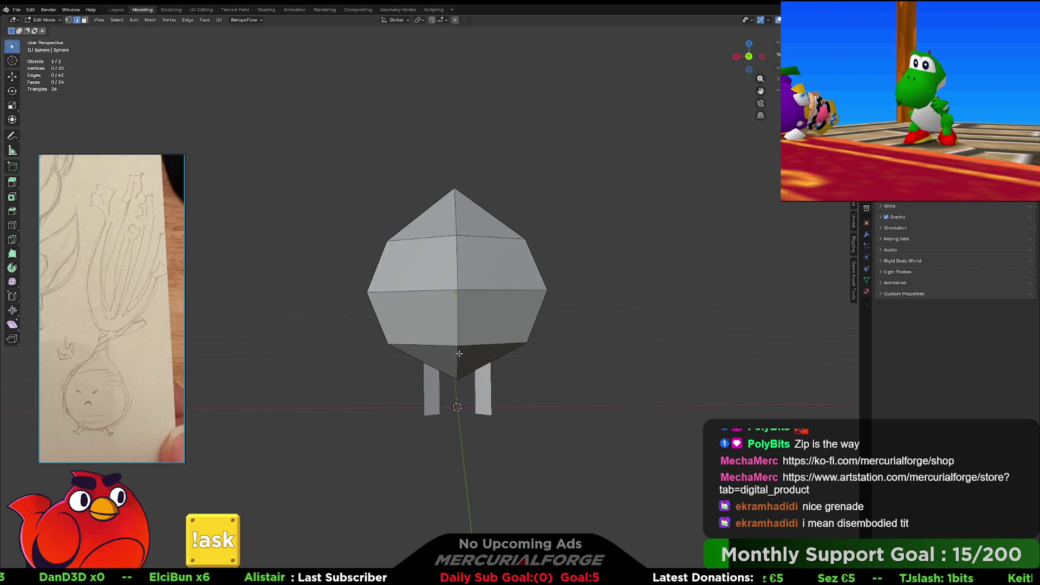
pyautogui.moveTo(428, 326); pyautogui.dragTo(523, 329, button='middle')
pyautogui.moveTo(458, 365)
pyautogui.keyDown('shift'); pyautogui.mouseDown(button='middle')
pyautogui.moveTo(473, 338)
pyautogui.moveTo(490, 353)
pyautogui.moveTo(395, 356)
pyautogui.moveTo(441, 356)
pyautogui.mouseUp(button='middle'); pyautogui.keyUp('shift')
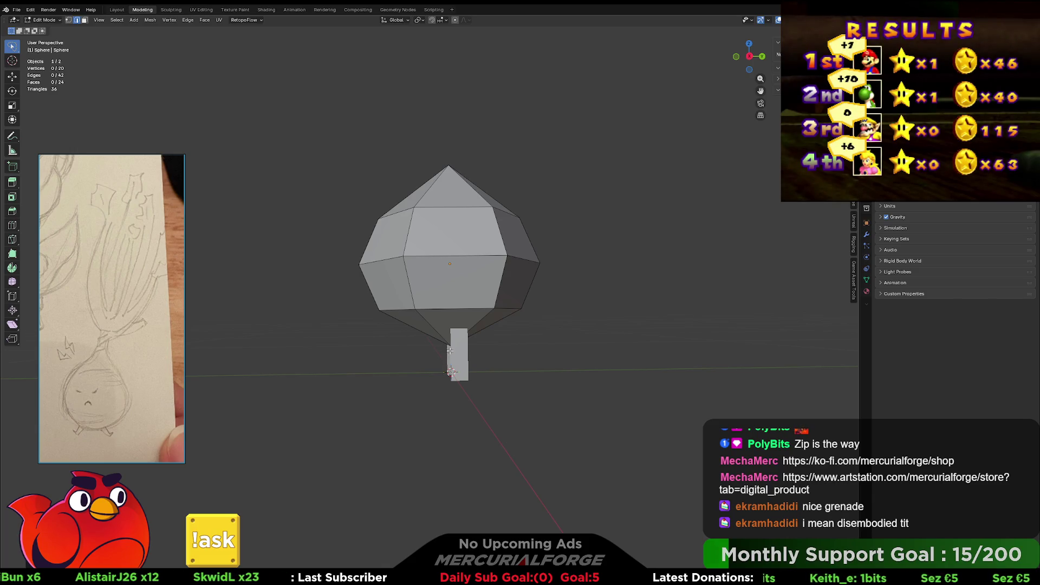
pyautogui.press('Tab')
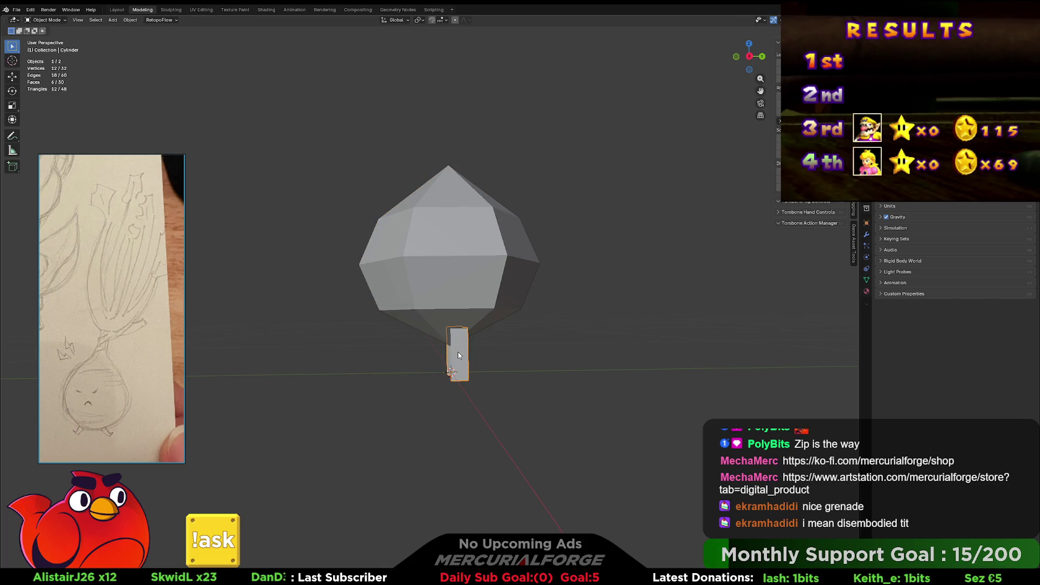
# - Move the leg object along the Y axis
pyautogui.press('g')
pyautogui.press('y')
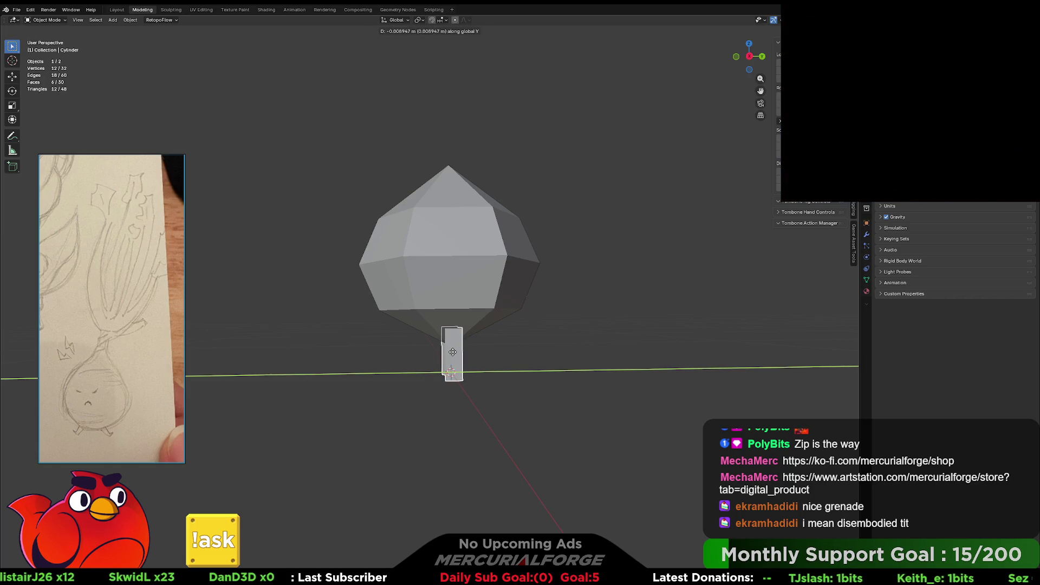
pyautogui.click(528, 340)
pyautogui.click(529, 340)
pyautogui.moveTo(528, 340)
pyautogui.mouseDown(button='middle')
pyautogui.moveTo(444, 343)
pyautogui.moveTo(519, 335)
pyautogui.moveTo(531, 312)
pyautogui.moveTo(490, 309)
pyautogui.moveTo(501, 283)
pyautogui.moveTo(511, 308)
pyautogui.moveTo(525, 309)
pyautogui.mouseUp(button='middle')
pyautogui.scroll(5, 506, 358)
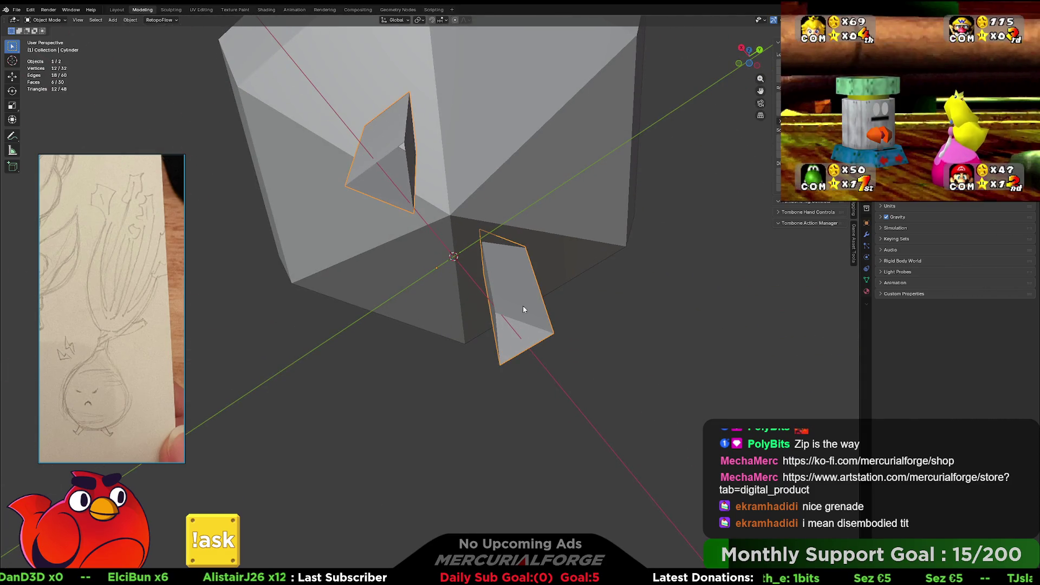
# - In Edit Mode, select the right leg and rotate it about the Z axis (about -34°)
pyautogui.hotkey('ctrl', 'Tab')
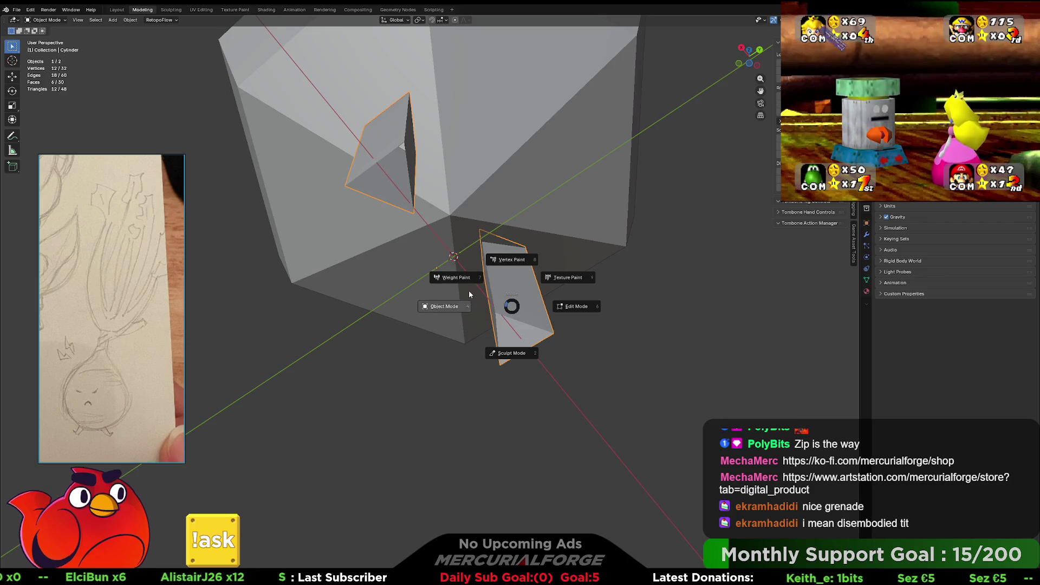
pyautogui.click(525, 307)
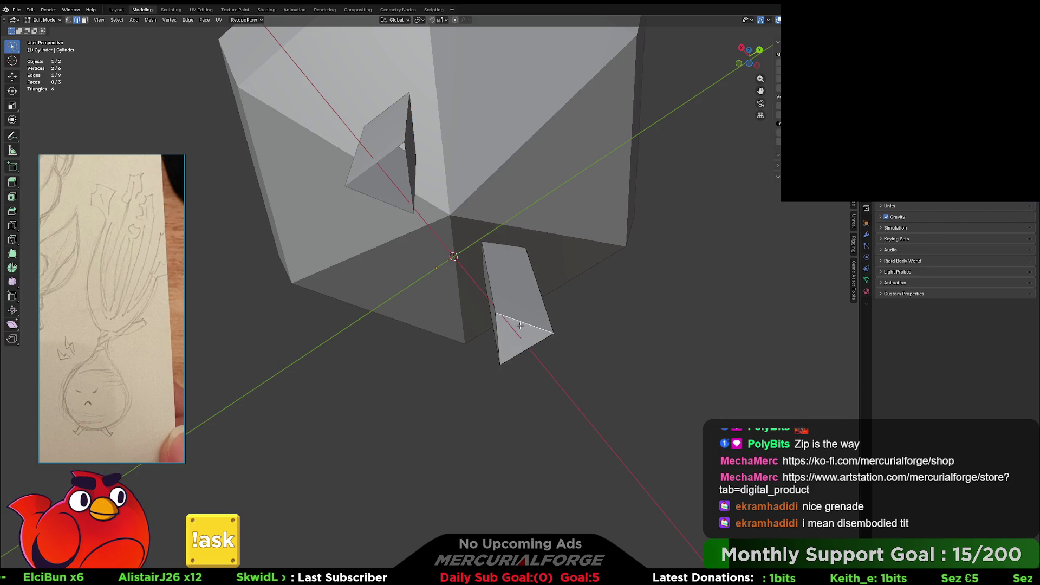
pyautogui.moveTo(519, 326)
pyautogui.mouseDown(button='middle')
pyautogui.moveTo(515, 364)
pyautogui.moveTo(529, 305)
pyautogui.mouseUp(button='middle')
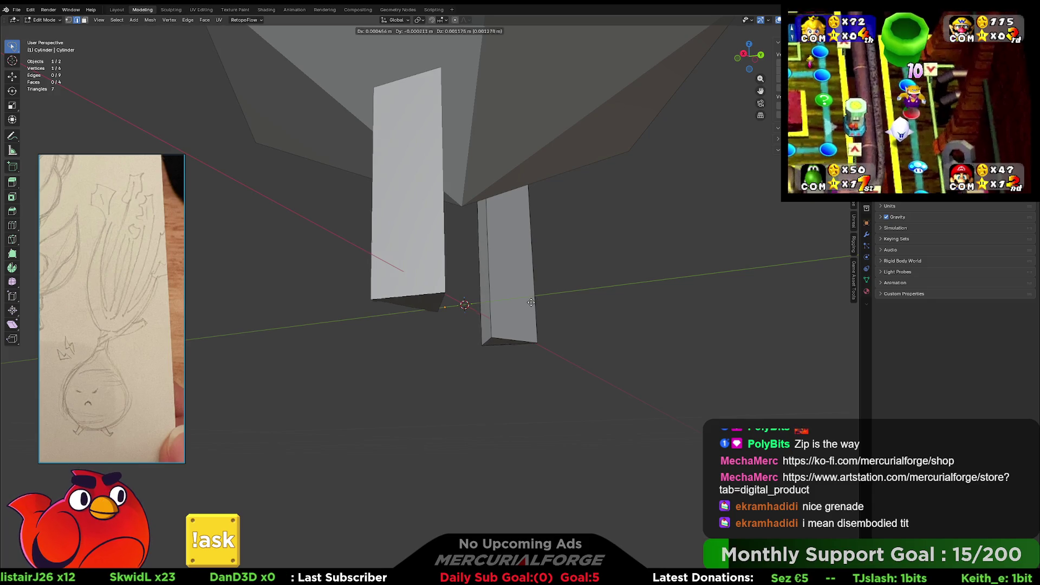
pyautogui.moveTo(535, 303)
pyautogui.mouseDown(button='middle')
pyautogui.moveTo(519, 307)
pyautogui.moveTo(517, 234)
pyautogui.mouseUp(button='middle')
pyautogui.press('l')
pyautogui.press('r')
pyautogui.press('x')
pyautogui.press('z')
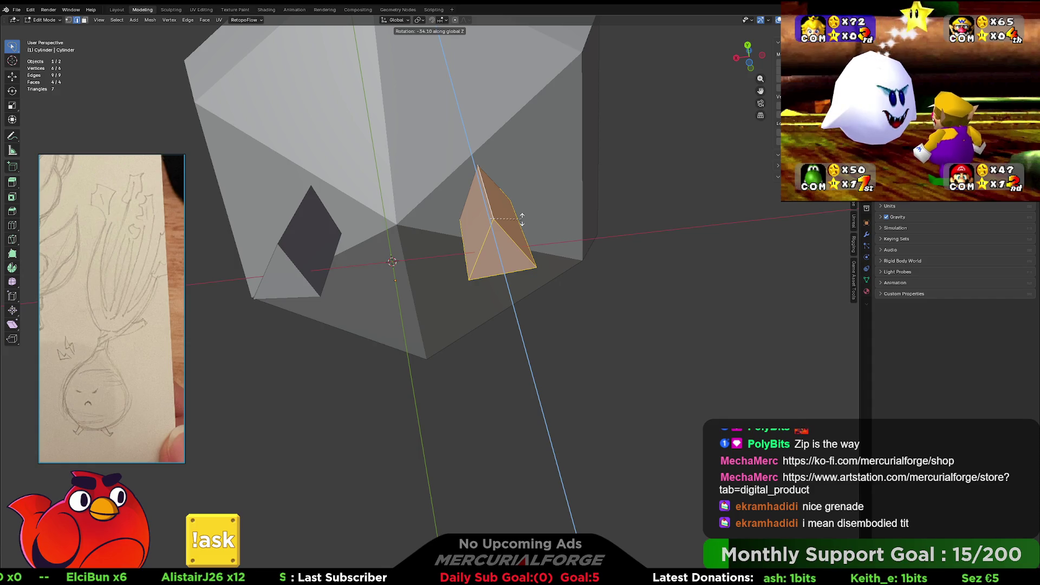
# - Confirm the right leg's rotation and subdivide one of its edges
pyautogui.click(521, 219)
pyautogui.moveTo(493, 225); pyautogui.dragTo(521, 246, button='middle')
pyautogui.click(521, 247)
pyautogui.rightClick(520, 247)
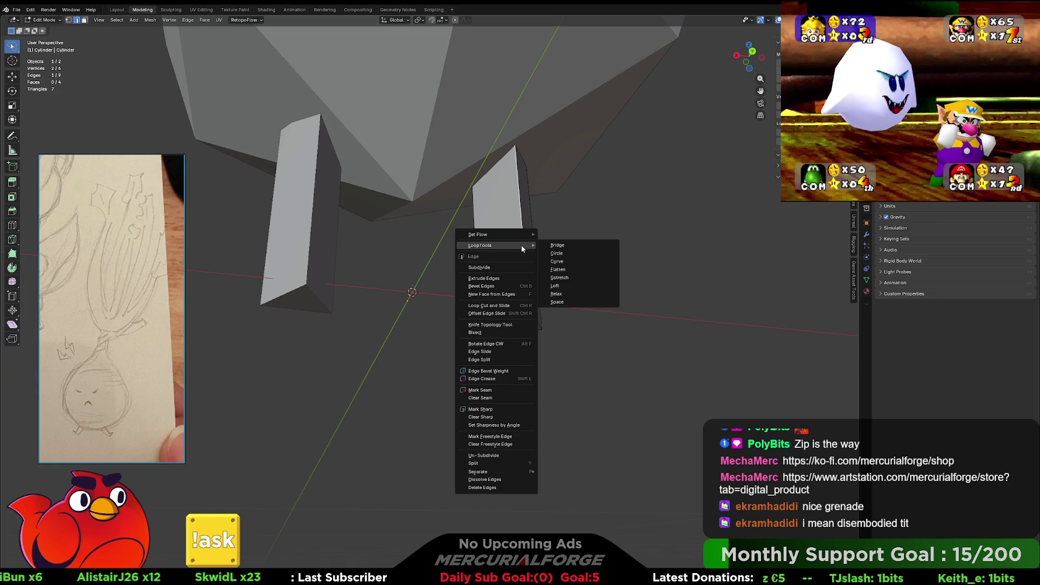
pyautogui.click(510, 267)
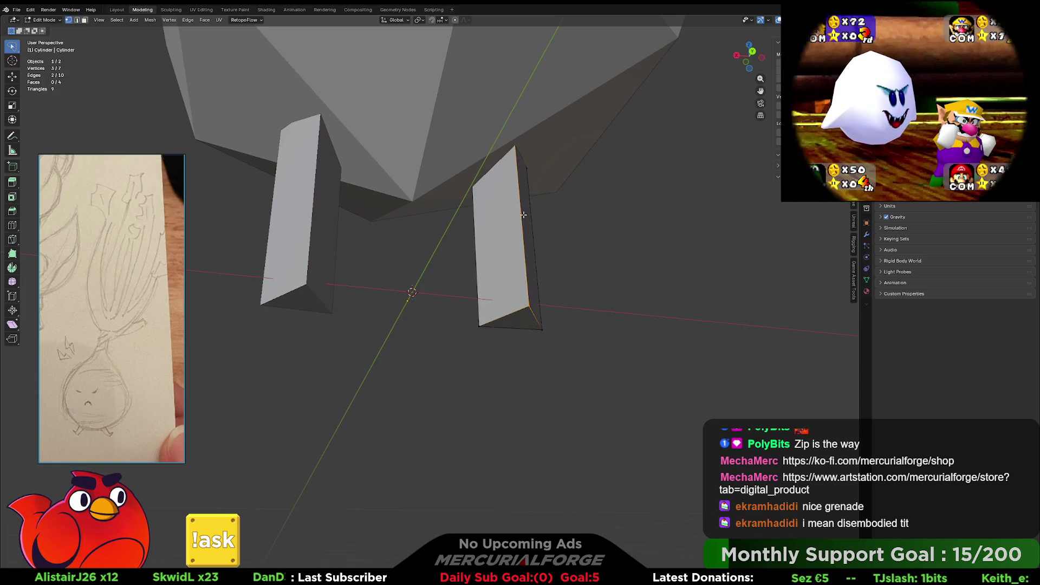
# - Move the new vertex along Z and connect it to another vertex with an edge
pyautogui.moveTo(534, 228); pyautogui.dragTo(541, 265, button='middle')
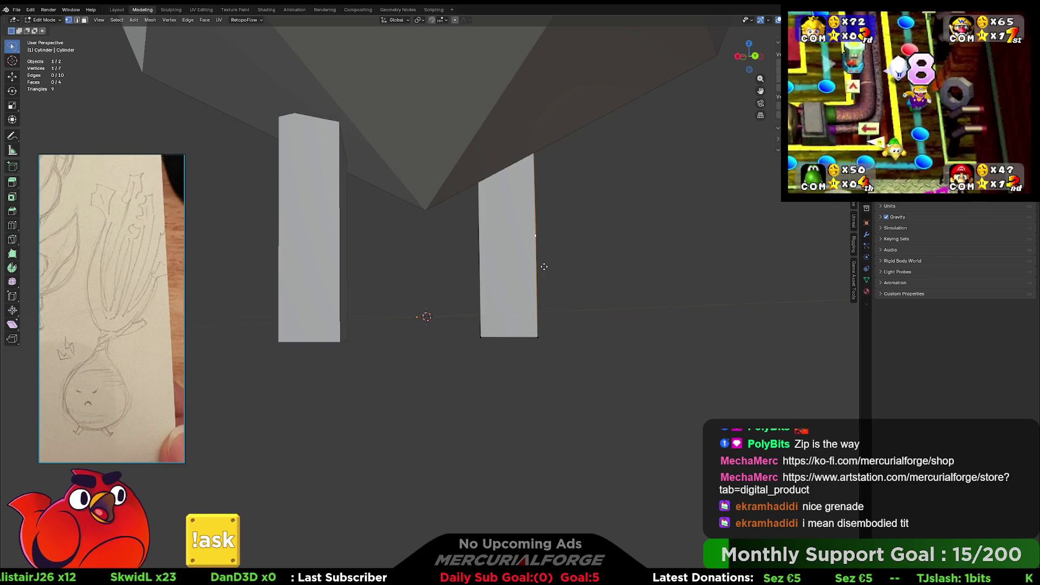
pyautogui.press('g')
pyautogui.press('z')
pyautogui.click(537, 340)
pyautogui.keyDown('shift'); pyautogui.click(504, 335); pyautogui.keyUp('shift')
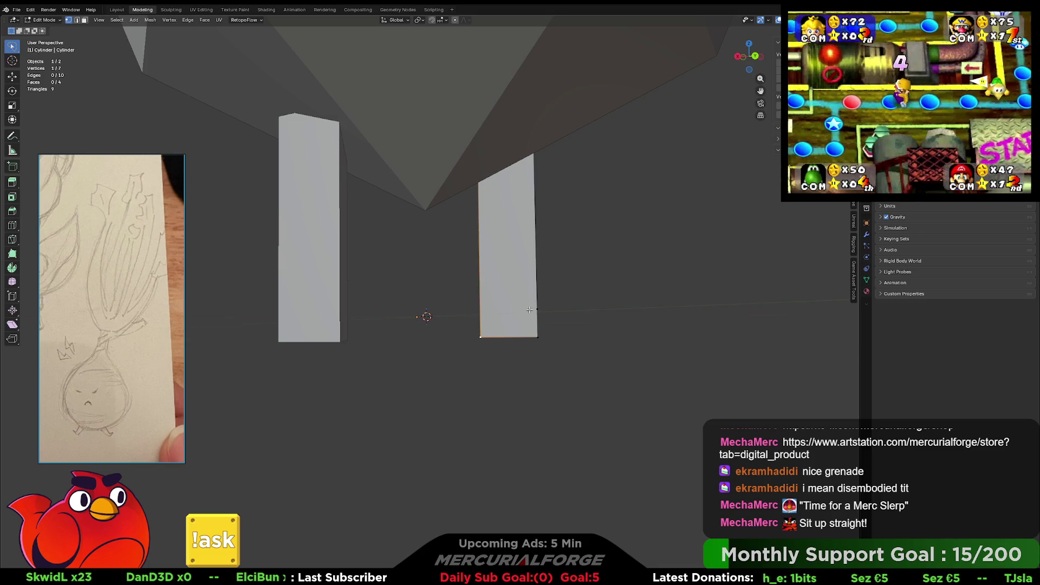
pyautogui.moveTo(504, 335); pyautogui.dragTo(487, 311, button='middle')
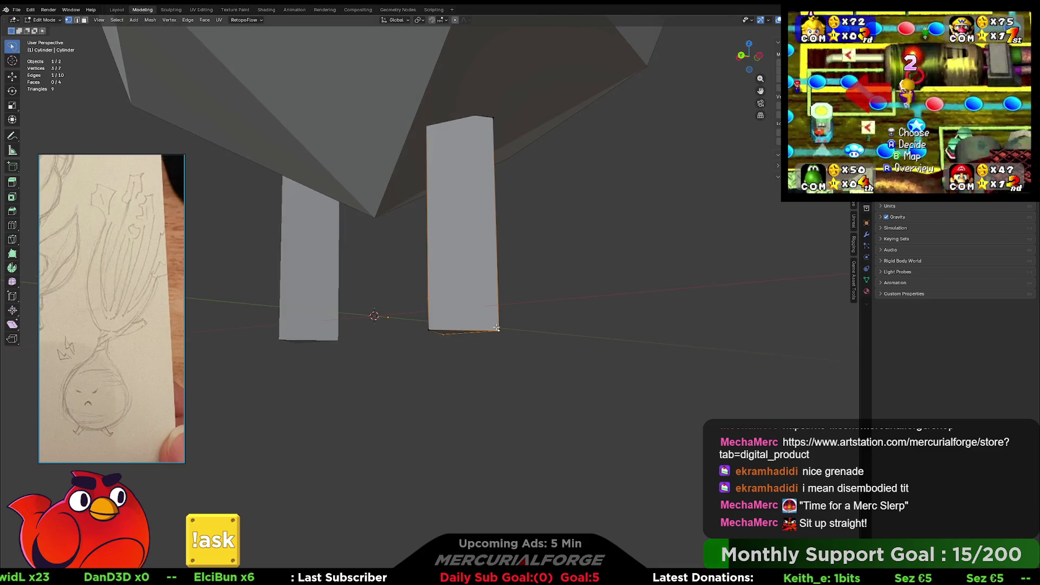
pyautogui.press('j')
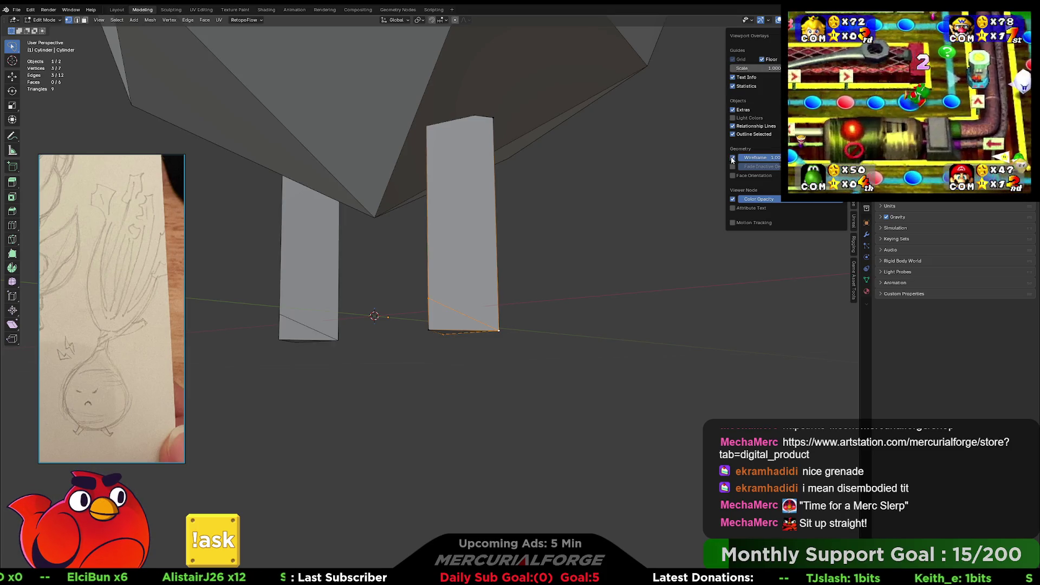
pyautogui.moveTo(576, 262); pyautogui.dragTo(582, 266, button='middle')
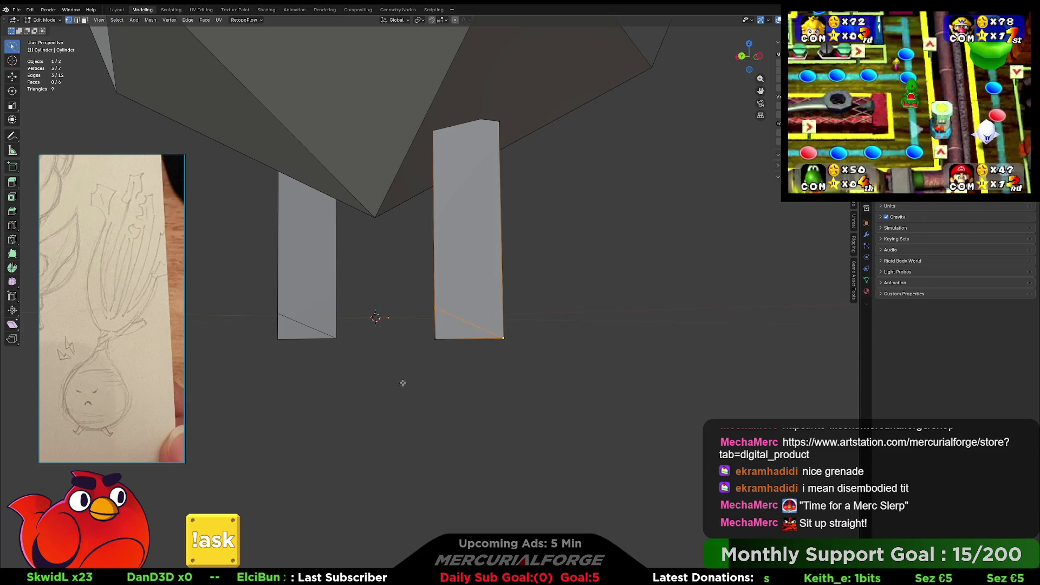
pyautogui.click(433, 338)
# - Pull the right leg's bottom corner vertex forward along Y into a pointed foot
pyautogui.moveTo(531, 352); pyautogui.dragTo(530, 359, button='middle')
pyautogui.press('g')
pyautogui.press('y')
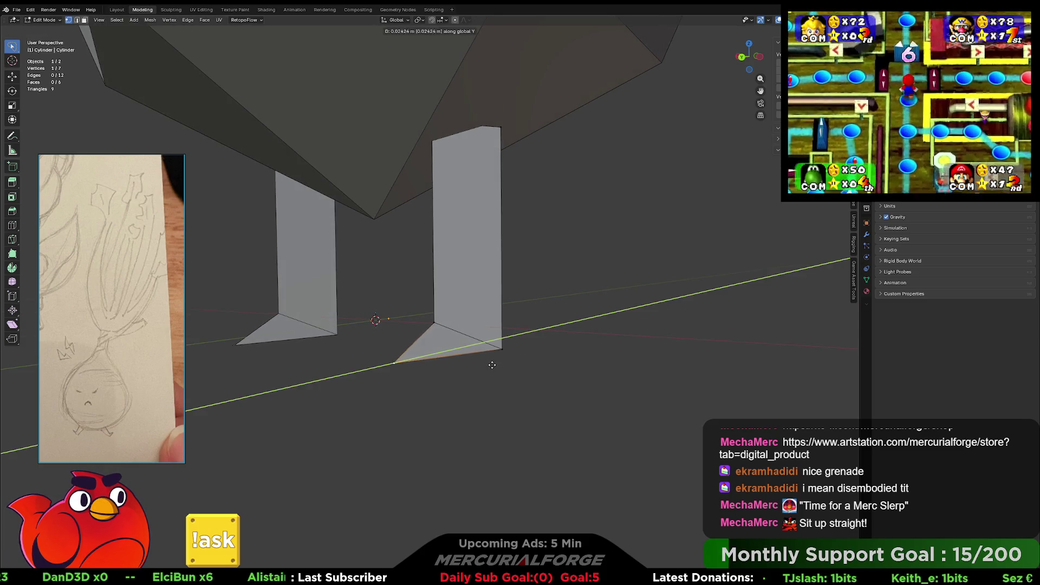
pyautogui.click(464, 372)
pyautogui.moveTo(465, 371)
pyautogui.mouseDown(button='middle')
pyautogui.moveTo(628, 385)
pyautogui.moveTo(400, 379)
pyautogui.moveTo(479, 383)
pyautogui.mouseUp(button='middle')
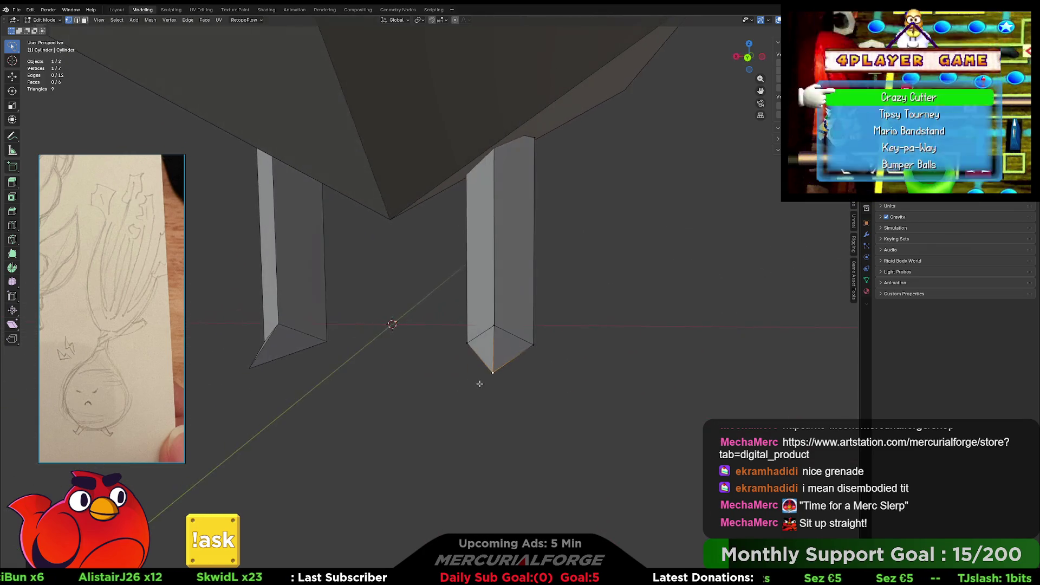
pyautogui.moveTo(558, 349); pyautogui.dragTo(575, 328, button='middle')
pyautogui.press('g')
pyautogui.press('y')
pyautogui.rightClick(584, 331)
# - Select the leg's base vertices using X-ray and scale them down slightly
pyautogui.moveTo(568, 349)
pyautogui.mouseDown()
pyautogui.moveTo(464, 394)
pyautogui.moveTo(407, 448)
pyautogui.moveTo(576, 410)
pyautogui.moveTo(628, 303)
pyautogui.moveTo(686, 359)
pyautogui.mouseUp()
pyautogui.hotkey('alt', 'z')
pyautogui.moveTo(665, 369)
pyautogui.mouseDown(button='middle')
pyautogui.moveTo(551, 371)
pyautogui.moveTo(599, 375)
pyautogui.mouseUp(button='middle')
pyautogui.hotkey('alt', 'z')
pyautogui.press('s')
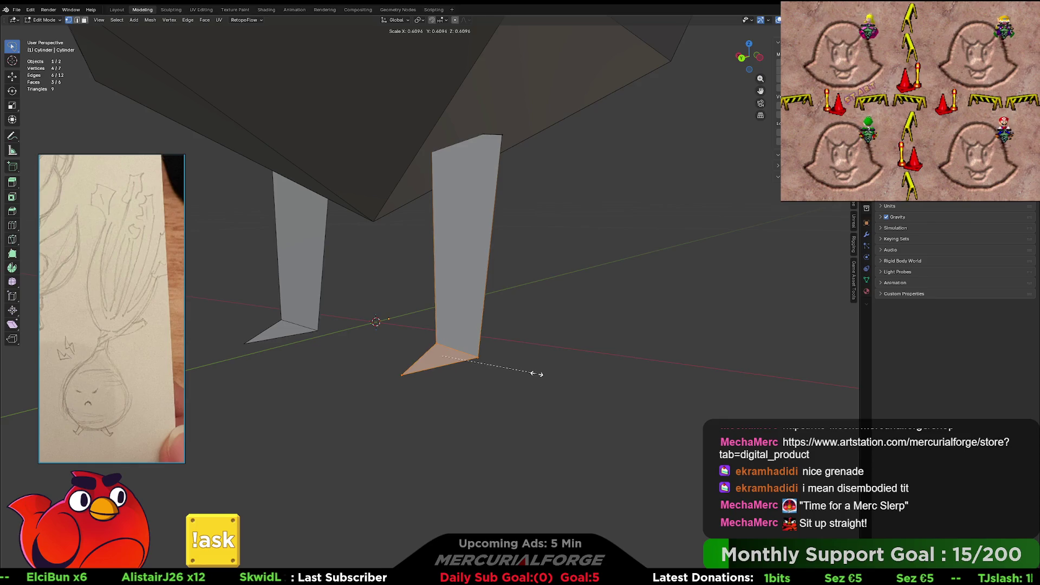
pyautogui.scroll(-10, 537, 374)
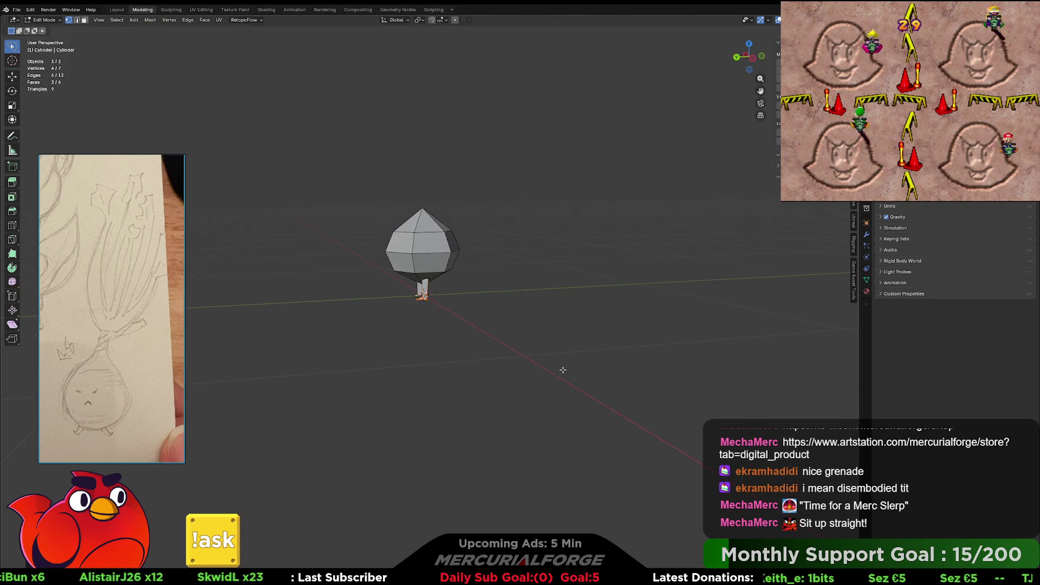
pyautogui.moveTo(547, 371)
pyautogui.mouseDown(button='middle')
pyautogui.moveTo(649, 379)
pyautogui.moveTo(605, 395)
pyautogui.moveTo(628, 390)
pyautogui.moveTo(619, 373)
pyautogui.moveTo(476, 340)
pyautogui.mouseUp(button='middle')
pyautogui.scroll(8, 616, 388)
pyautogui.scroll(-10, 628, 390)
pyautogui.scroll(8, 476, 339)
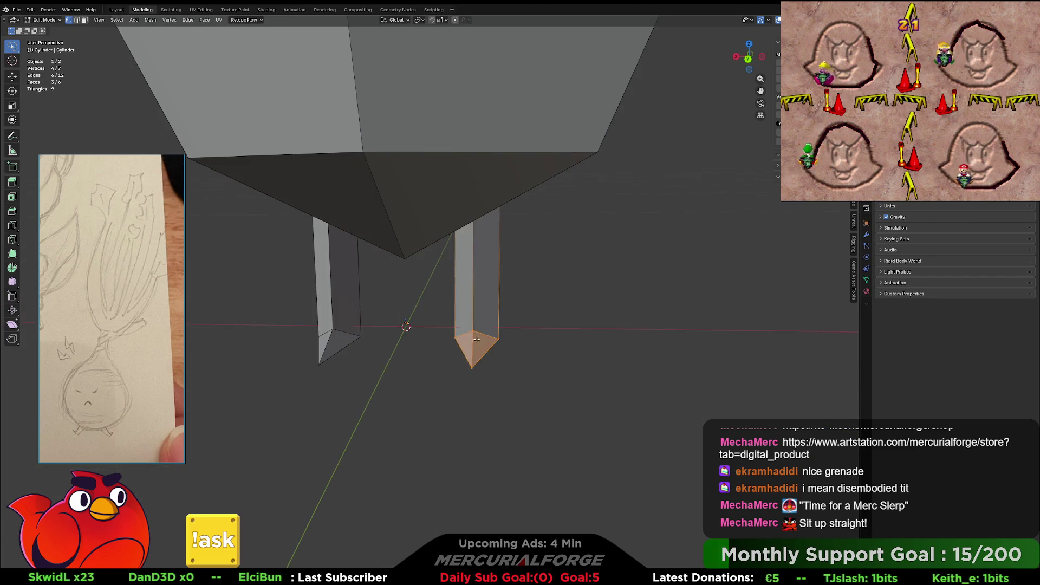
pyautogui.moveTo(589, 348)
pyautogui.mouseDown(button='middle')
pyautogui.moveTo(684, 344)
pyautogui.moveTo(574, 349)
pyautogui.mouseUp(button='middle')
pyautogui.press('s')
pyautogui.click(663, 344)
# - Select the right leg's top edges in X-ray view
pyautogui.moveTo(542, 281)
pyautogui.mouseDown(button='middle')
pyautogui.moveTo(620, 304)
pyautogui.moveTo(601, 304)
pyautogui.mouseUp(button='middle')
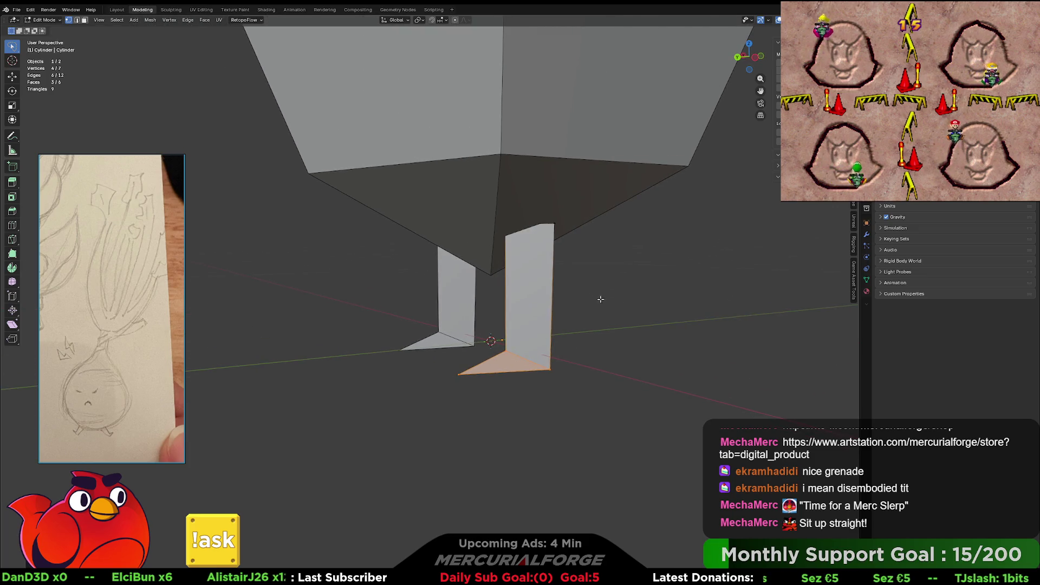
pyautogui.hotkey('alt', 'z')
pyautogui.keyDown('ctrl'); pyautogui.moveTo(632, 252); pyautogui.dragTo(489, 277, button='right'); pyautogui.keyUp('ctrl')
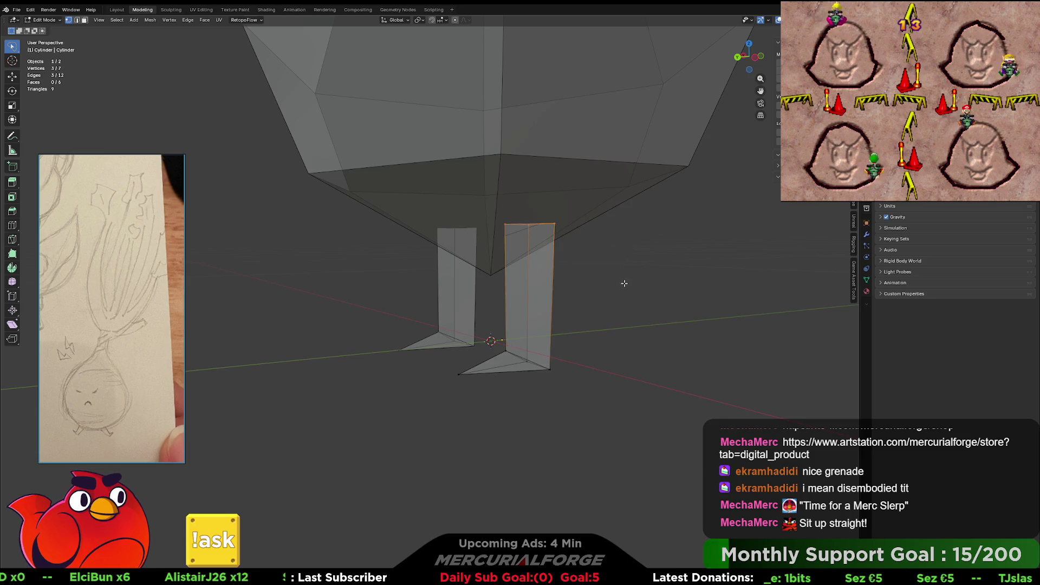
# - Scale up the right leg's top edges and raise them along Z into the body
pyautogui.press('s')
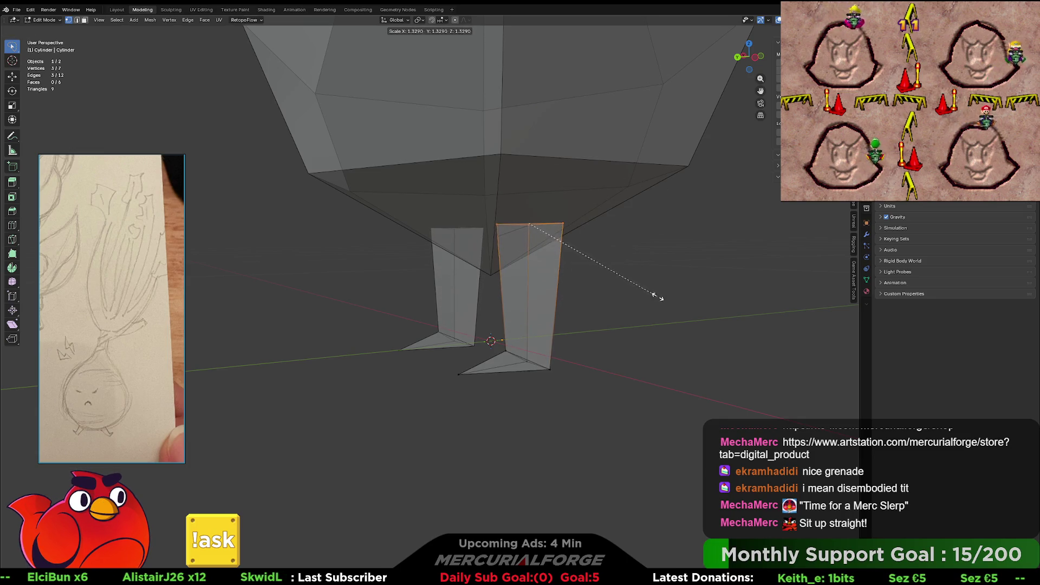
pyautogui.click(661, 296)
pyautogui.moveTo(661, 297); pyautogui.dragTo(615, 298, button='middle')
pyautogui.press('g')
pyautogui.press('z')
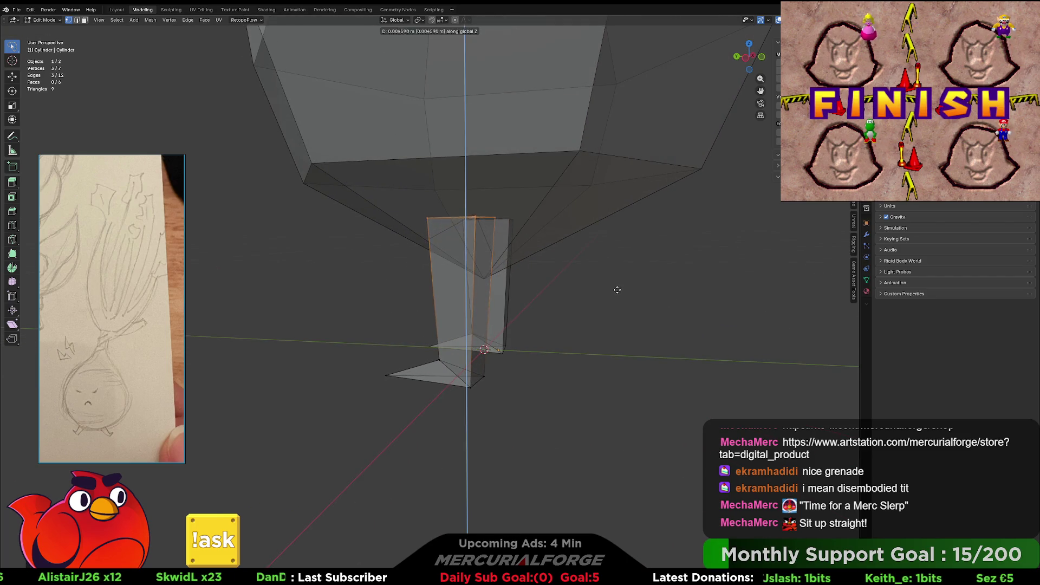
pyautogui.click(626, 251)
# - Return to Object Mode and zoom out to see the whole character
pyautogui.moveTo(622, 249)
pyautogui.mouseDown(button='middle')
pyautogui.moveTo(531, 262)
pyautogui.moveTo(631, 265)
pyautogui.moveTo(564, 272)
pyautogui.moveTo(560, 330)
pyautogui.moveTo(522, 333)
pyautogui.moveTo(601, 334)
pyautogui.moveTo(599, 309)
pyautogui.moveTo(600, 385)
pyautogui.mouseUp(button='middle')
pyautogui.press('Tab')
pyautogui.scroll(-3, 601, 334)
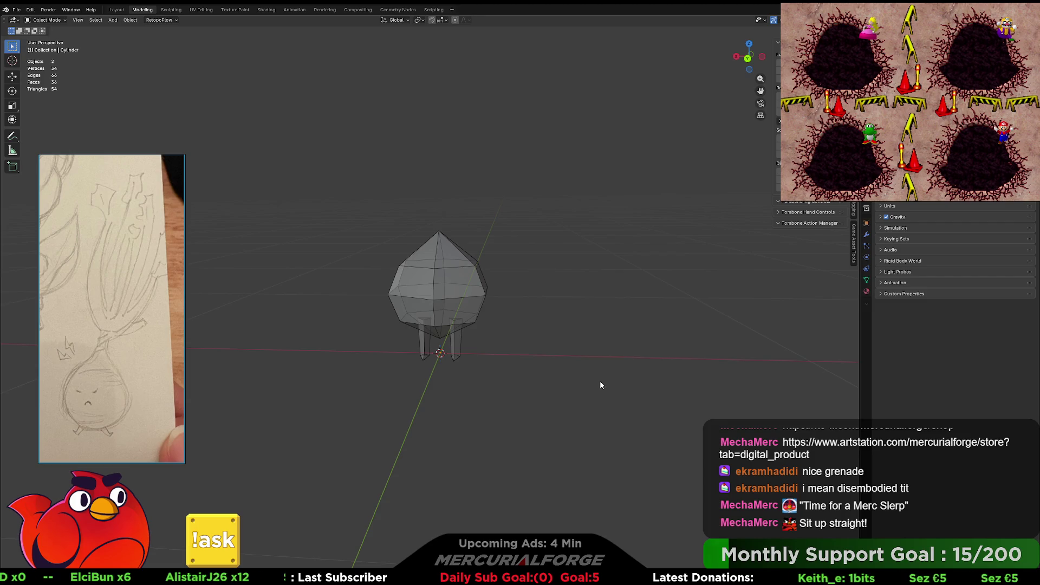
# - Add a Mesh > Plane as a ground surface under the onion character
pyautogui.moveTo(566, 294); pyautogui.dragTo(579, 380)
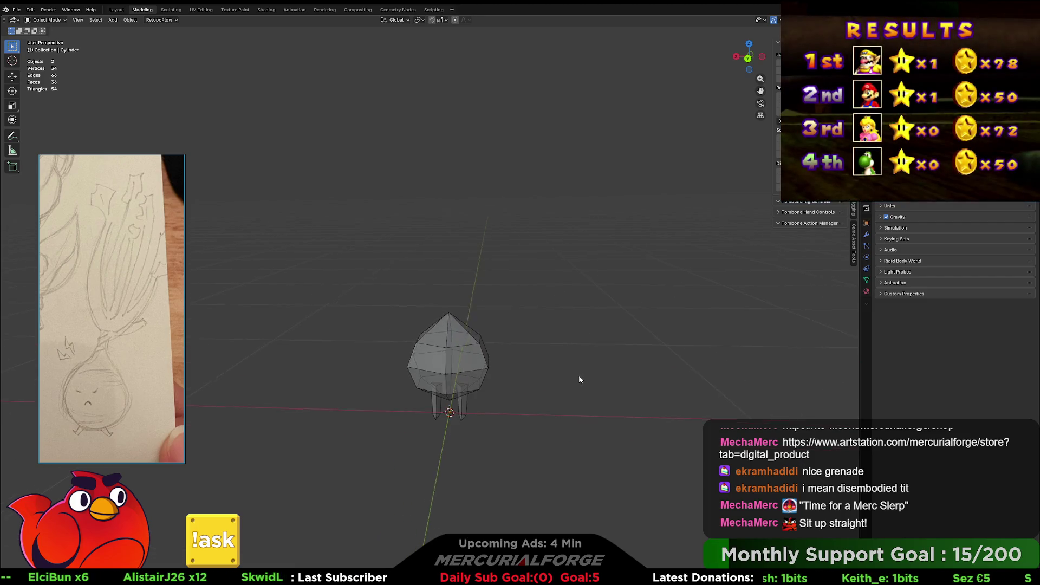
pyautogui.moveTo(578, 380); pyautogui.dragTo(587, 372, button='middle')
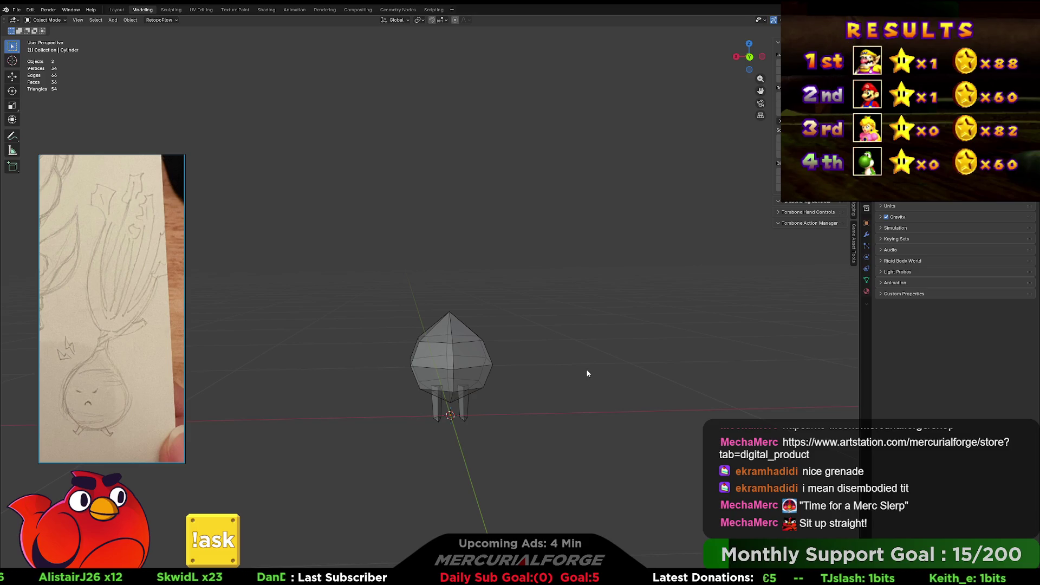
pyautogui.hotkey('shift', 'a')
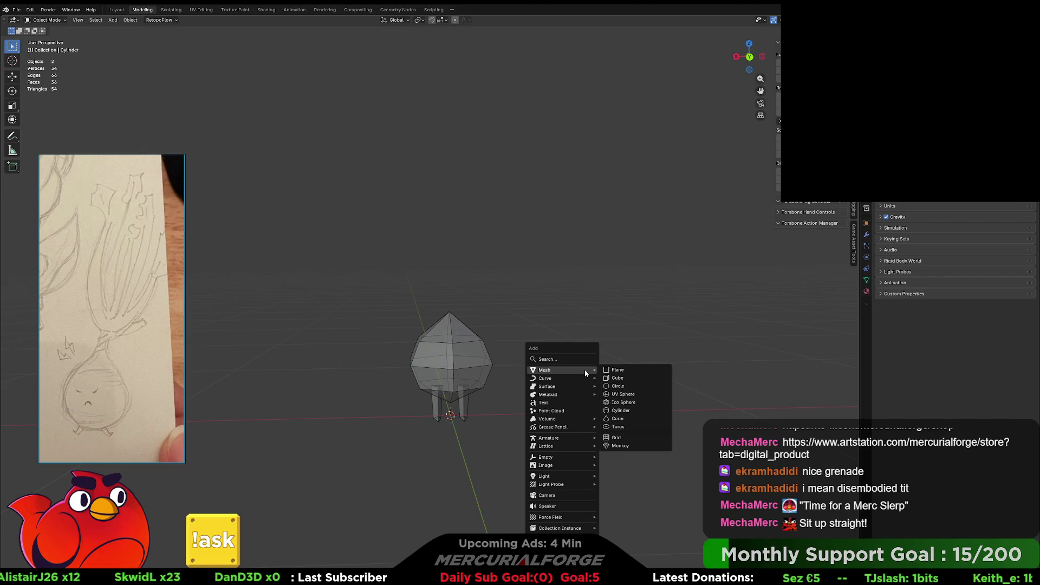
pyautogui.click(620, 370)
pyautogui.moveTo(516, 386); pyautogui.dragTo(542, 382, button='middle')
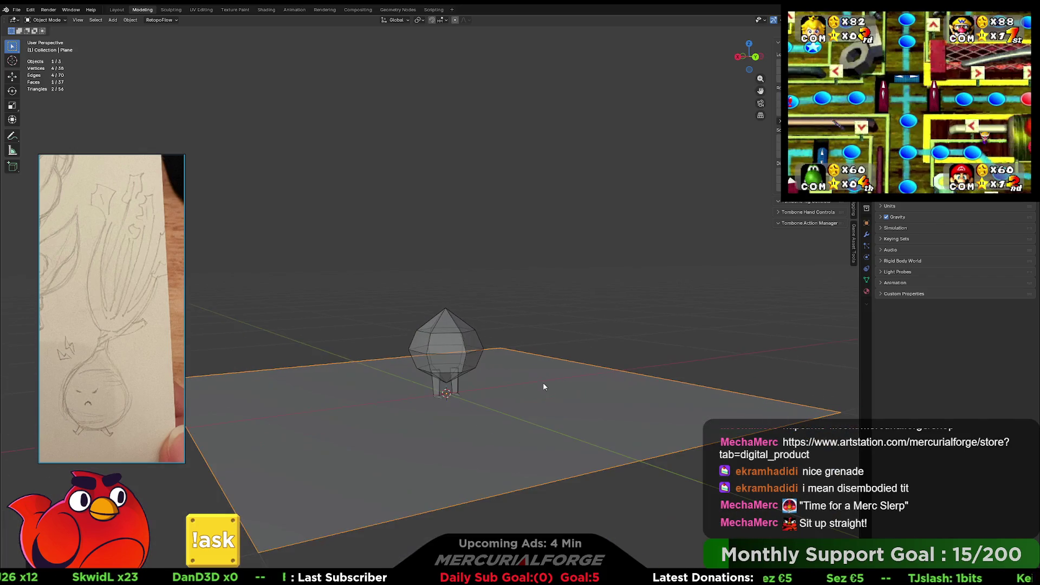
# - Rotate the plane 90° around X to stand it upright, then shrink it
pyautogui.press('r')
pyautogui.write('x')
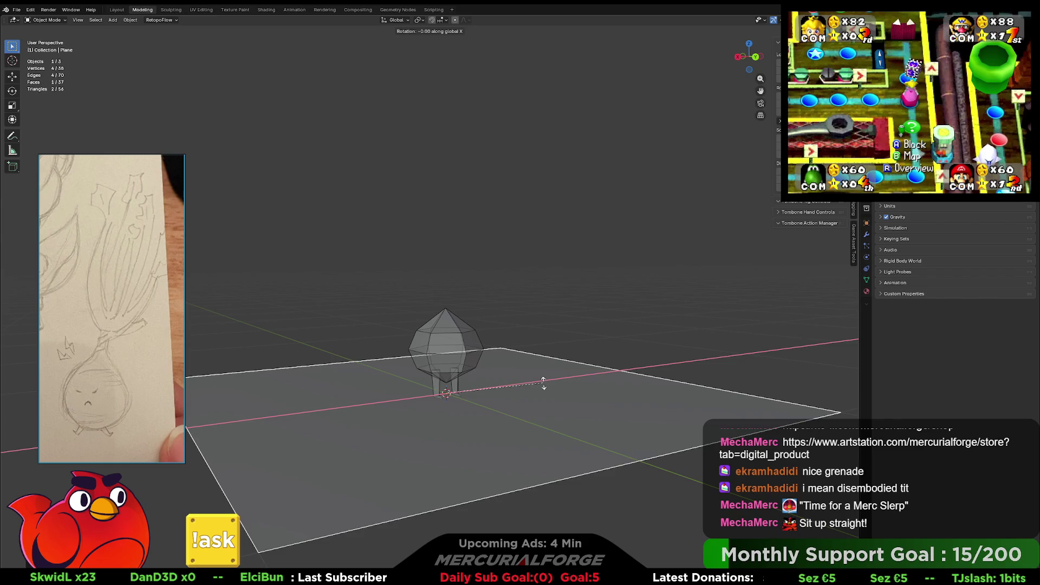
pyautogui.write('90')
pyautogui.press('Return')
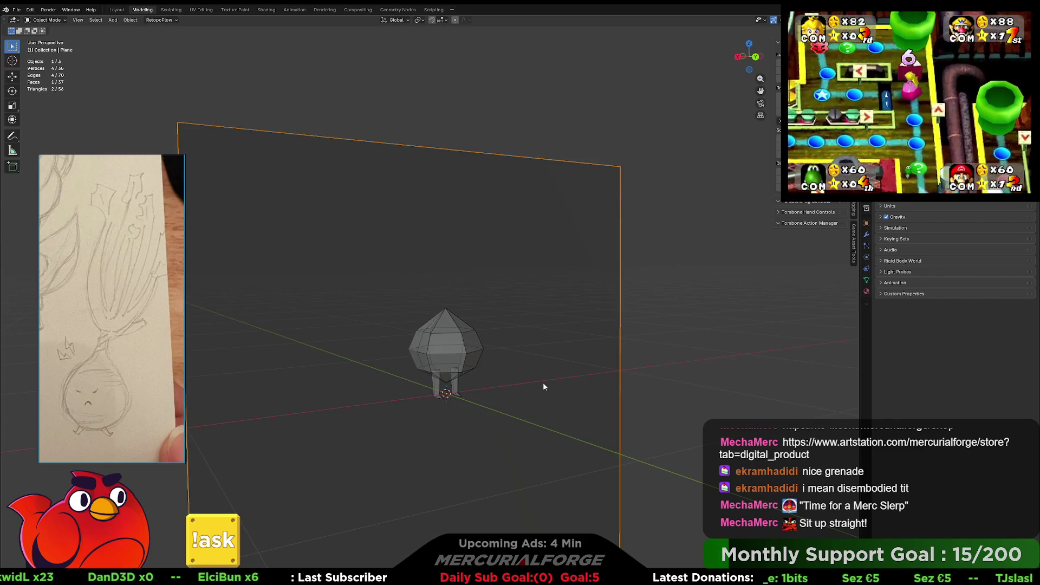
pyautogui.hotkey('alt', 'z')
pyautogui.press('s')
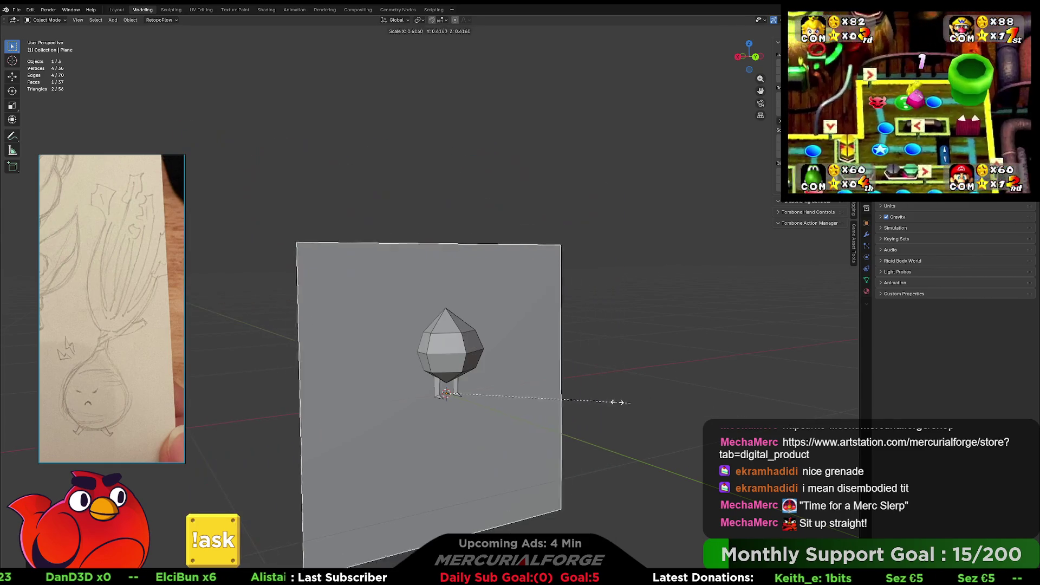
pyautogui.click(529, 397)
# - Raise the plane above the onion's head and narrow it along X to about 0.38
pyautogui.press('g')
pyautogui.press('z')
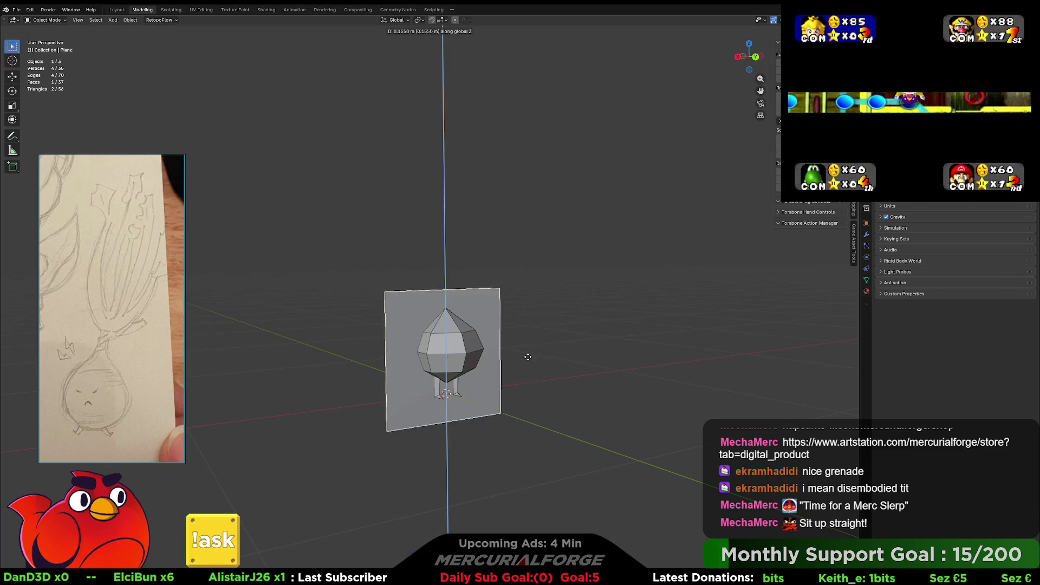
pyautogui.click(535, 250)
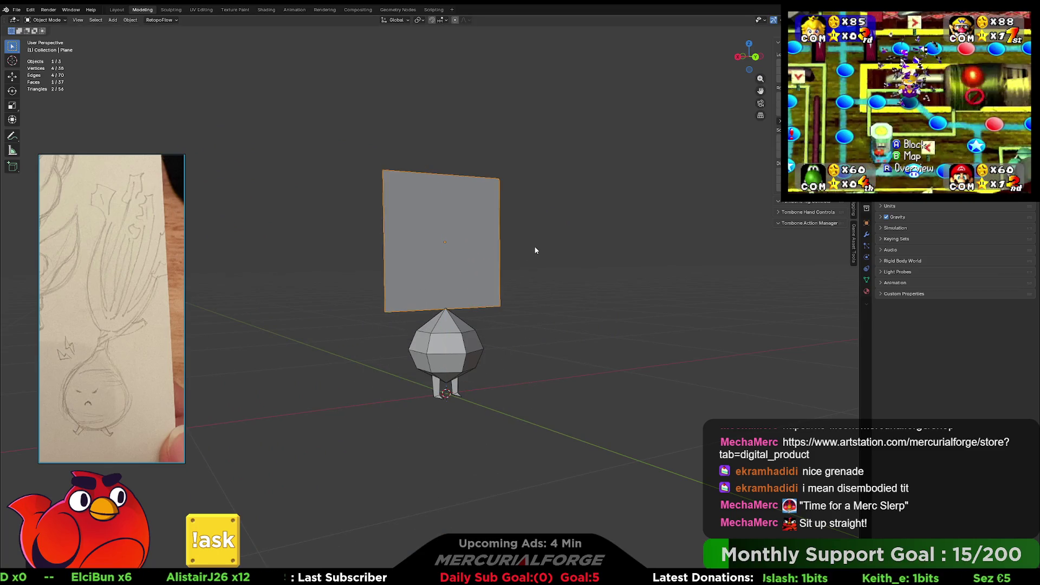
pyautogui.press('KP_1')
pyautogui.press('s')
pyautogui.press('x')
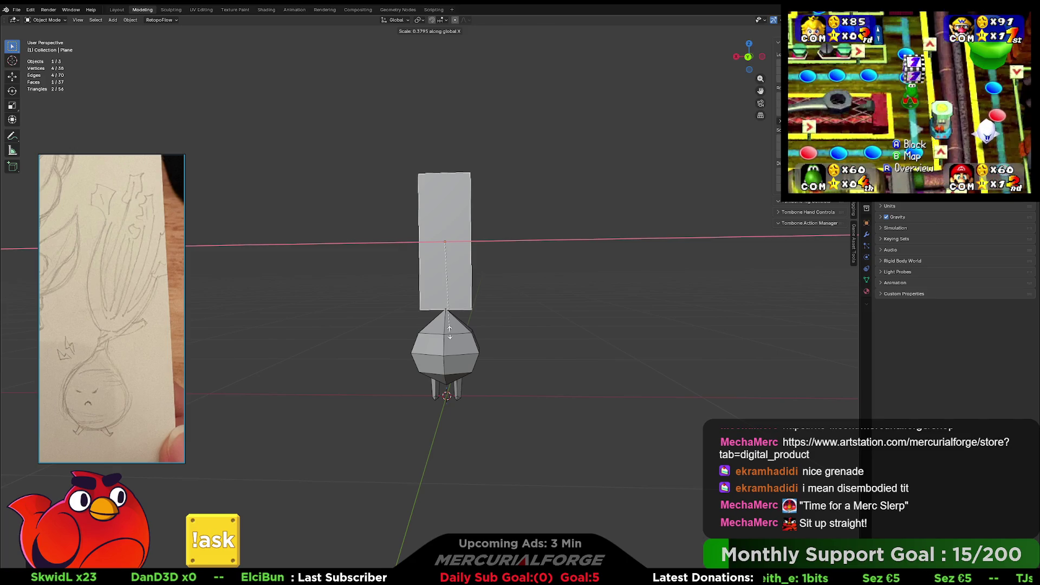
pyautogui.click(449, 332)
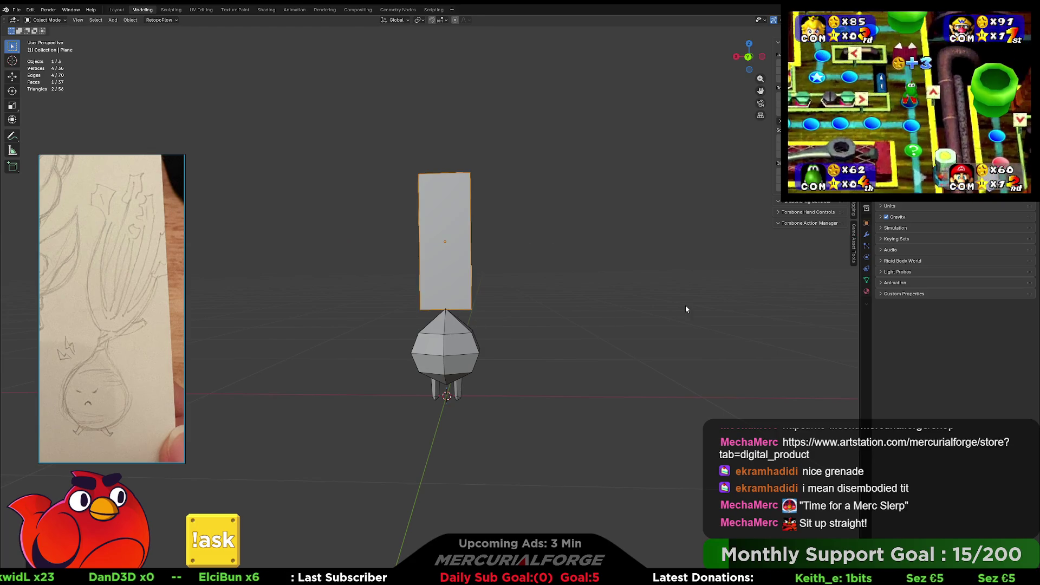
# - Narrow the plane along X to about 0.27 width, then deselect it
pyautogui.press('s')
pyautogui.press('x')
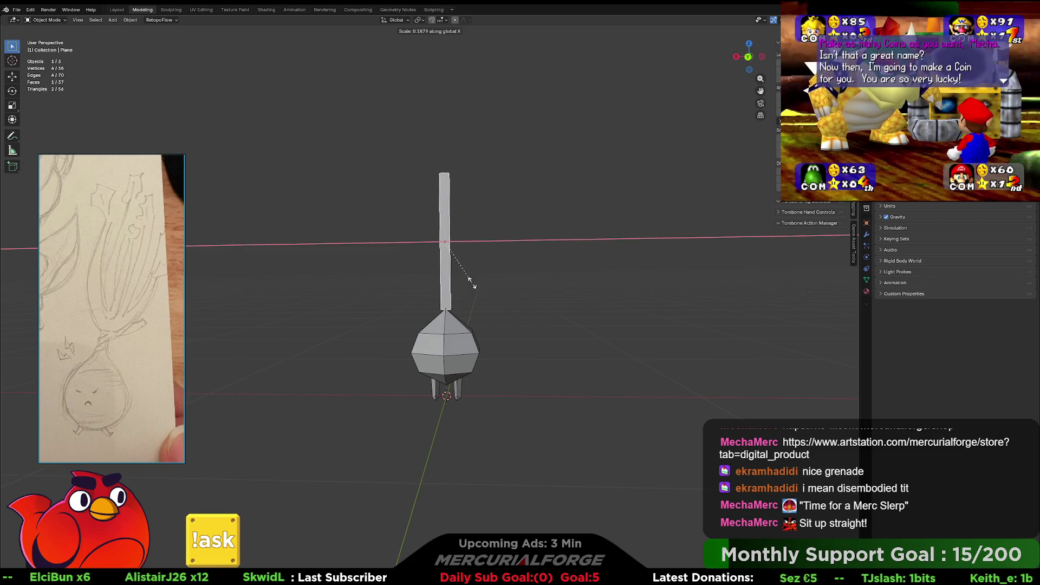
pyautogui.click(503, 281)
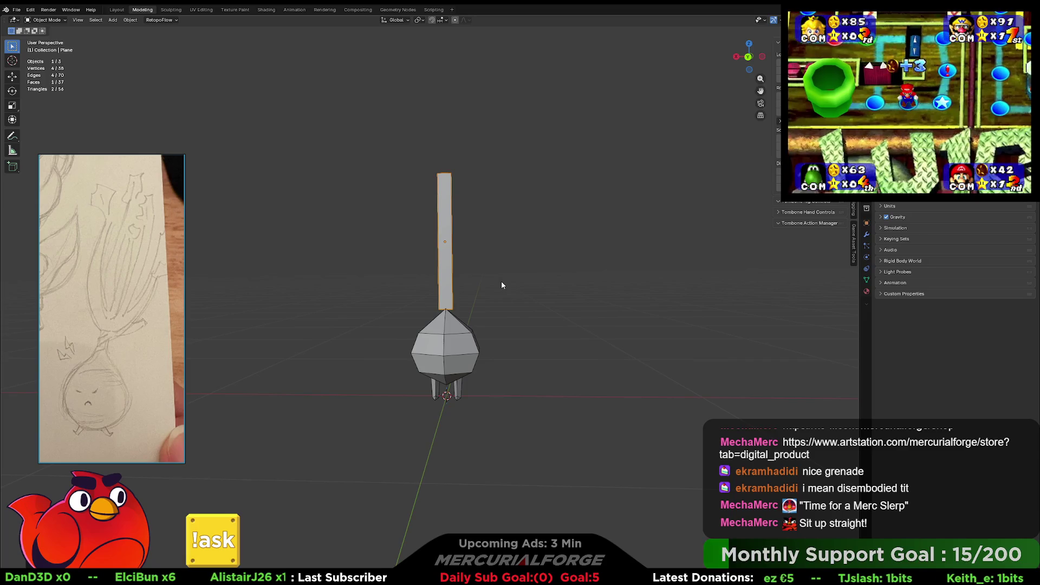
pyautogui.moveTo(546, 269)
pyautogui.mouseDown(button='middle')
pyautogui.moveTo(480, 308)
pyautogui.moveTo(641, 320)
pyautogui.moveTo(481, 323)
pyautogui.moveTo(494, 314)
pyautogui.moveTo(491, 297)
pyautogui.mouseUp(button='middle')
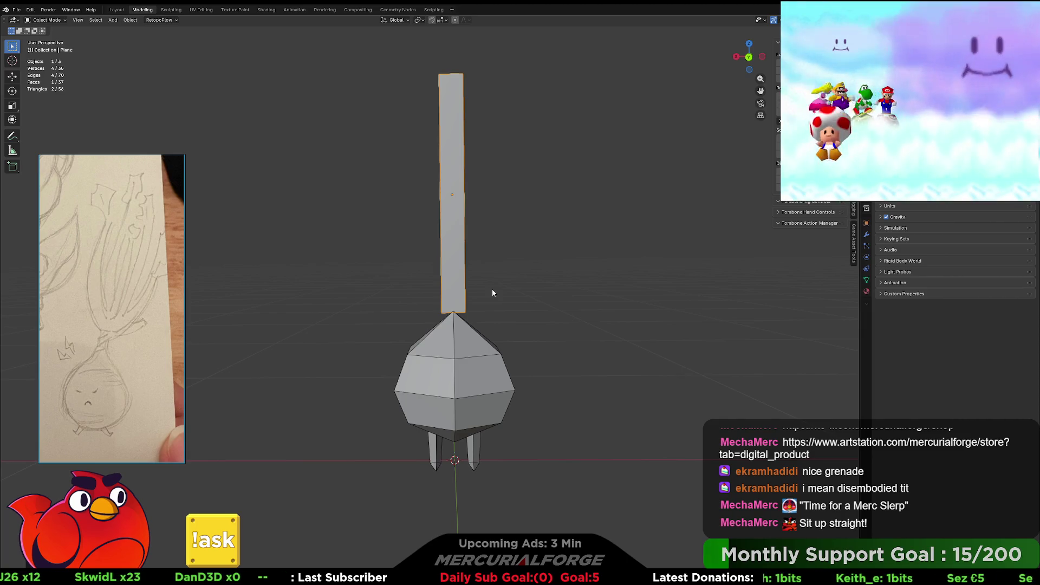
pyautogui.click(492, 292)
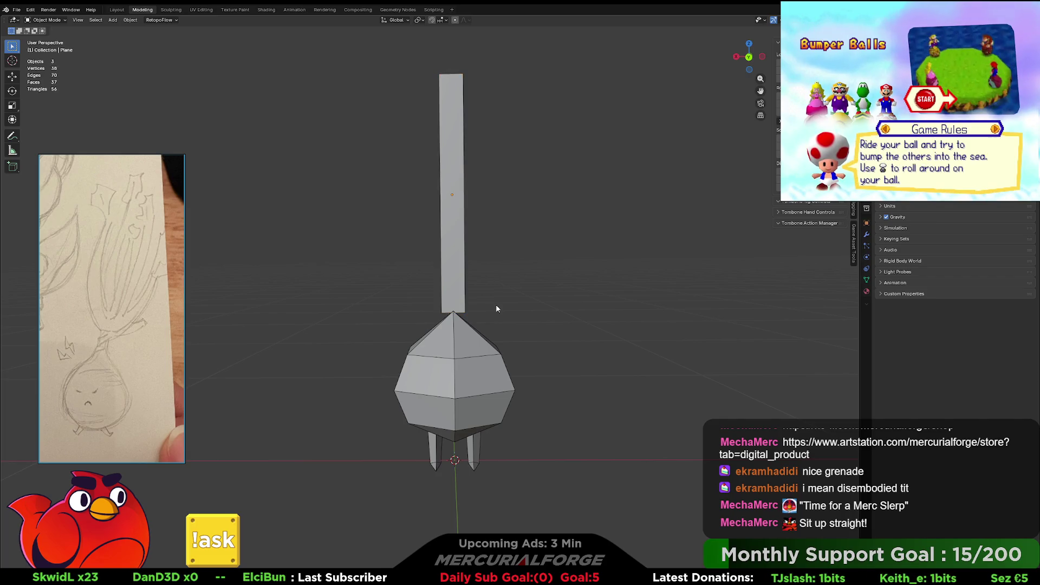
# - In Edit Mode, move a ring of the onion bulb's vertices along Z, then return to Object Mode
pyautogui.moveTo(496, 304); pyautogui.dragTo(500, 244, button='middle')
pyautogui.click(478, 288)
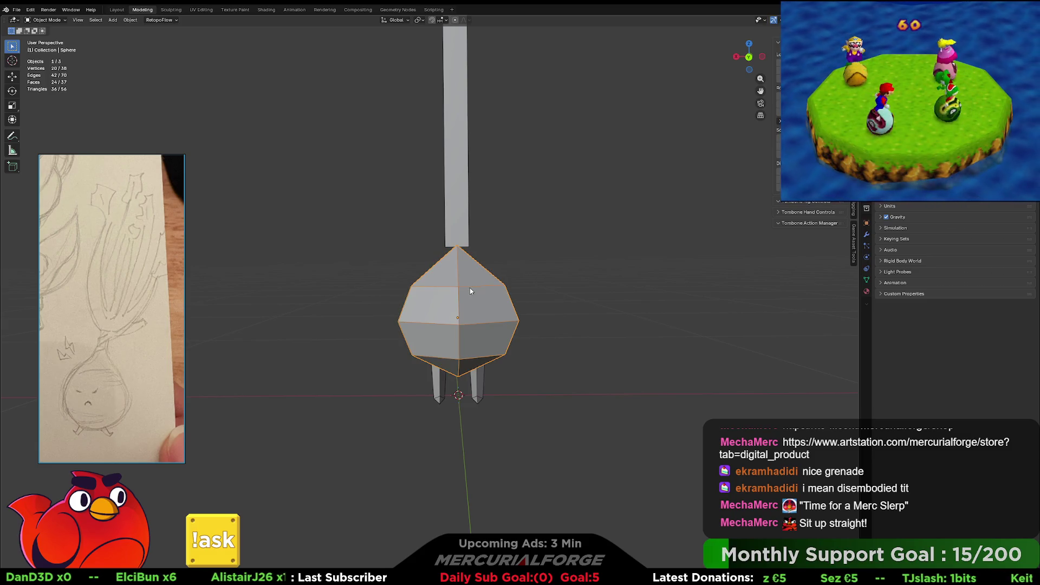
pyautogui.press('Tab')
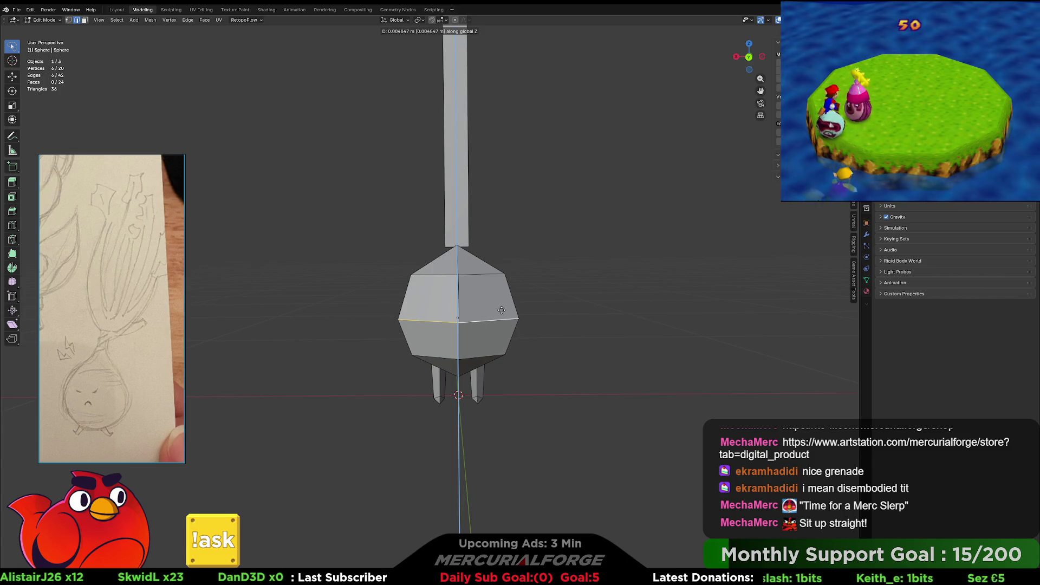
pyautogui.click(501, 310)
pyautogui.press('Tab')
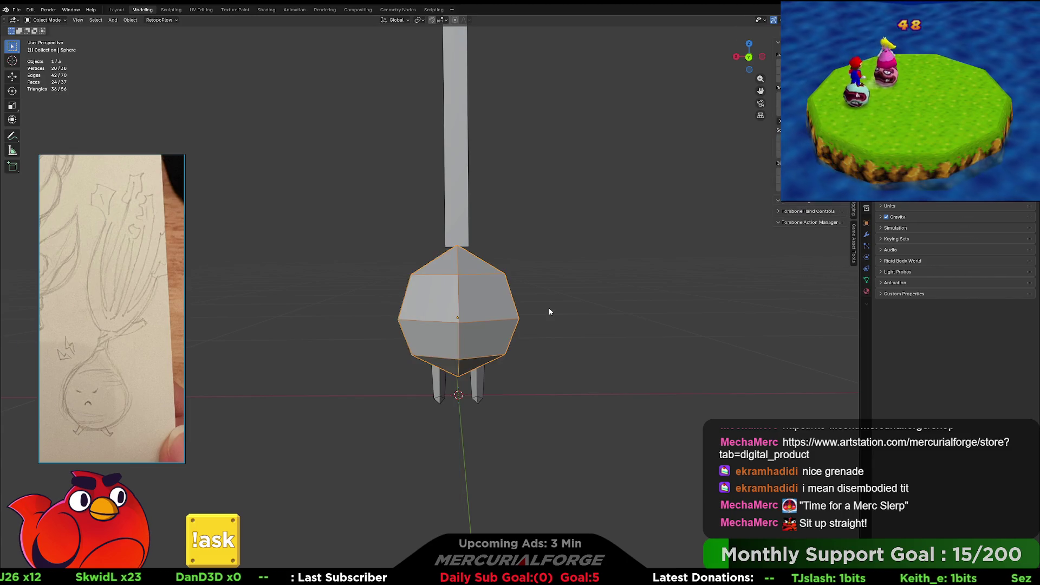
pyautogui.click(548, 308)
pyautogui.moveTo(551, 304)
pyautogui.mouseDown(button='middle')
pyautogui.moveTo(634, 309)
pyautogui.moveTo(625, 310)
pyautogui.mouseUp(button='middle')
pyautogui.moveTo(625, 307)
pyautogui.mouseDown(button='middle')
pyautogui.moveTo(435, 305)
pyautogui.moveTo(571, 299)
pyautogui.moveTo(476, 304)
pyautogui.mouseUp(button='middle')
pyautogui.scroll(-5, 536, 308)
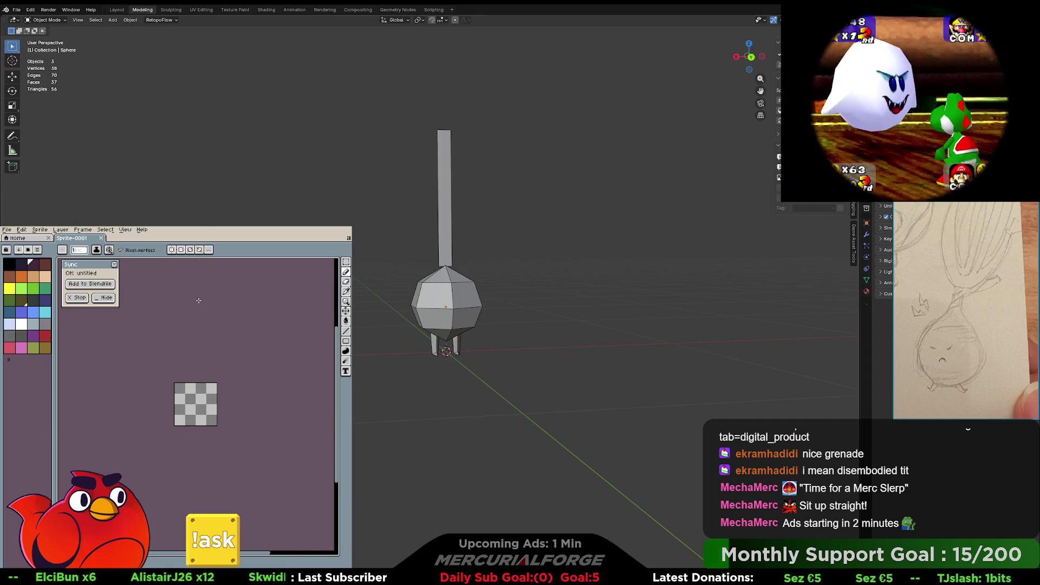
# - Add the sprite as a Blender texture named BloemBaby
pyautogui.moveTo(541, 254); pyautogui.dragTo(624, 262, button='middle')
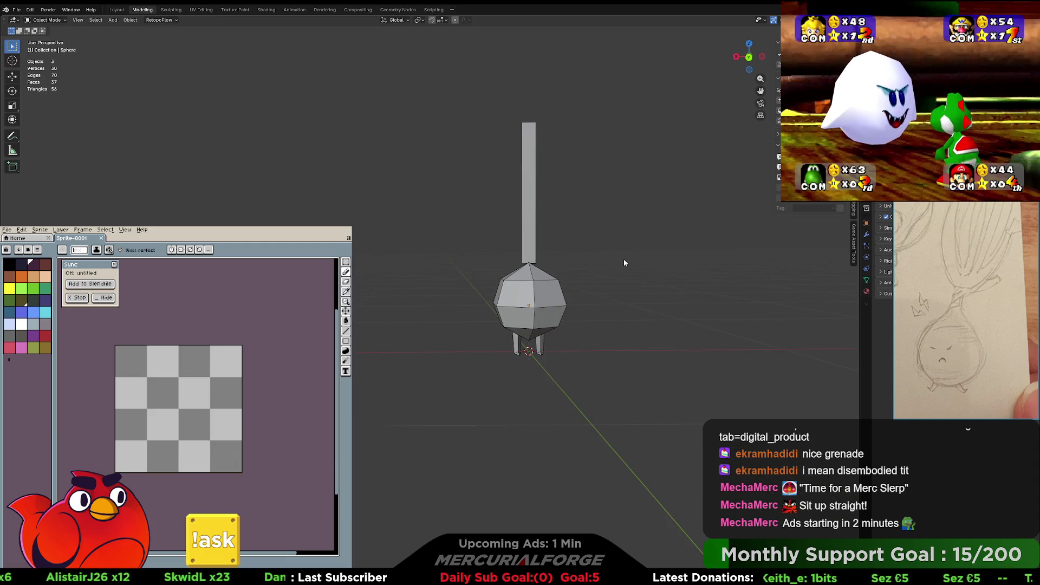
pyautogui.click(108, 286)
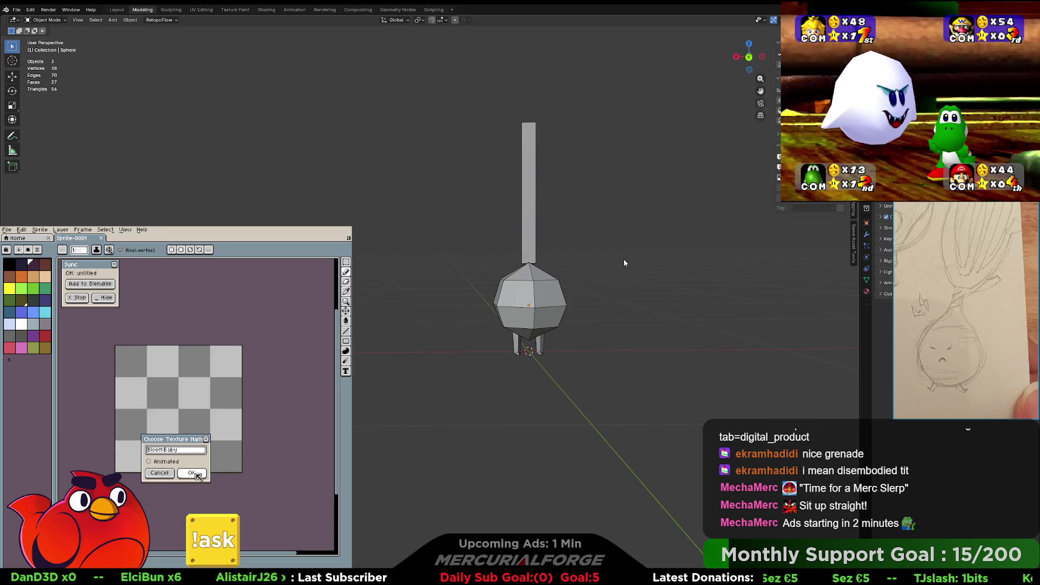
pyautogui.click(196, 473)
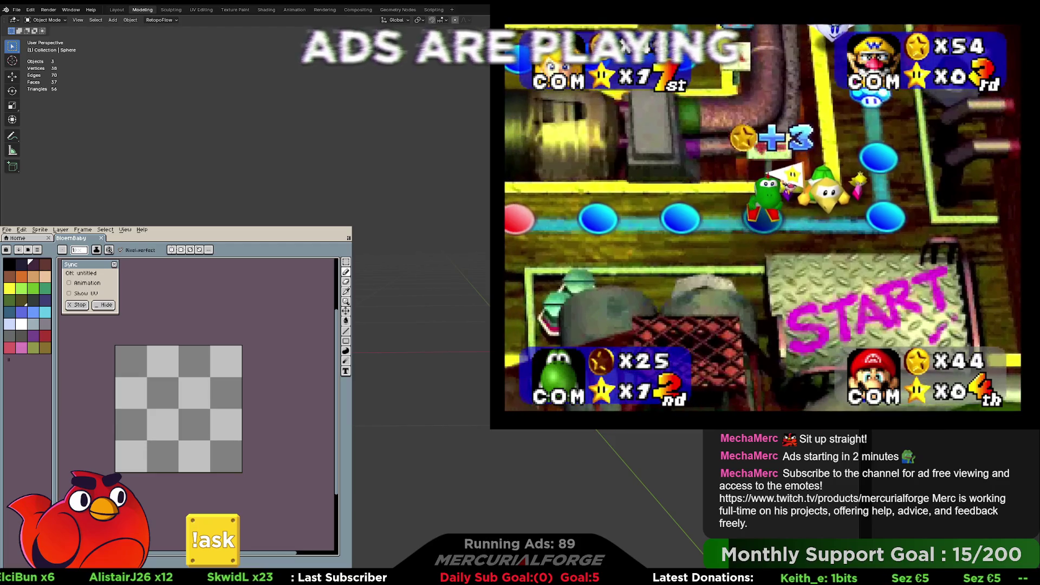
# - Move the two leg cylinders along Z beneath the onion body, then deselect them
pyautogui.click(399, 215)
pyautogui.keyDown('shift'); pyautogui.moveTo(399, 215); pyautogui.dragTo(429, 255, button='middle'); pyautogui.keyUp('shift')
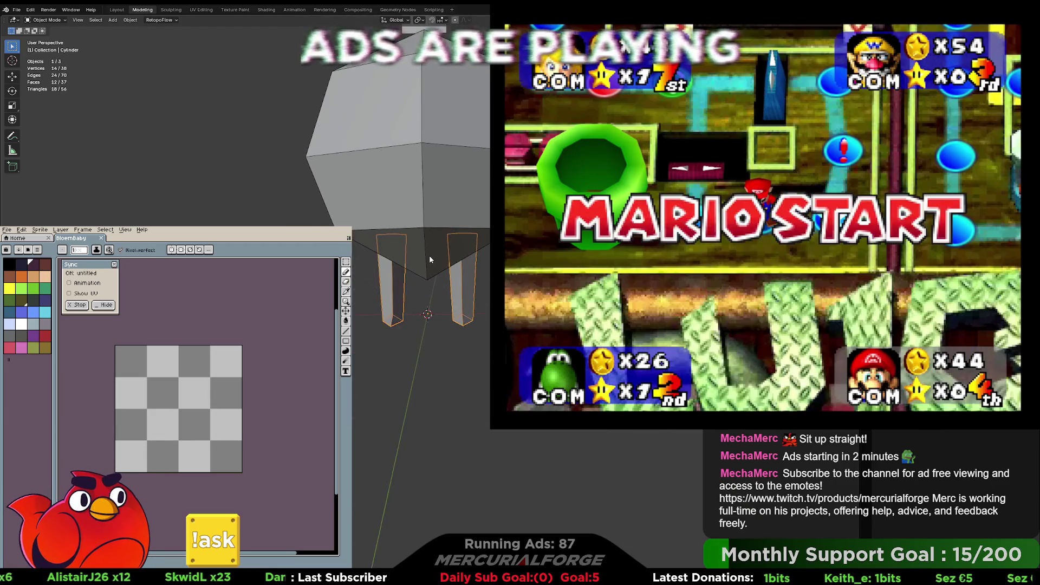
pyautogui.press('g')
pyautogui.press('z')
pyautogui.click(431, 227)
pyautogui.scroll(-4, 431, 226)
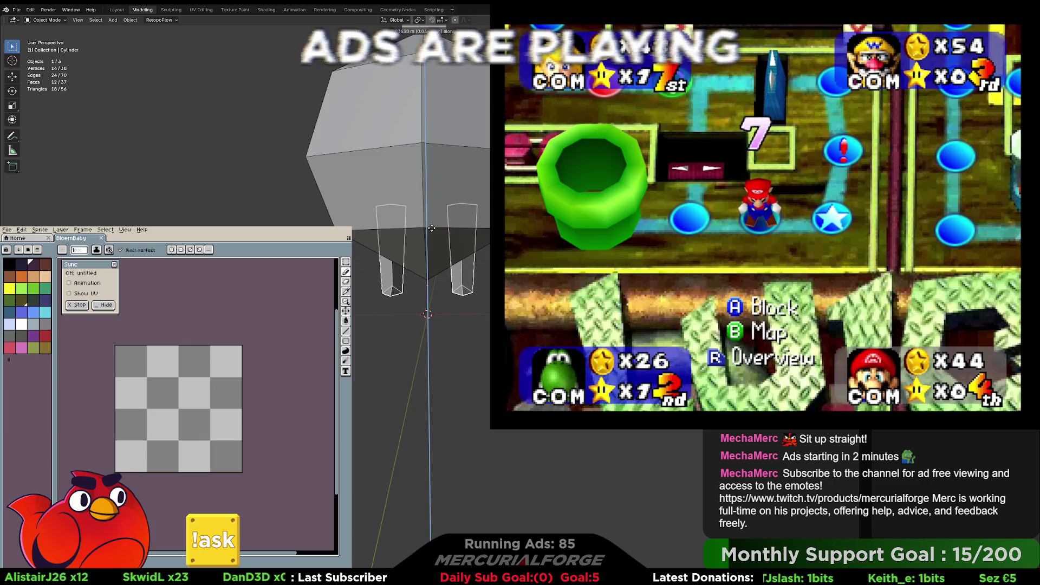
pyautogui.hotkey('alt', 'a')
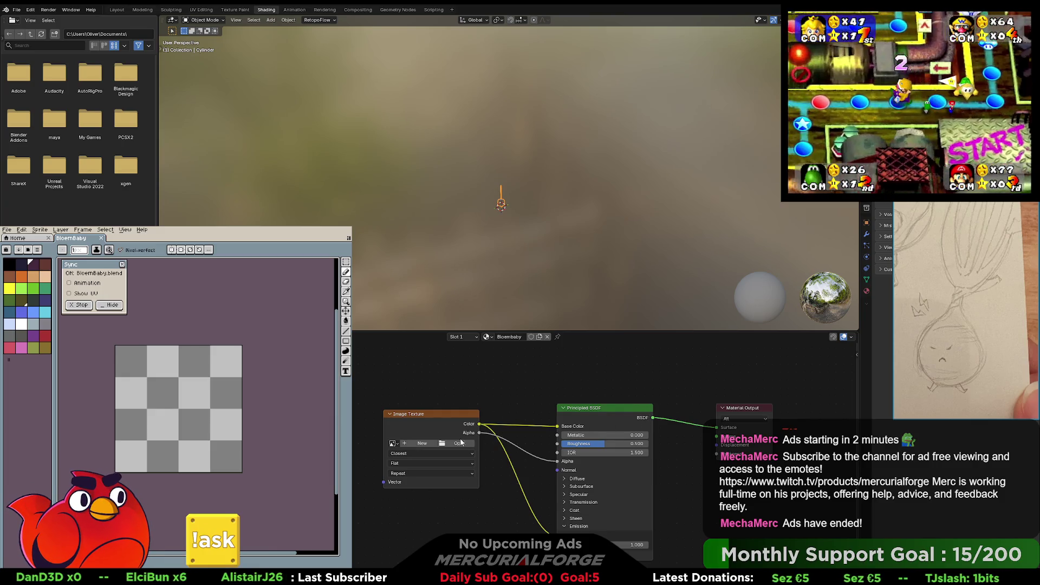
# - Set the Image Texture node to the BloemBaby image and switch to the UV Editing layout
pyautogui.click(393, 443)
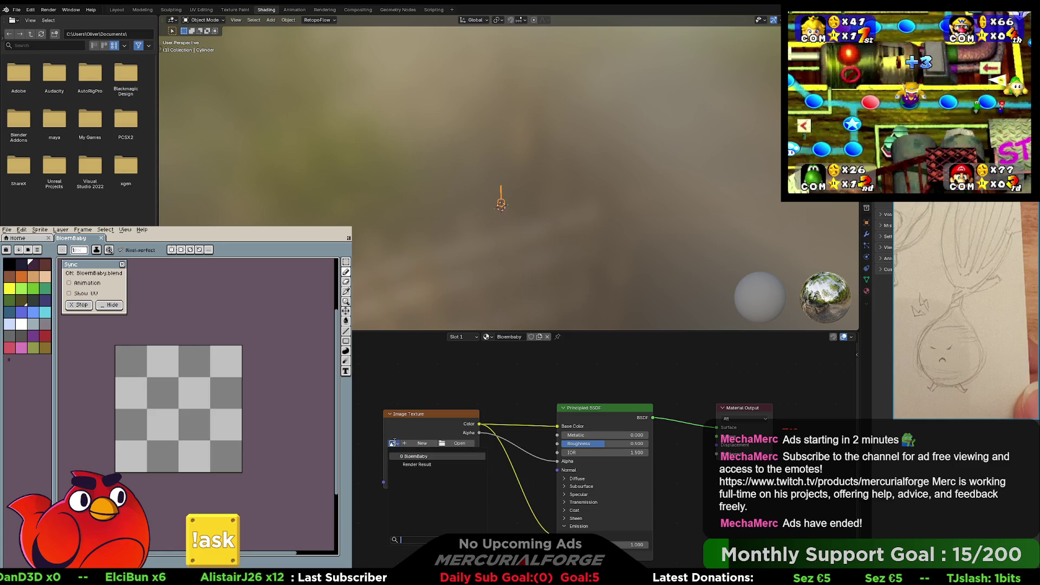
pyautogui.click(422, 457)
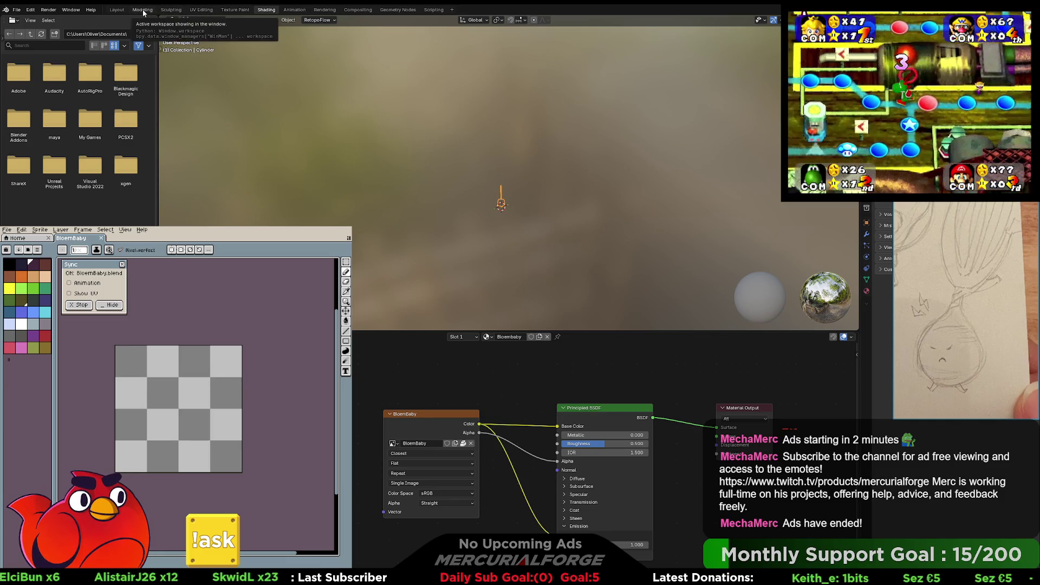
pyautogui.click(201, 10)
pyautogui.scroll(3, 676, 320)
pyautogui.moveTo(680, 325); pyautogui.dragTo(692, 345, button='middle')
pyautogui.scroll(5, 693, 345)
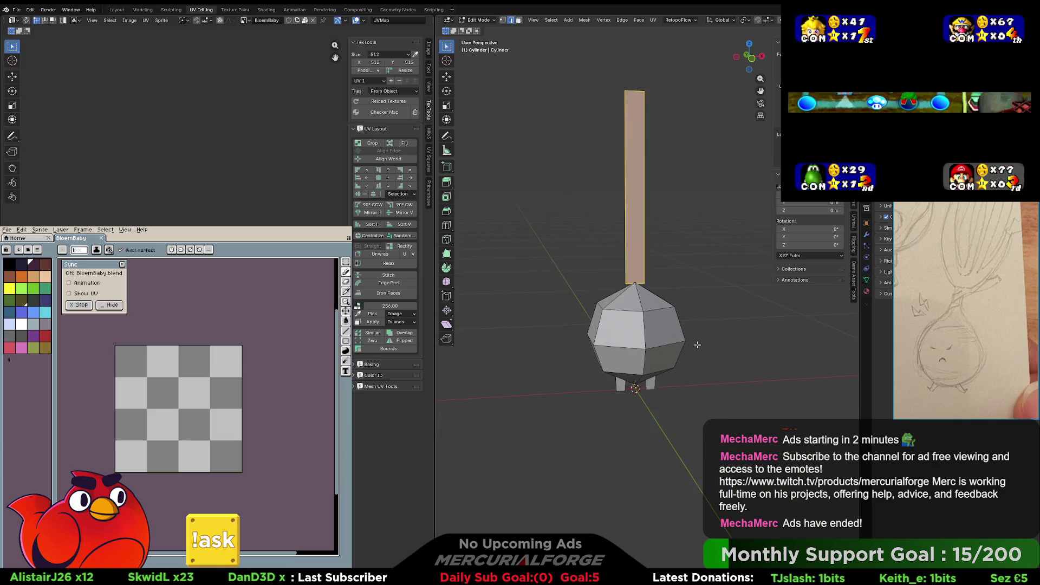
# - Use Flat lighting with X-ray, switch to Object Mode and hide the onion model
pyautogui.scroll(-2, 692, 325)
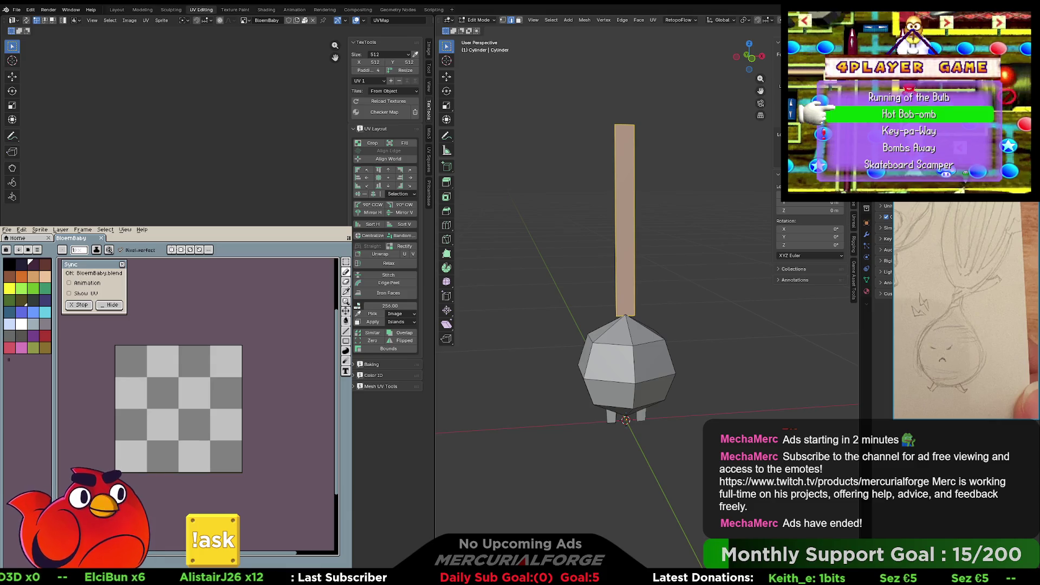
pyautogui.scroll(-2, 596, 20)
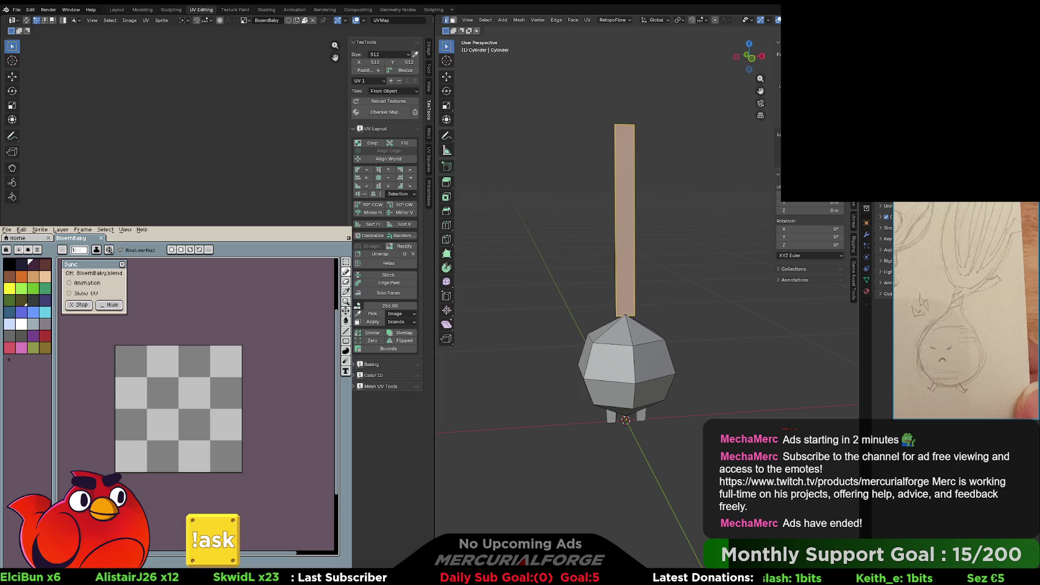
pyautogui.click(861, 20)
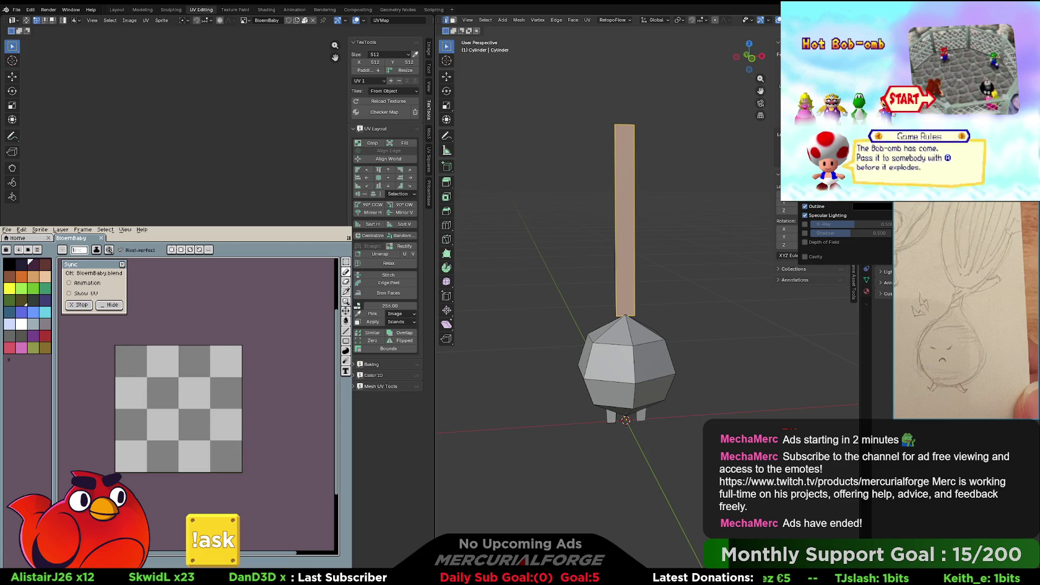
pyautogui.click(877, 39)
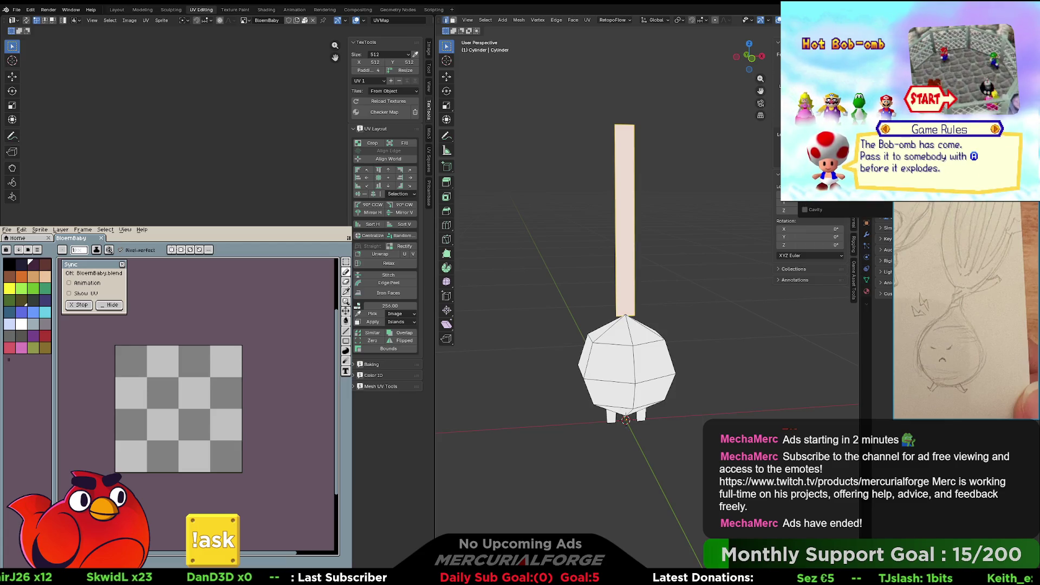
pyautogui.hotkey('alt', 'z')
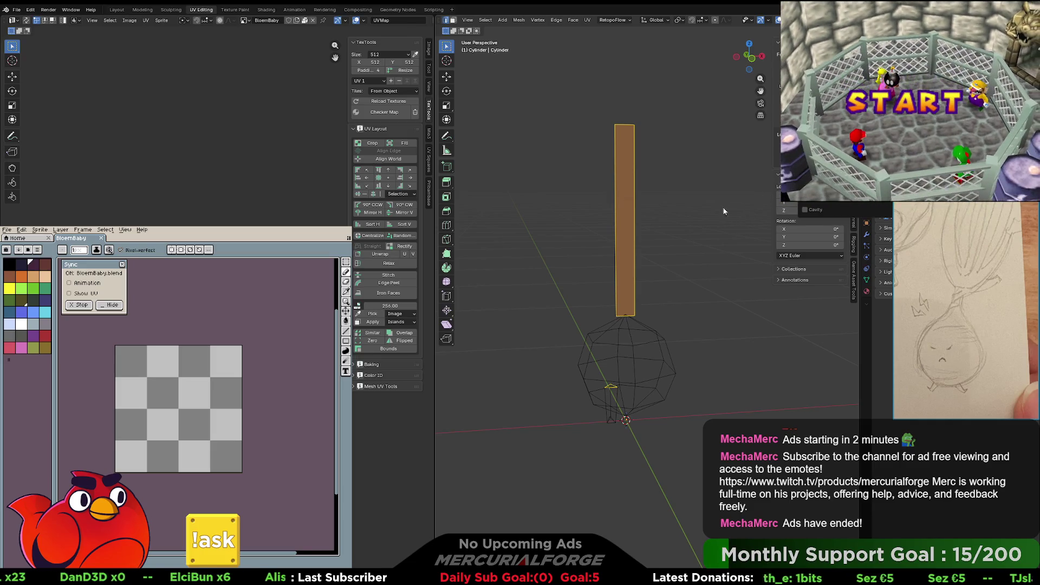
pyautogui.press('Tab')
pyautogui.press('h')
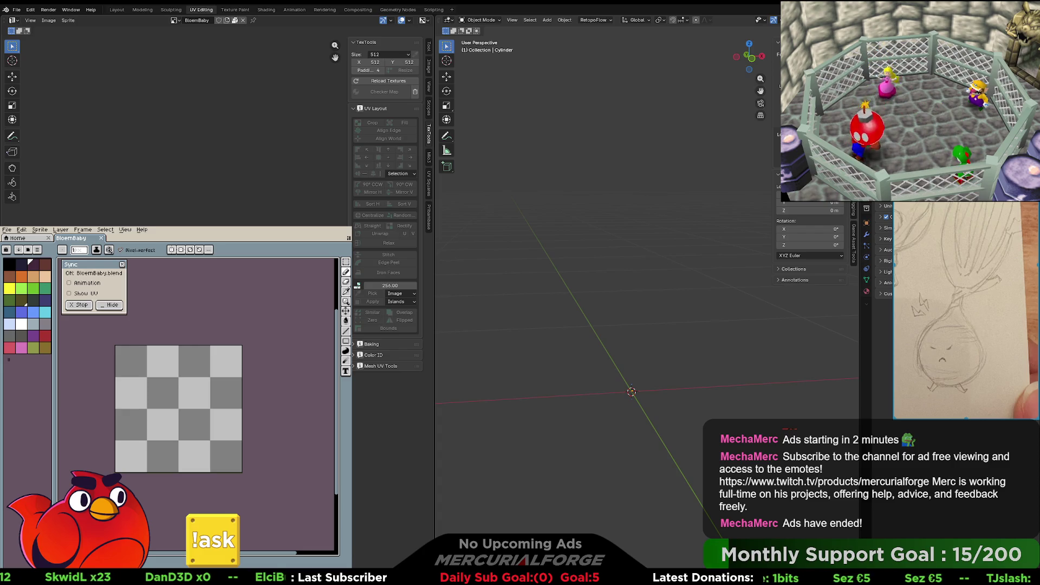
# - Apply the CGArne palette preset, cancelling the Palette Size dialog along the way
pyautogui.click(37, 249)
pyautogui.click(67, 269)
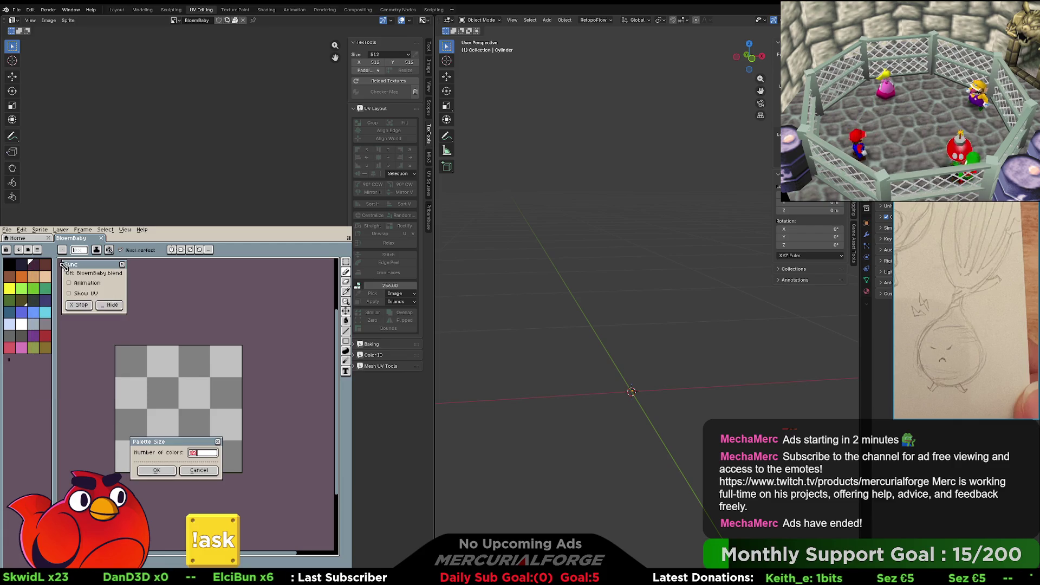
pyautogui.click(200, 471)
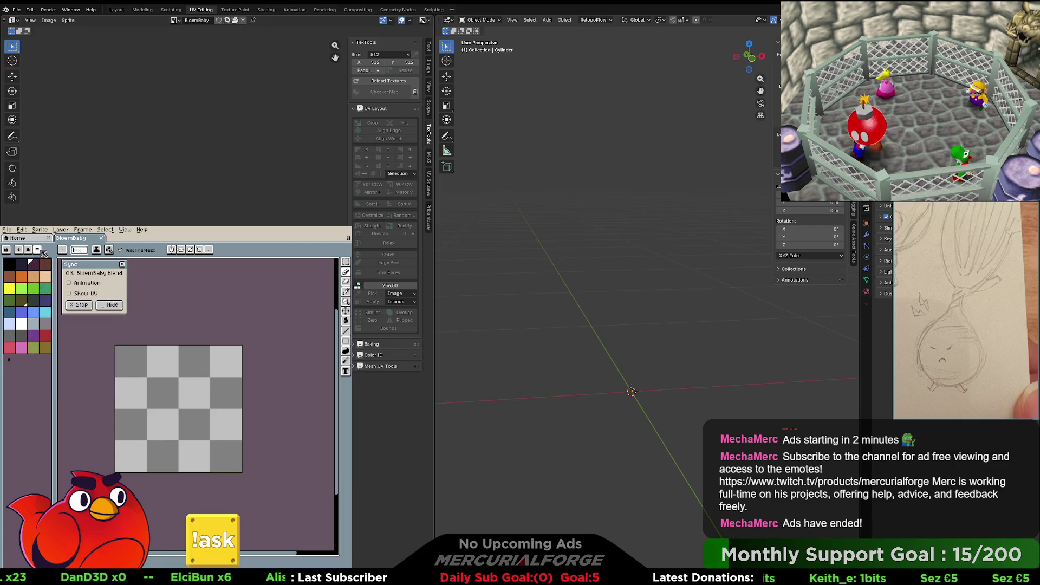
pyautogui.click(40, 250)
pyautogui.click(35, 249)
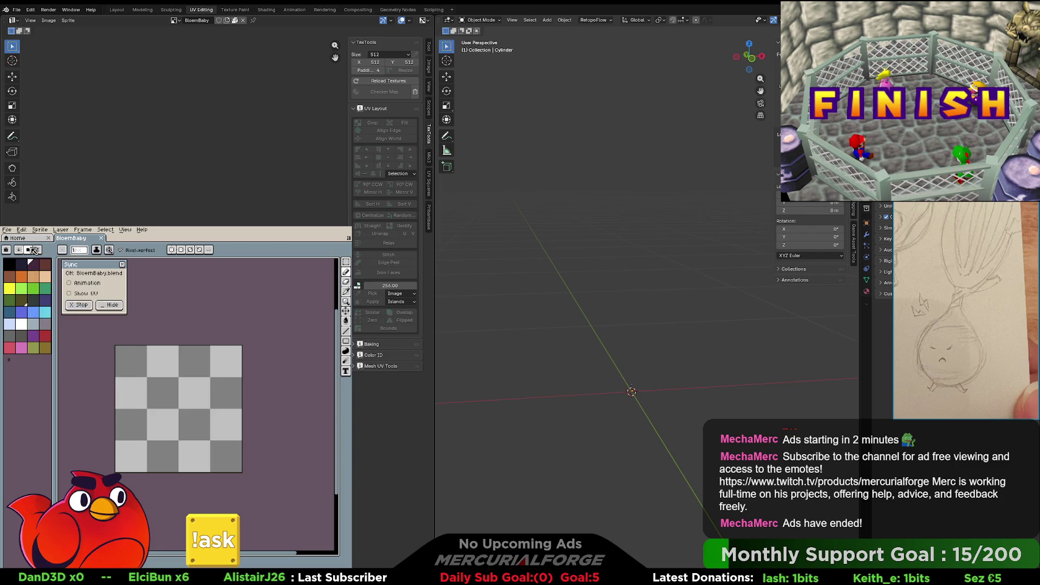
pyautogui.click(34, 250)
pyautogui.scroll(-2, 146, 348)
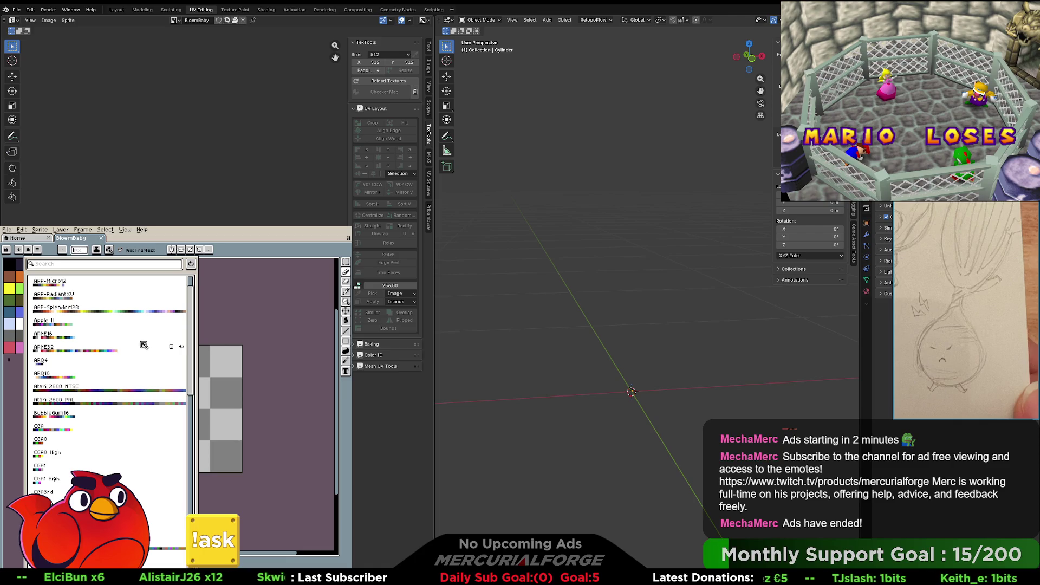
pyautogui.scroll(-3, 142, 344)
pyautogui.scroll(-3, 142, 342)
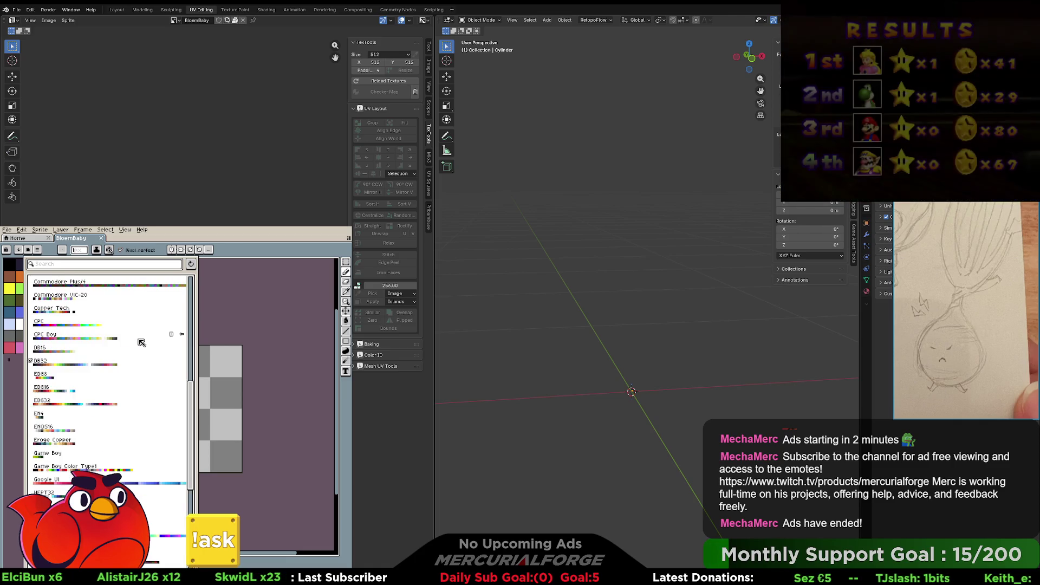
pyautogui.scroll(1, 142, 343)
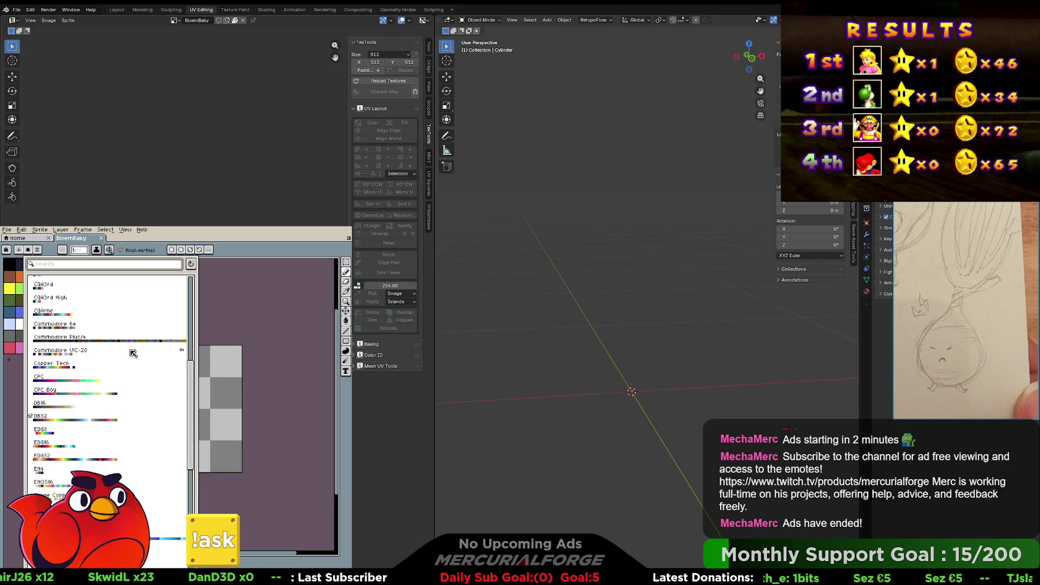
pyautogui.click(135, 312)
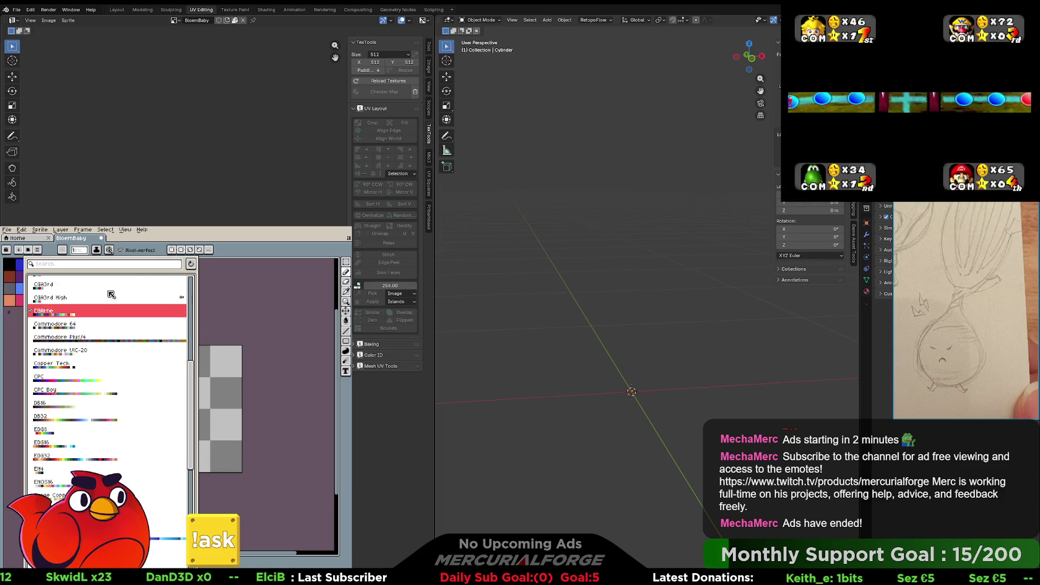
pyautogui.click(175, 265)
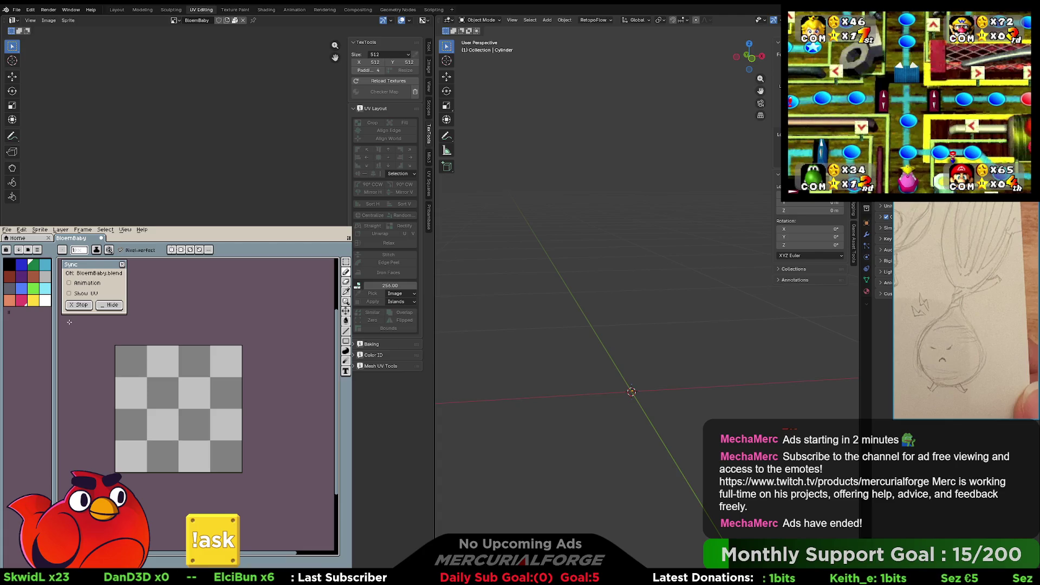
# - Replace the palette with the EDG32 preset
pyautogui.click(37, 251)
pyautogui.scroll(-5, 109, 406)
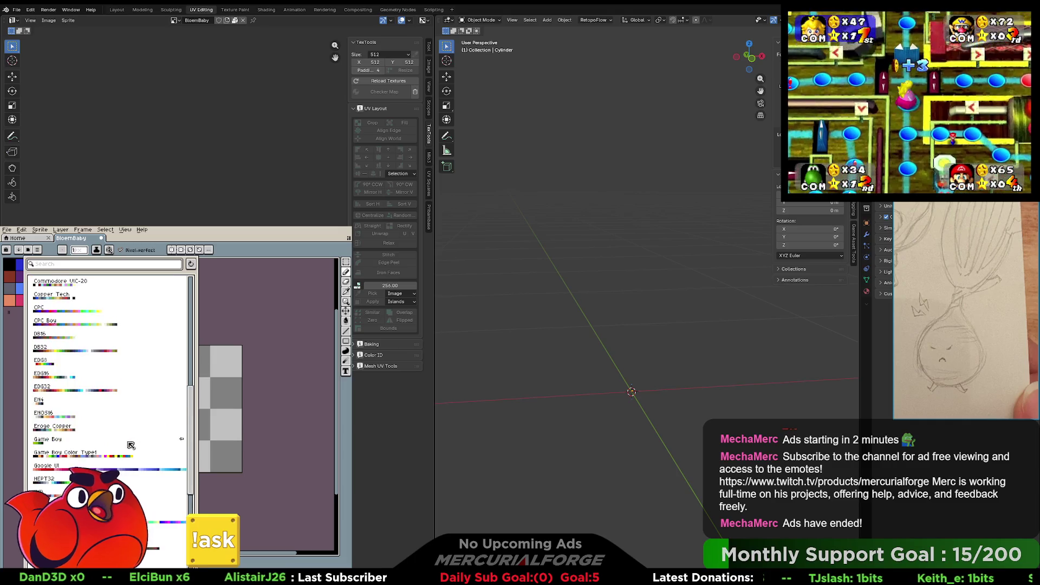
pyautogui.scroll(-3, 130, 445)
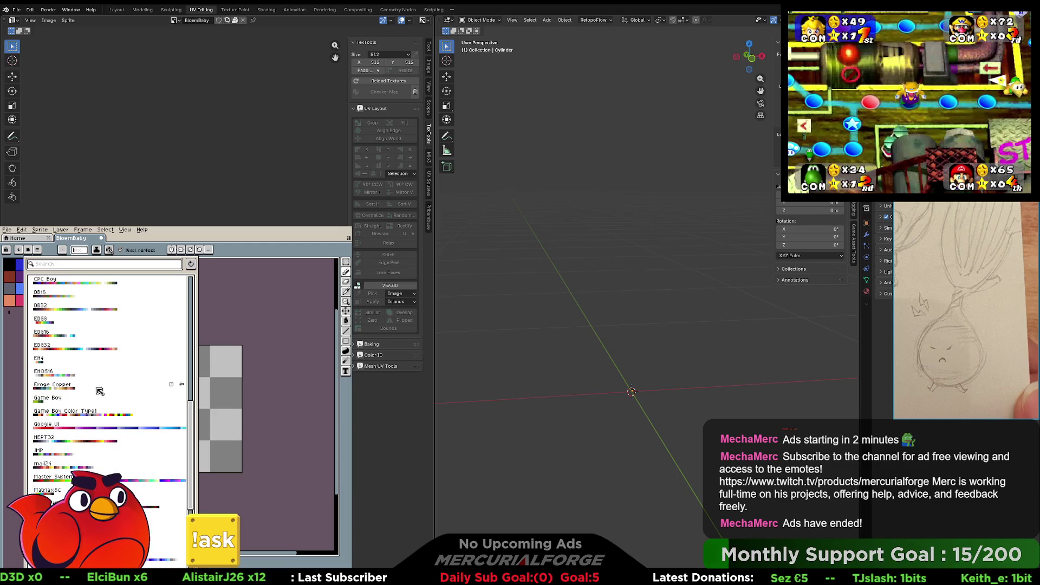
pyautogui.click(92, 345)
pyautogui.click(201, 313)
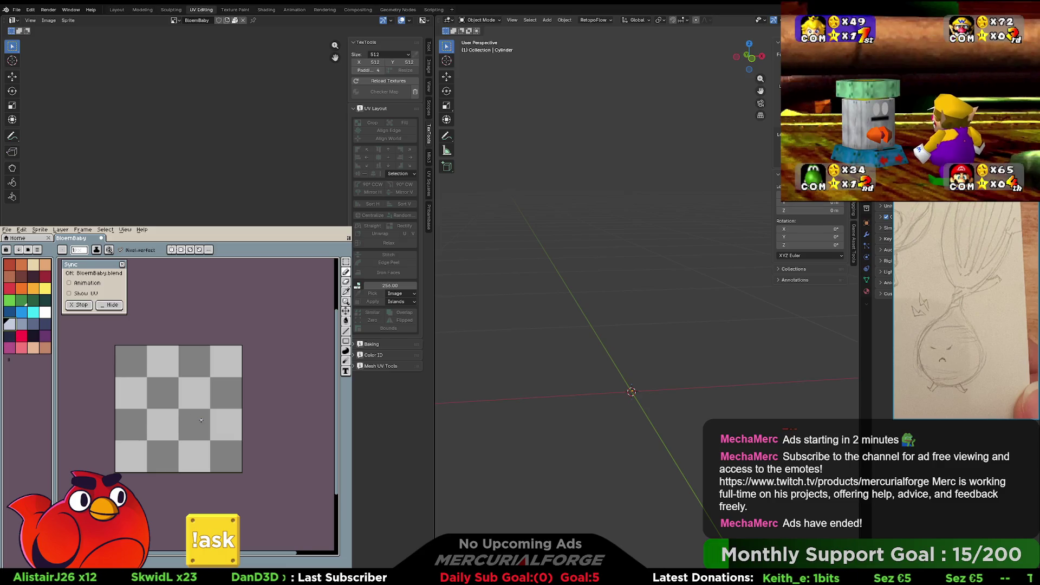
# - Flood-fill the whole canvas with light blue-grey
pyautogui.click(10, 324)
pyautogui.press('g')
pyautogui.click(173, 413)
# - Toggle the UV overlay off and on, then save BloemBaby and close it
pyautogui.moveTo(672, 382); pyautogui.dragTo(686, 380, button='middle')
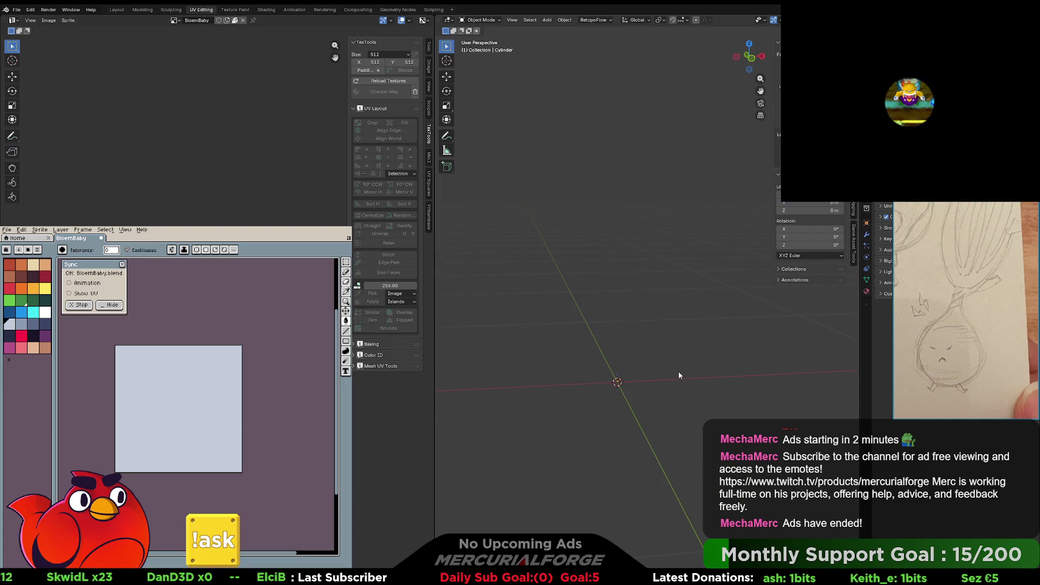
pyautogui.click(78, 297)
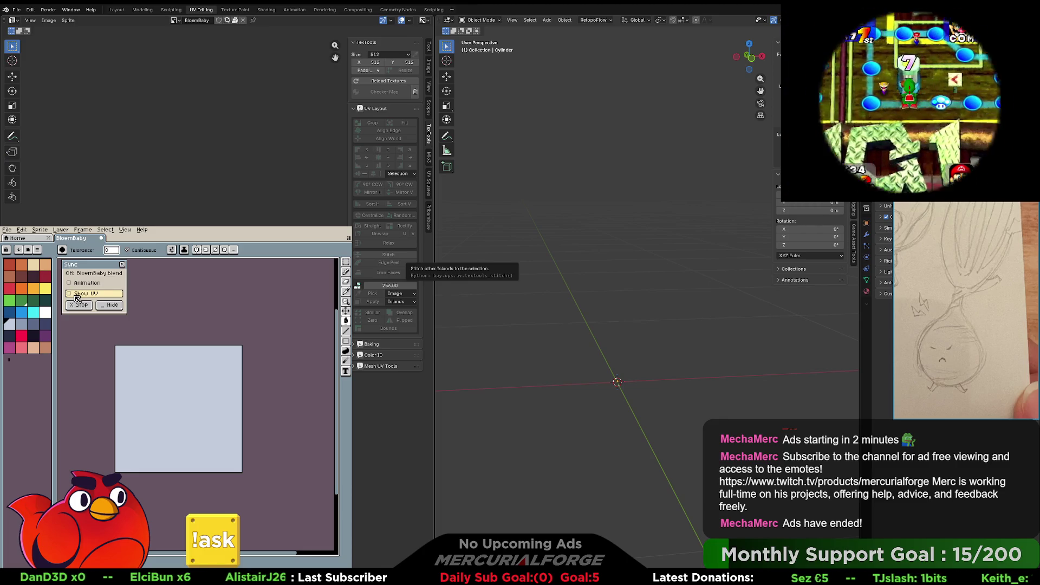
pyautogui.click(77, 295)
pyautogui.scroll(-1, 641, 287)
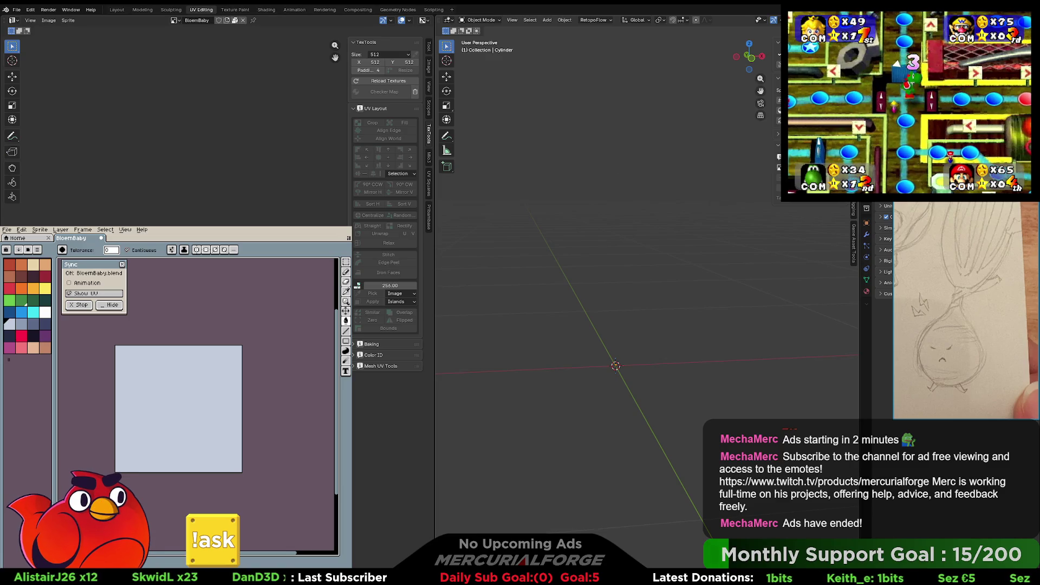
pyautogui.press('v')
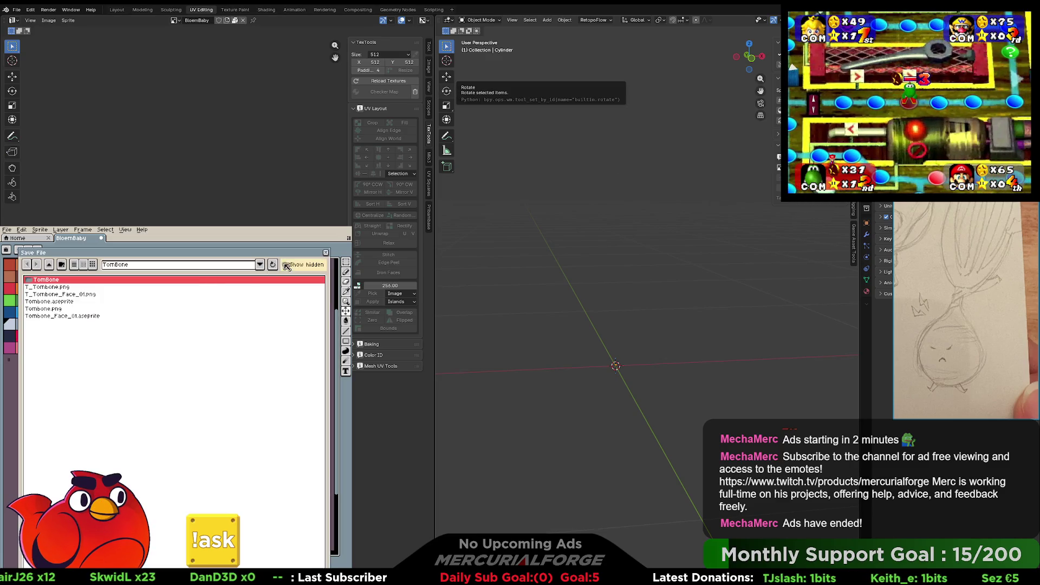
pyautogui.hotkey('ctrl', 'w')
pyautogui.click(142, 475)
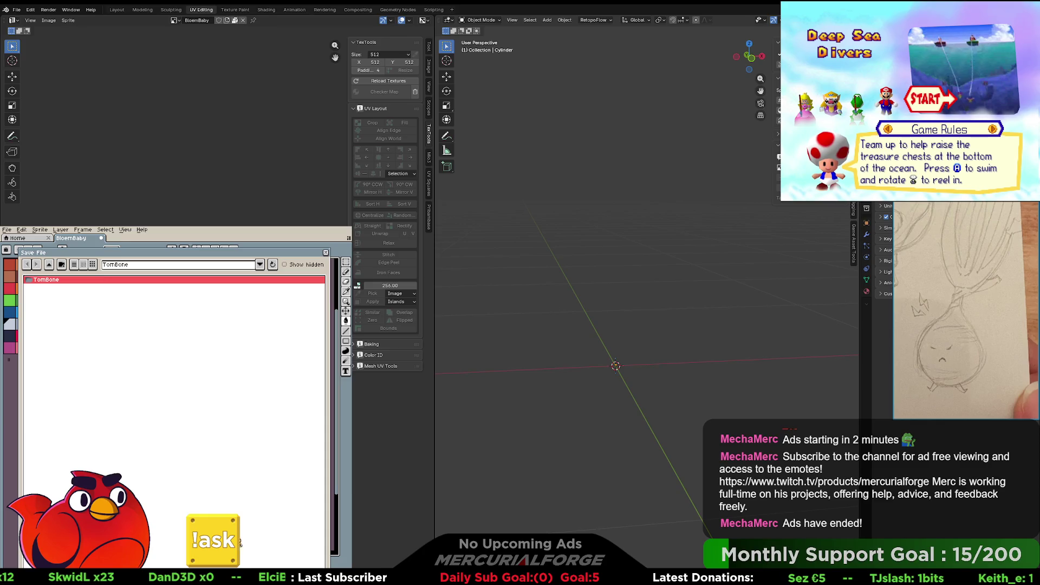
pyautogui.press('Return')
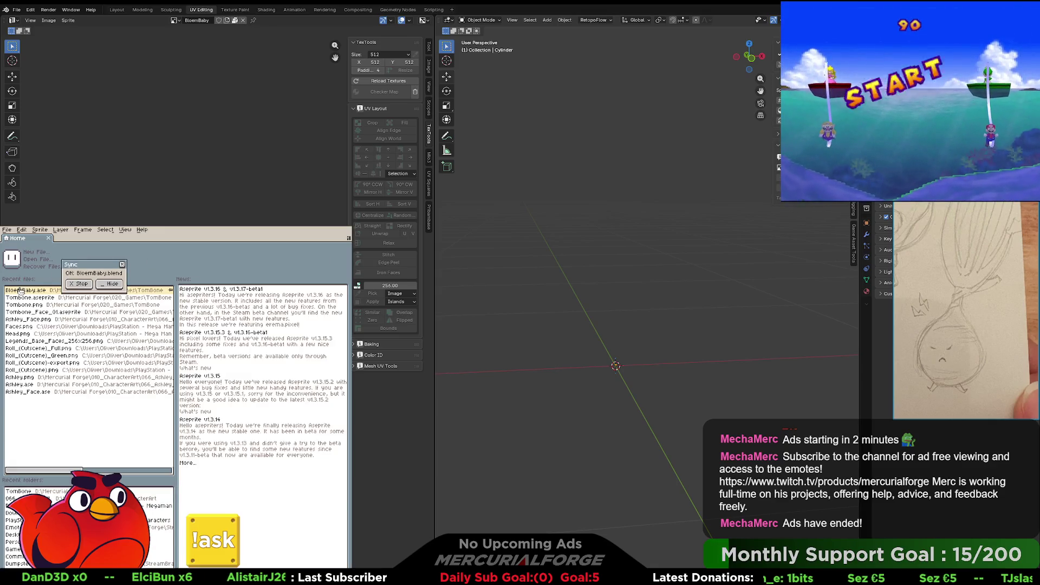
# - Reopen BloemBaby.ase, add it to BloemBaby.blend and enable Show UV
pyautogui.click(20, 291)
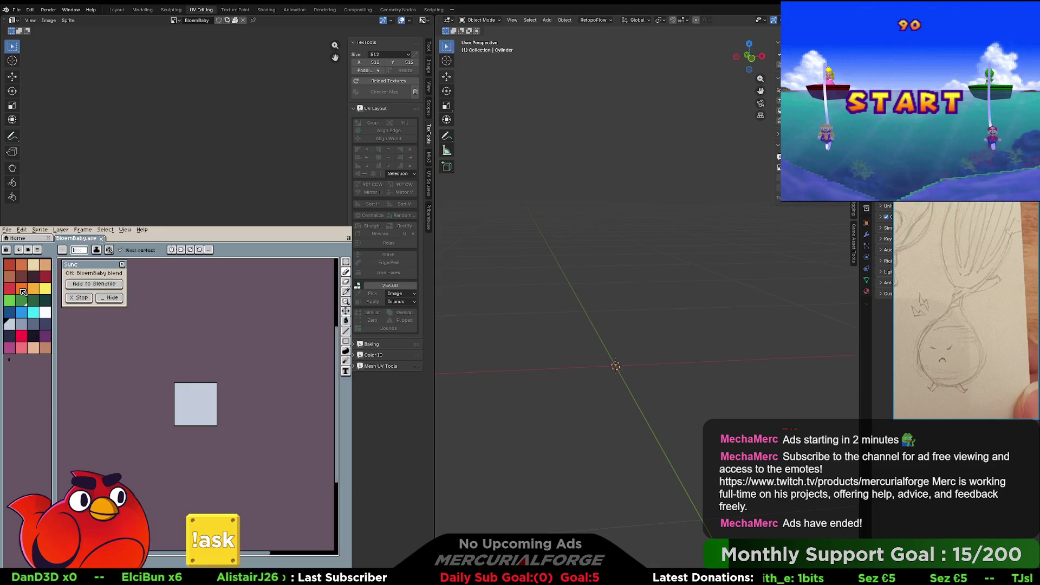
pyautogui.click(89, 285)
pyautogui.click(197, 471)
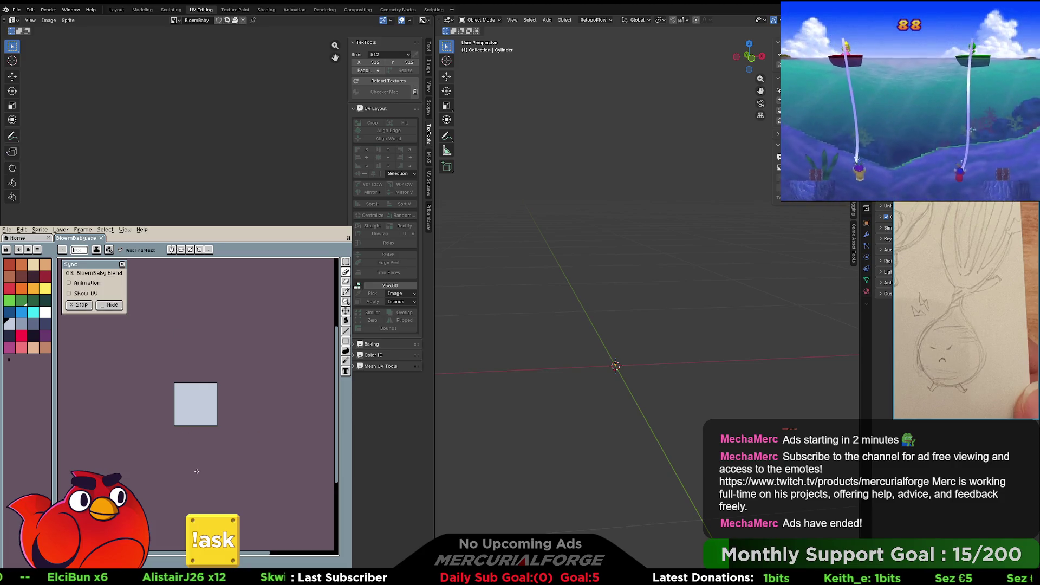
pyautogui.click(82, 293)
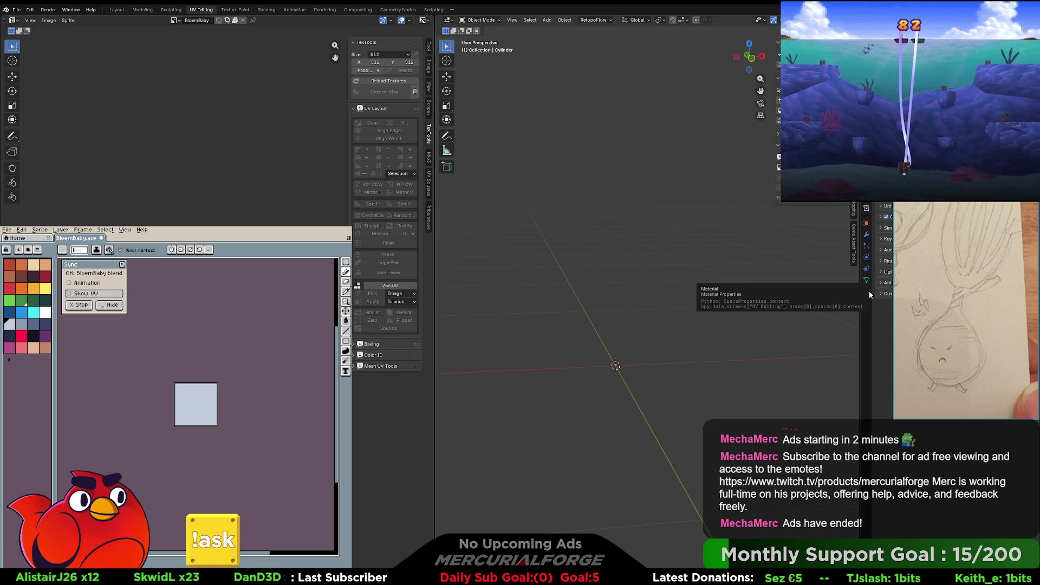
pyautogui.click(868, 292)
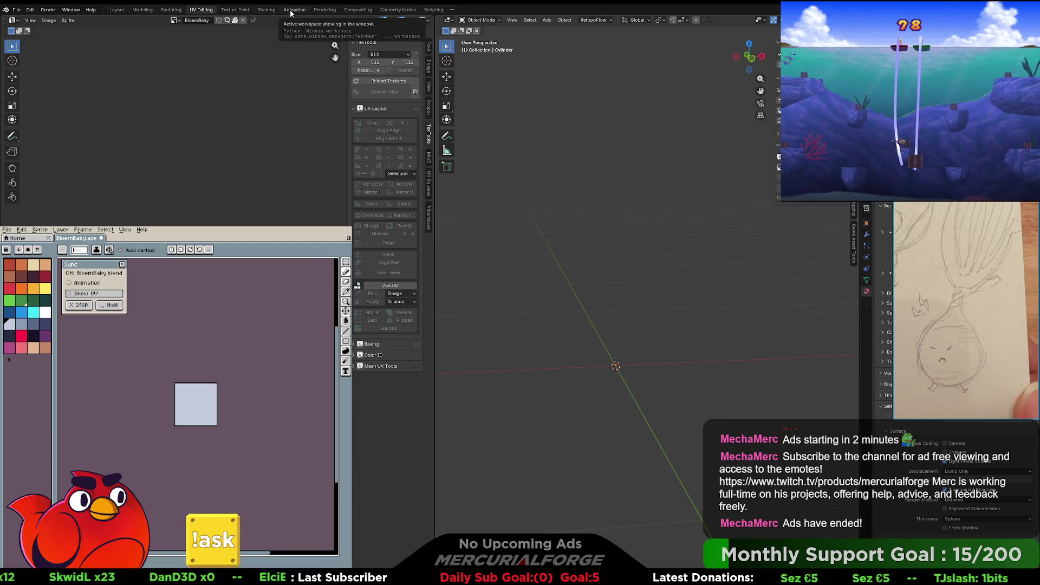
# - Set the texture node's image to BloemBaby.ase, then return to UV Editing
pyautogui.click(266, 10)
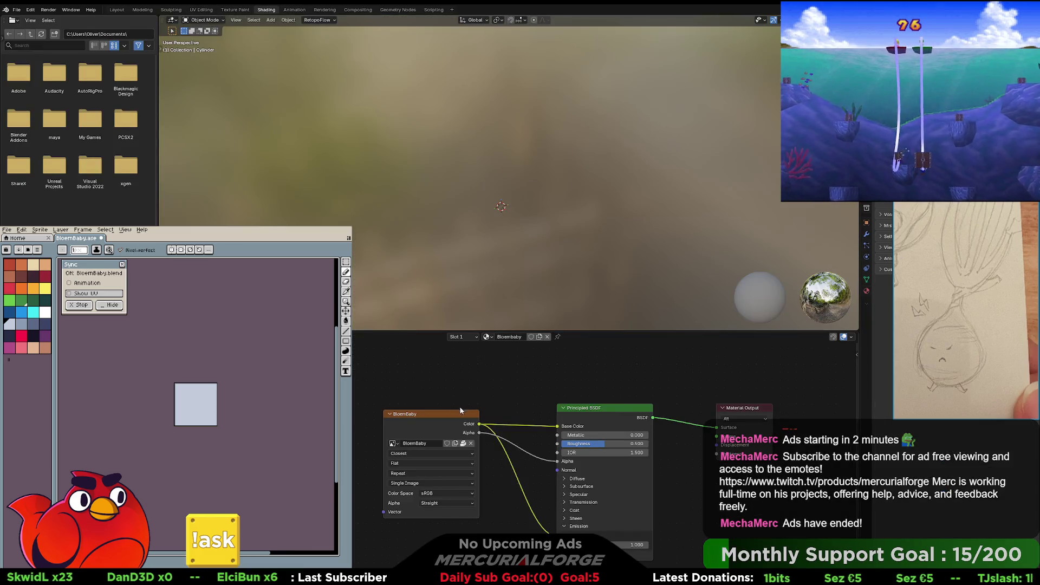
pyautogui.click(393, 443)
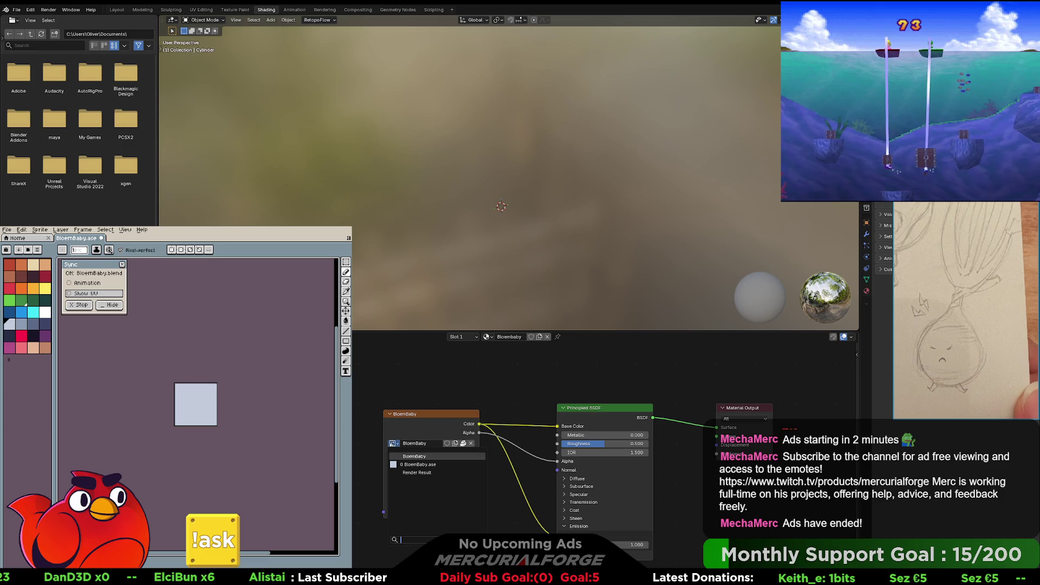
pyautogui.click(416, 464)
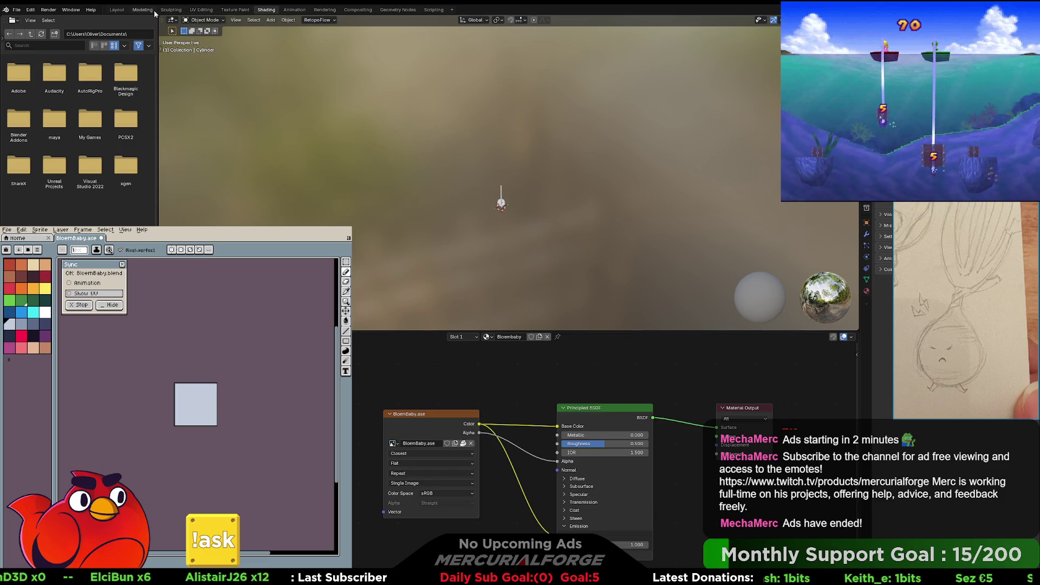
pyautogui.click(201, 10)
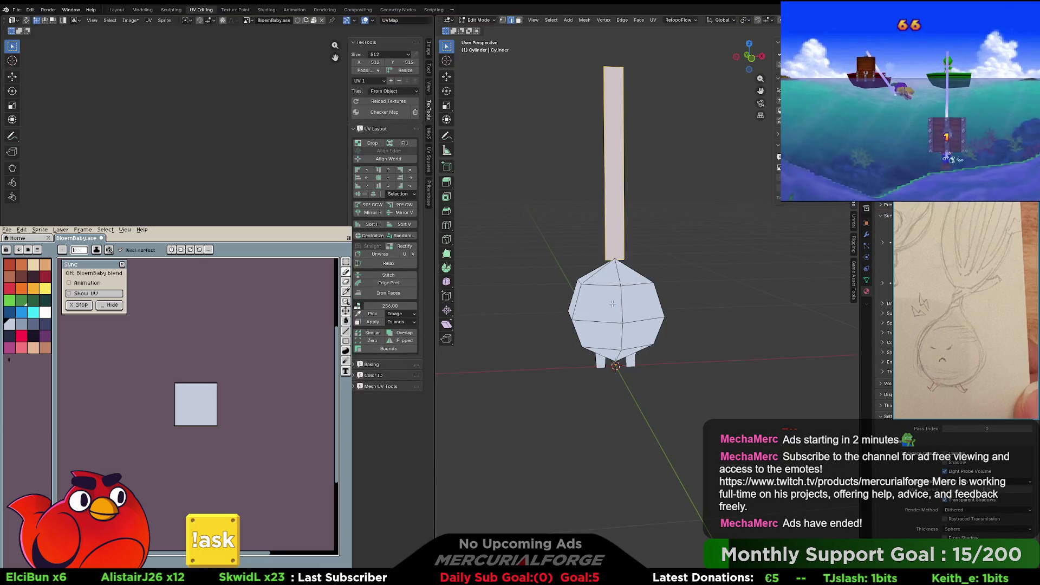
# - Deselect the stalk face and view the onion mesh straight from the front, staying in Edit Mode
pyautogui.moveTo(614, 321)
pyautogui.keyDown('shift'); pyautogui.mouseDown(button='middle')
pyautogui.moveTo(631, 306)
pyautogui.moveTo(633, 325)
pyautogui.moveTo(650, 279)
pyautogui.moveTo(639, 268)
pyautogui.mouseUp(button='middle'); pyautogui.keyUp('shift')
pyautogui.scroll(2, 630, 305)
pyautogui.hotkey('alt', 'a')
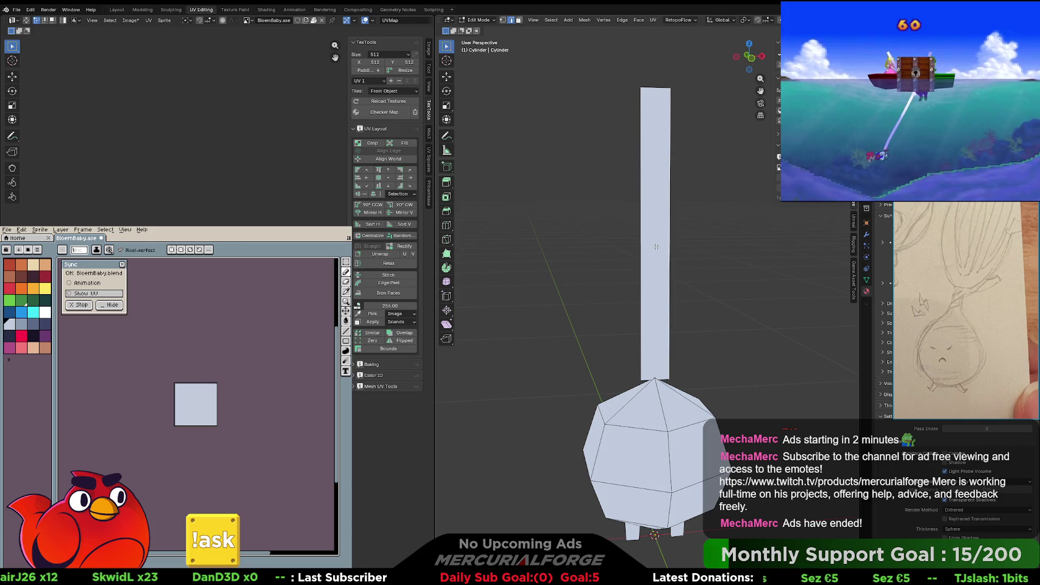
pyautogui.press('KP_1')
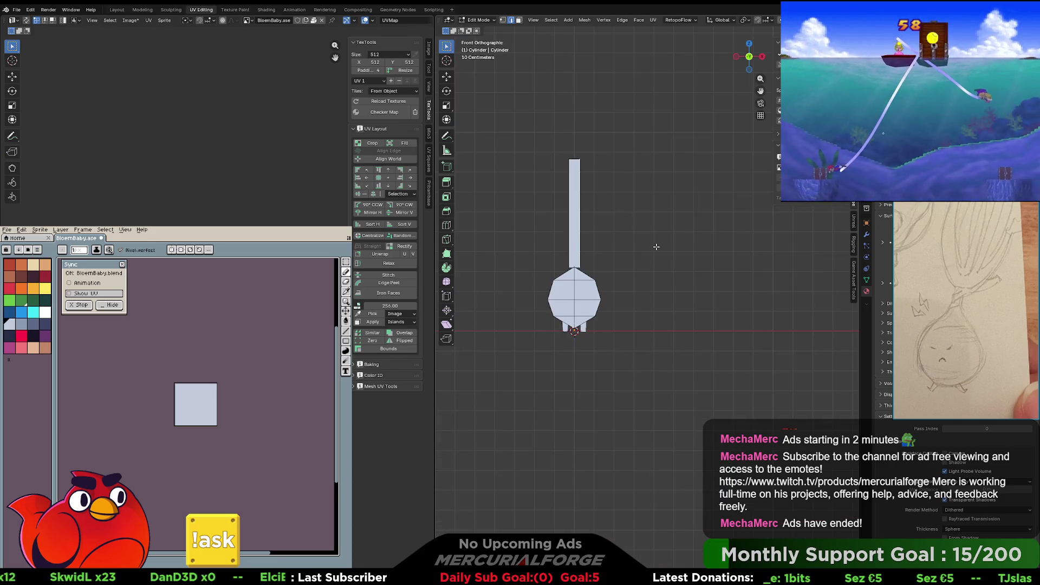
pyautogui.scroll(2, 536, 200)
pyautogui.keyDown('shift'); pyautogui.moveTo(533, 201); pyautogui.dragTo(623, 257, button='middle'); pyautogui.keyUp('shift')
pyautogui.hotkey('ctrl', 'Tab')
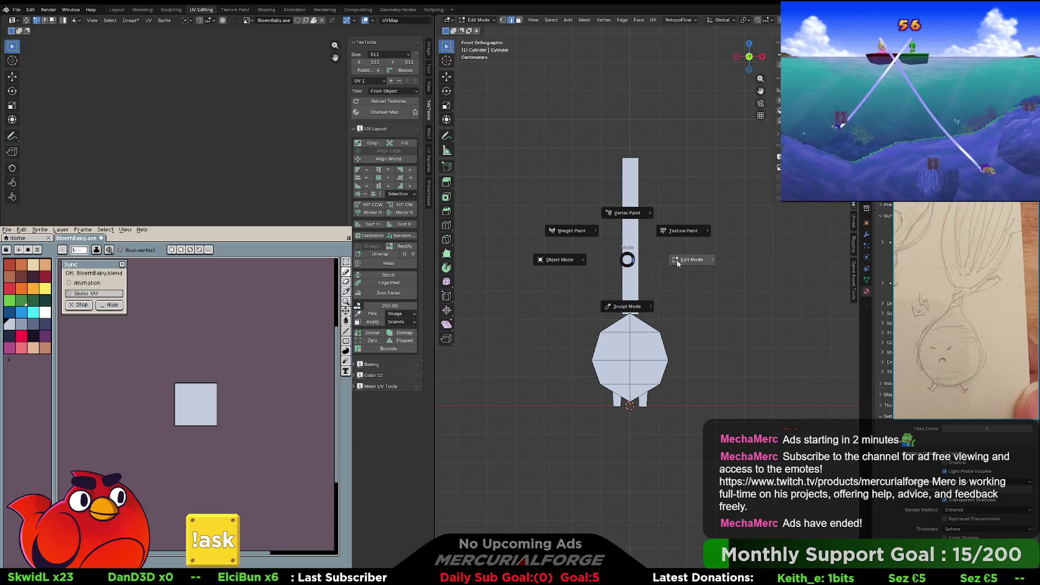
pyautogui.click(671, 264)
pyautogui.scroll(3, 632, 233)
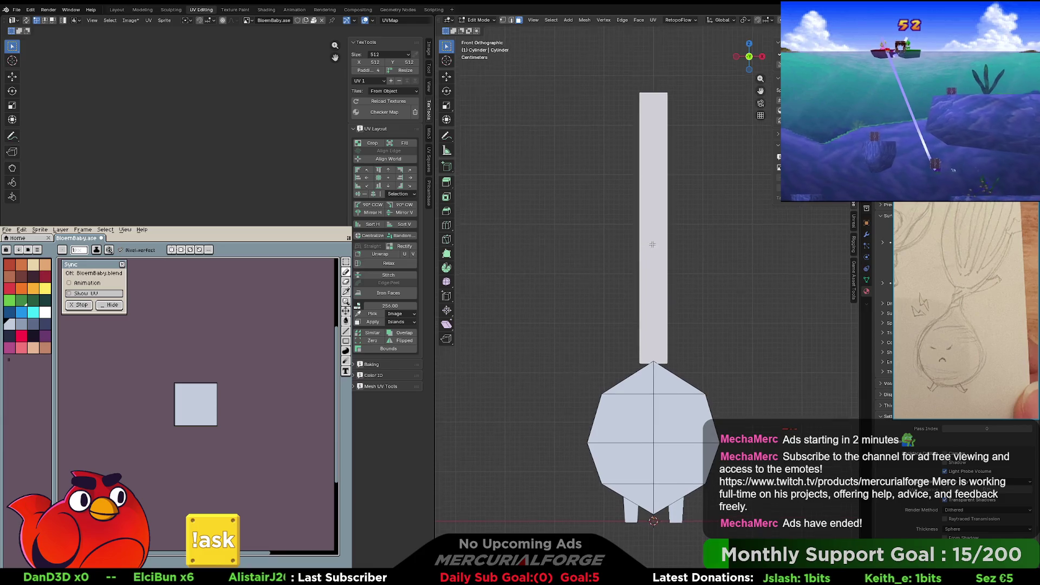
# - Project UVs from view, normalize their scale with Mio3 UV, then re-project fitted to bounds
pyautogui.press('u')
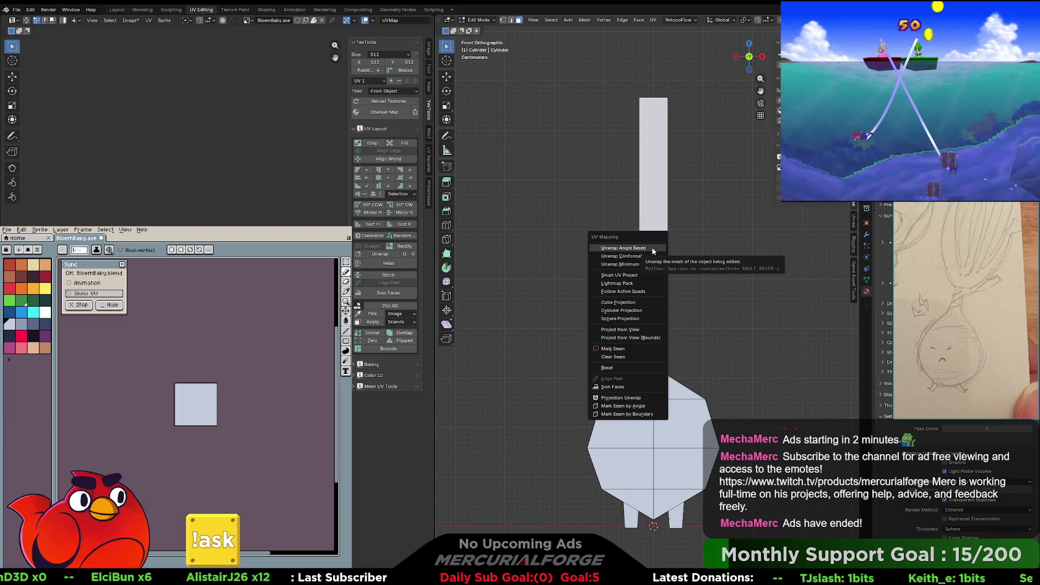
pyautogui.click(639, 332)
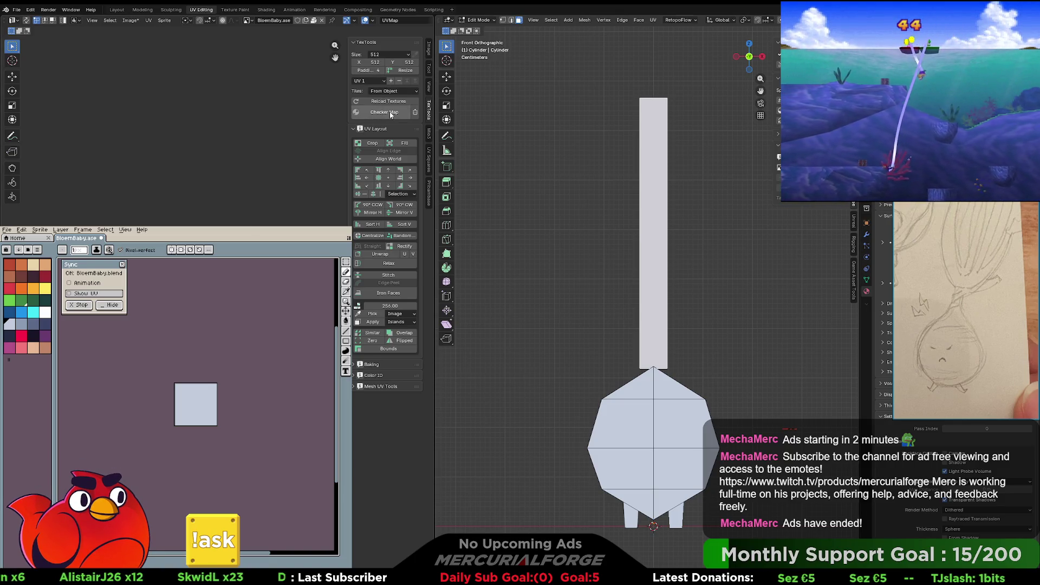
pyautogui.click(429, 134)
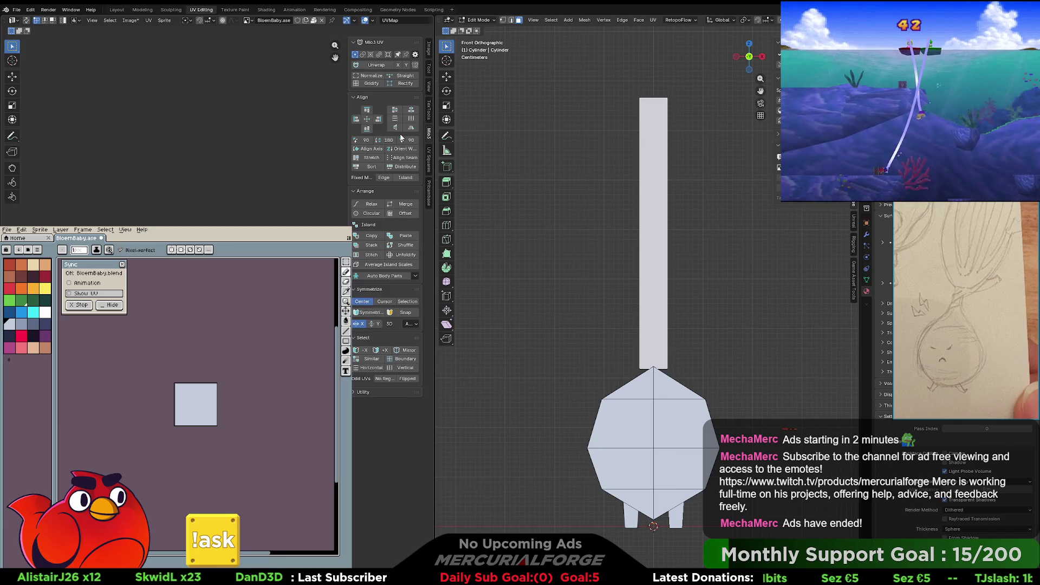
pyautogui.click(373, 76)
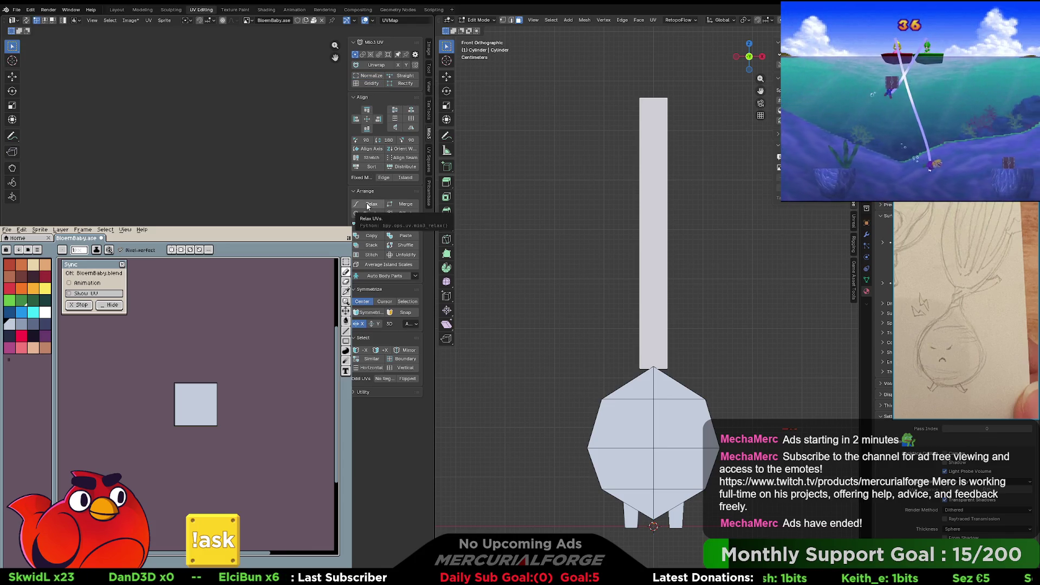
pyautogui.press('u')
pyautogui.click(645, 232)
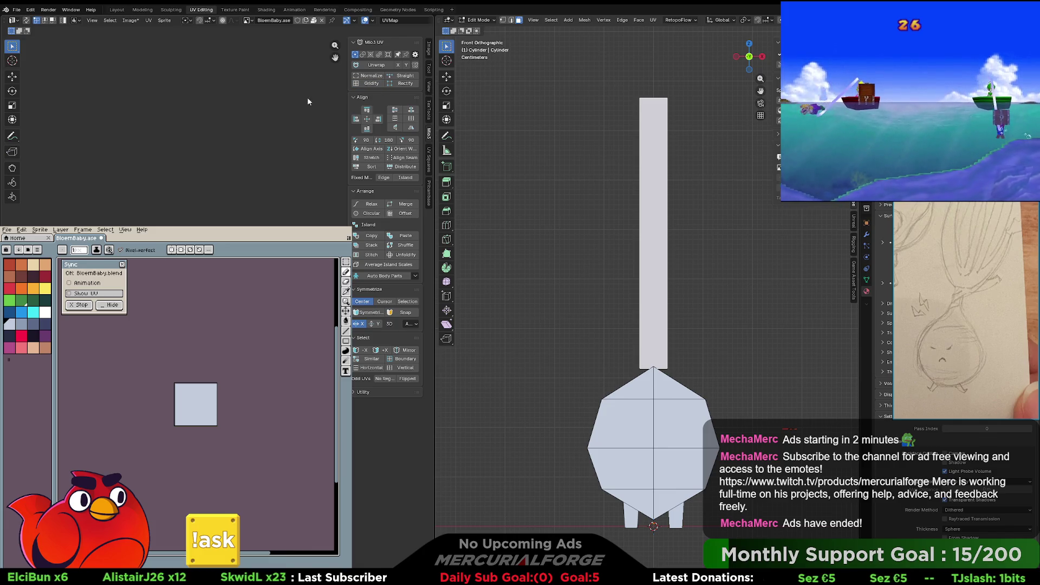
pyautogui.click(165, 20)
# - Round the UVs to pixel corners and move the UV island to a new position
pyautogui.moveTo(149, 20)
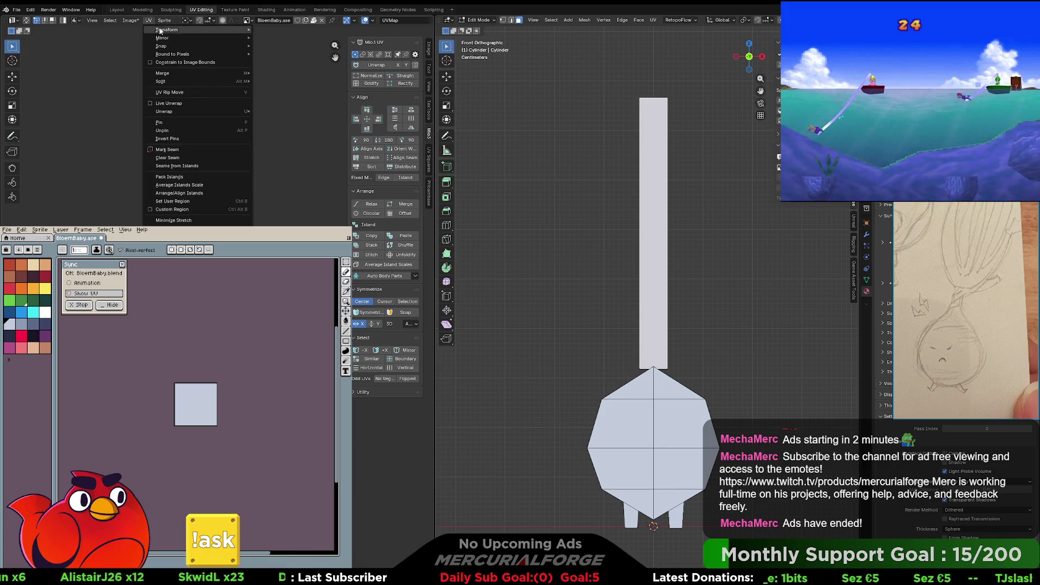
pyautogui.moveTo(235, 55)
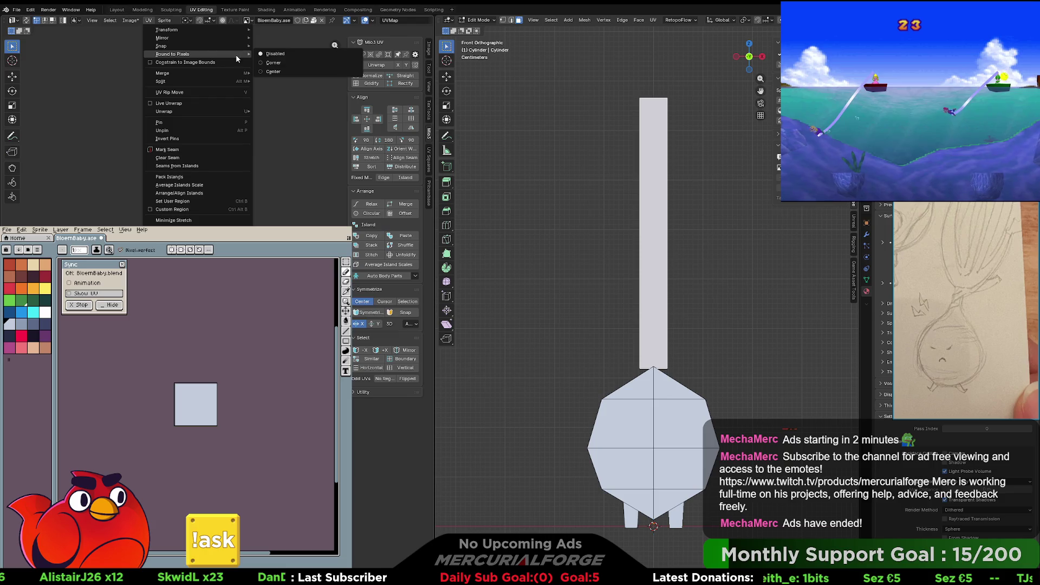
pyautogui.click(279, 63)
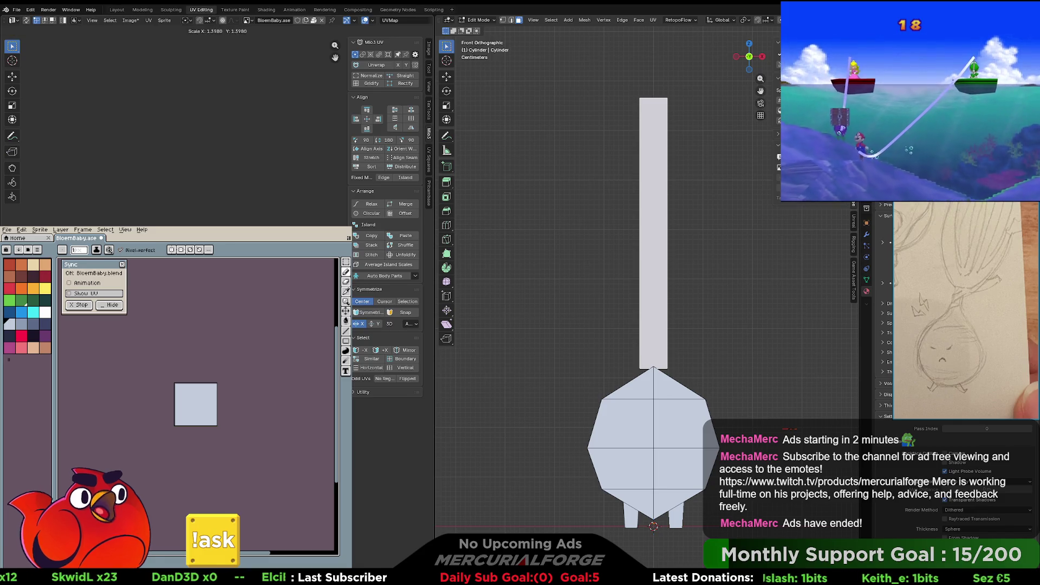
pyautogui.press('g')
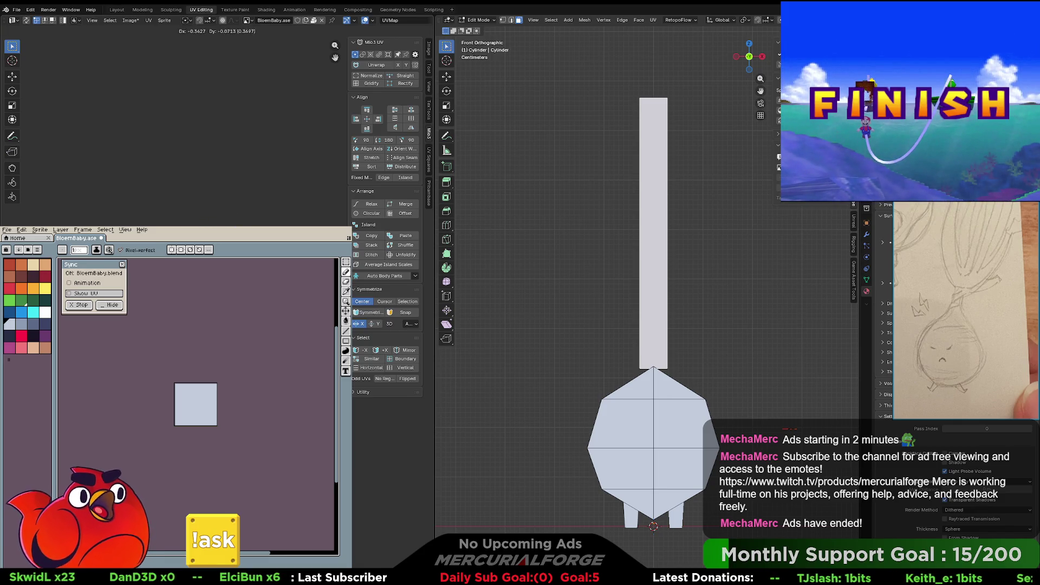
pyautogui.press('Return')
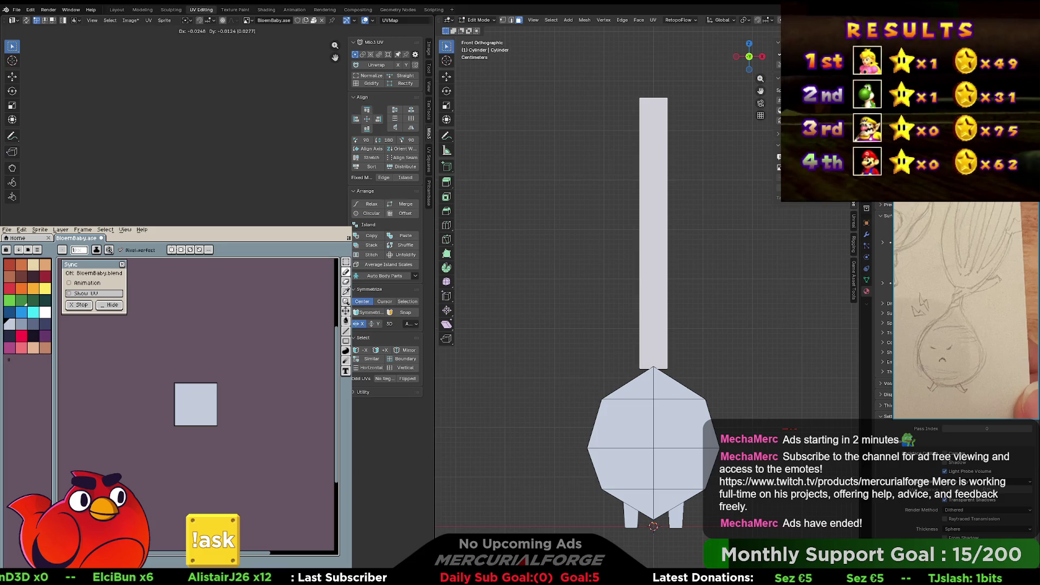
# - Bring the UV island into view and turn on Show UV for the Aseprite canvas
pyautogui.moveTo(173, 124)
pyautogui.mouseDown(button='middle')
pyautogui.moveTo(162, 49)
pyautogui.moveTo(75, 49)
pyautogui.mouseUp(button='middle')
pyautogui.moveTo(314, 169); pyautogui.dragTo(319, 174, button='middle')
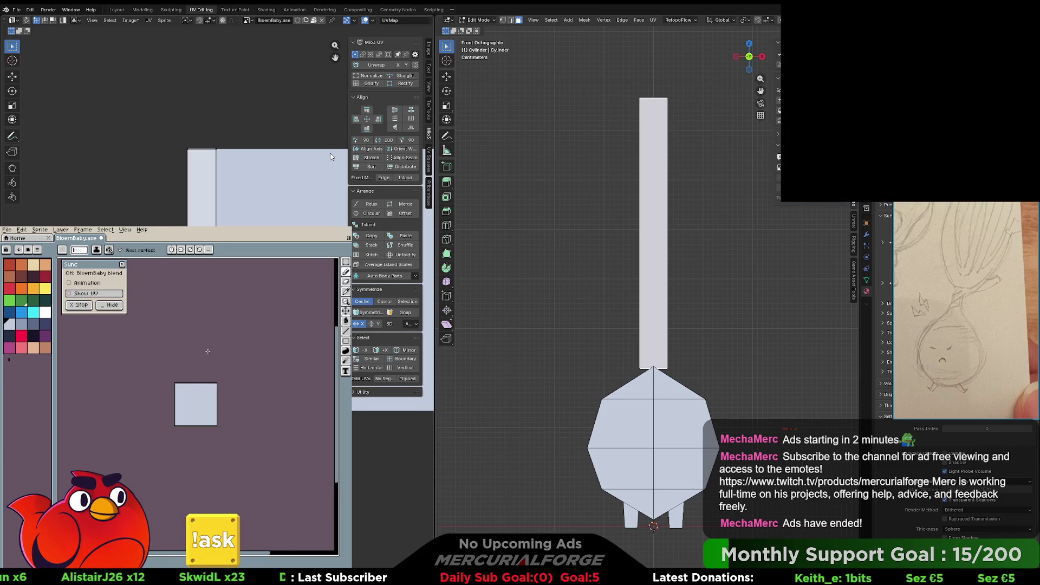
pyautogui.click(85, 293)
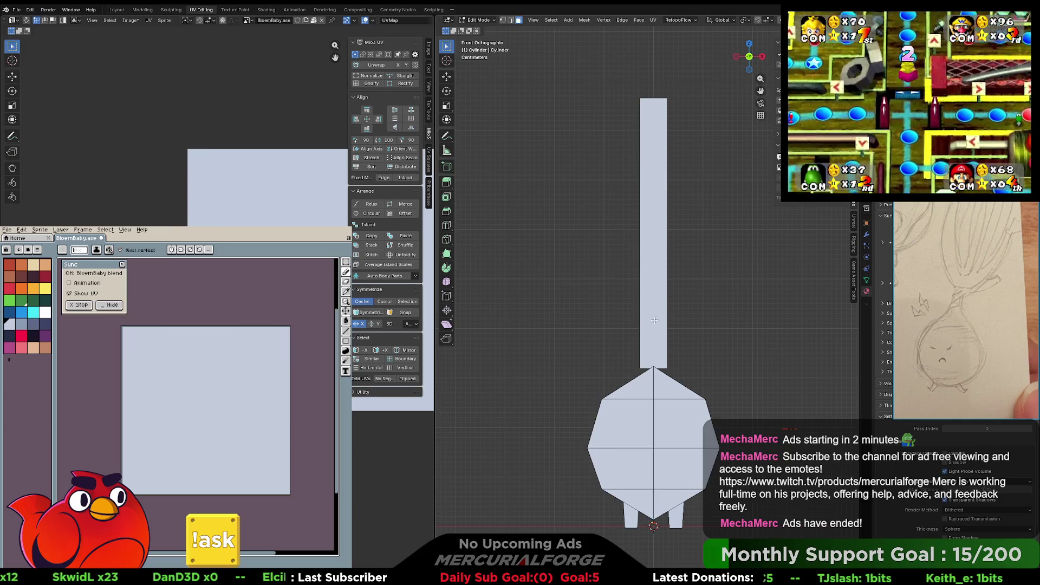
# - Select only the stalk face to show its UV strip, then pick green and the rectangle tool
pyautogui.press('a')
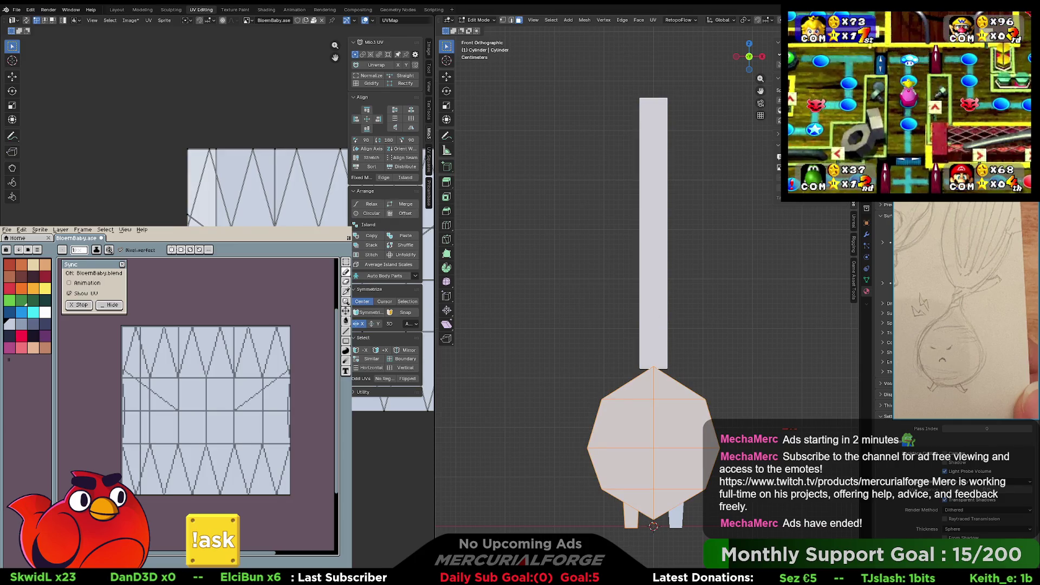
pyautogui.hotkey('alt', 'a')
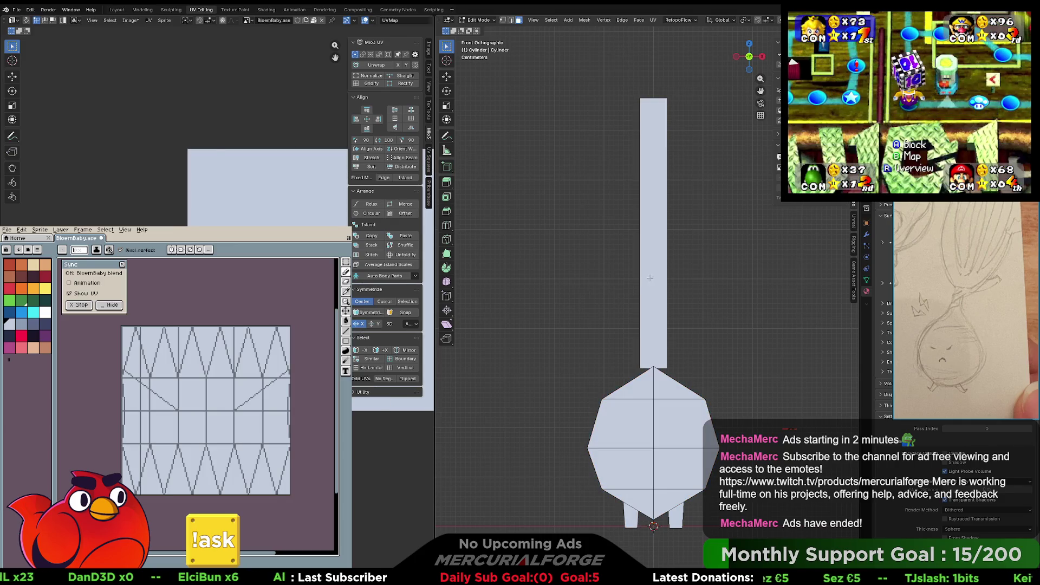
pyautogui.click(649, 278)
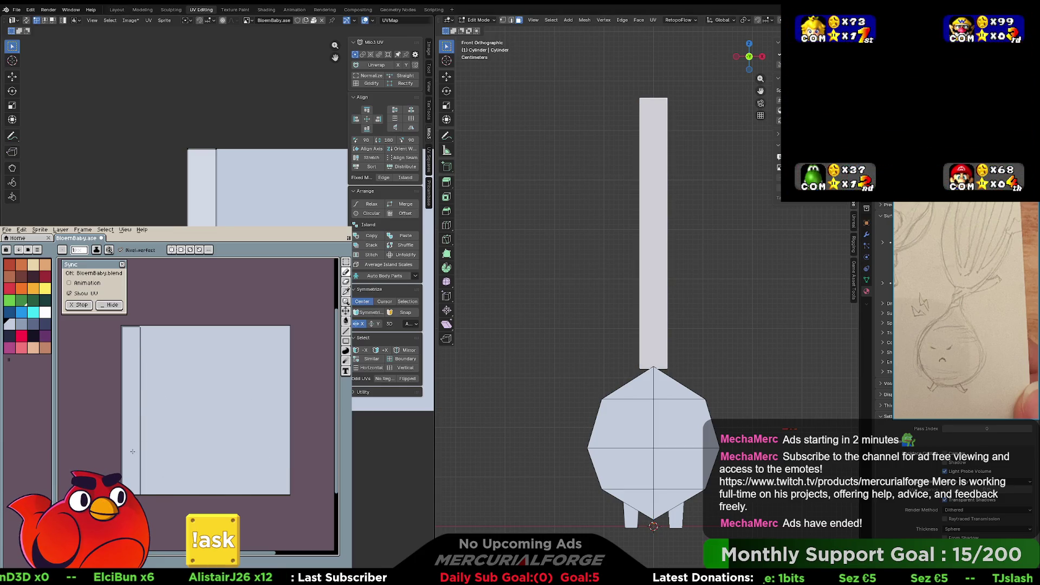
pyautogui.click(13, 301)
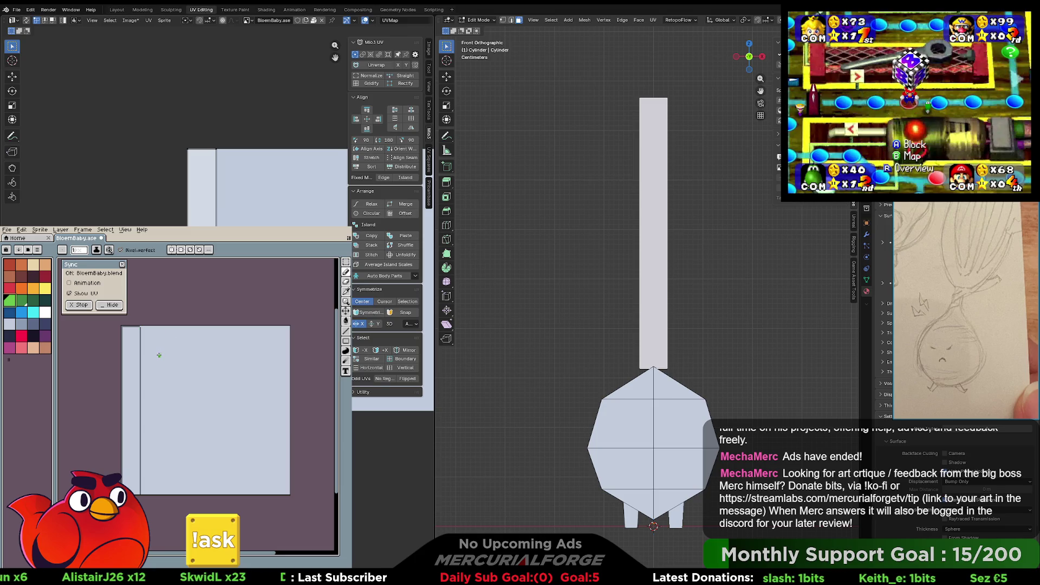
pyautogui.click(346, 341)
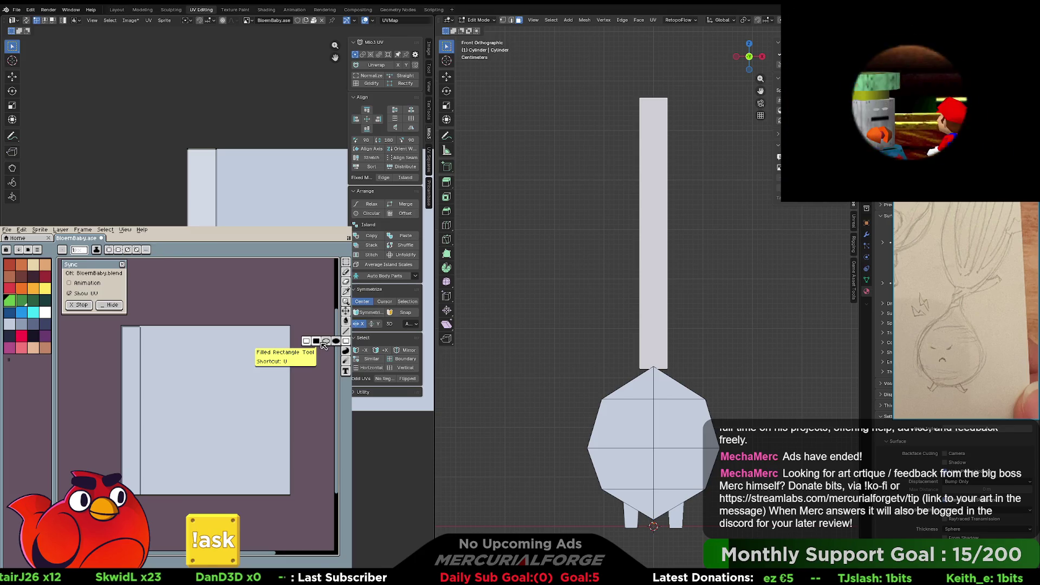
pyautogui.click(316, 340)
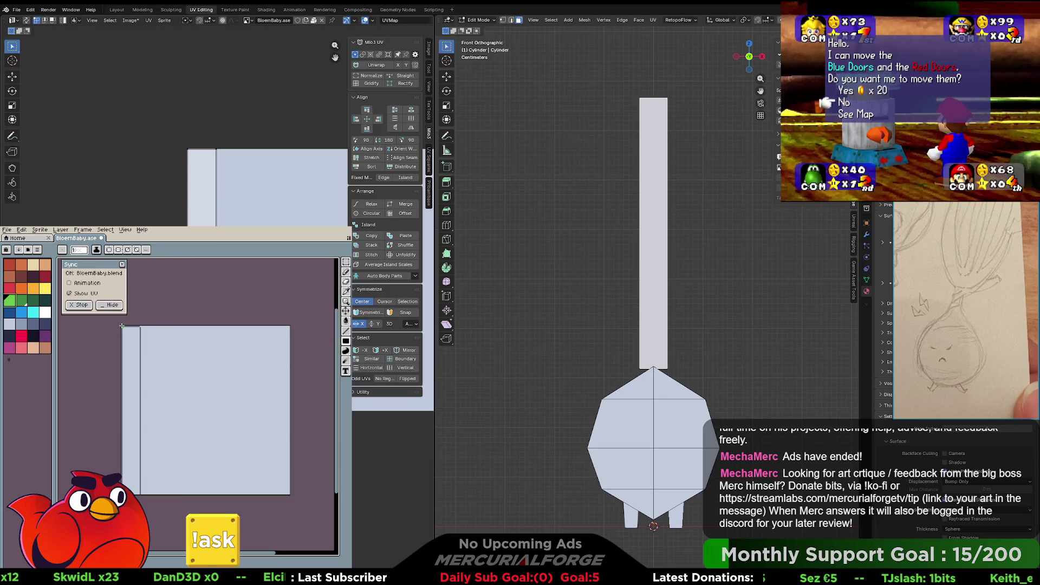
pyautogui.moveTo(130, 345); pyautogui.dragTo(136, 494)
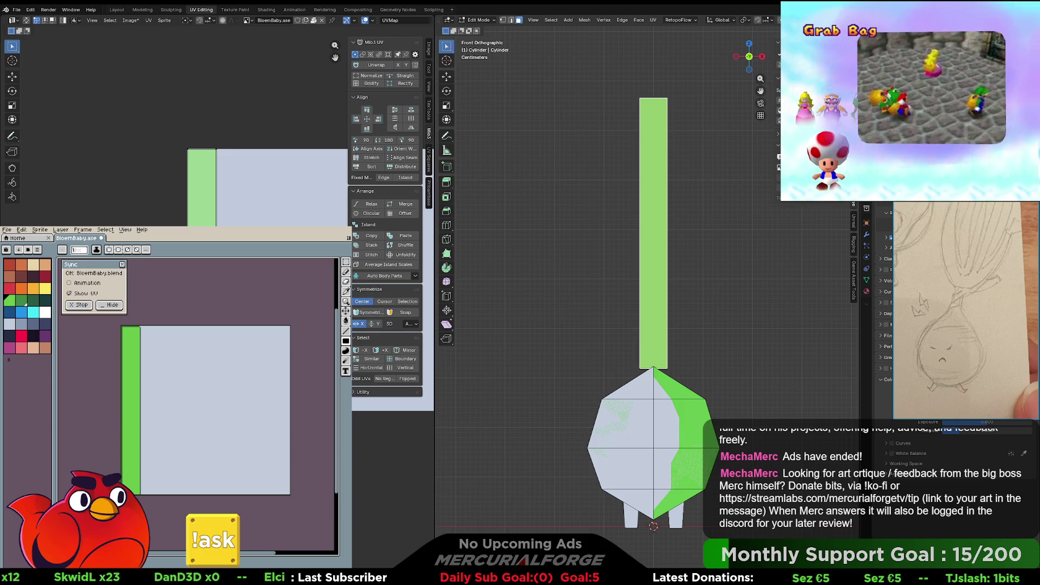
pyautogui.click(881, 340)
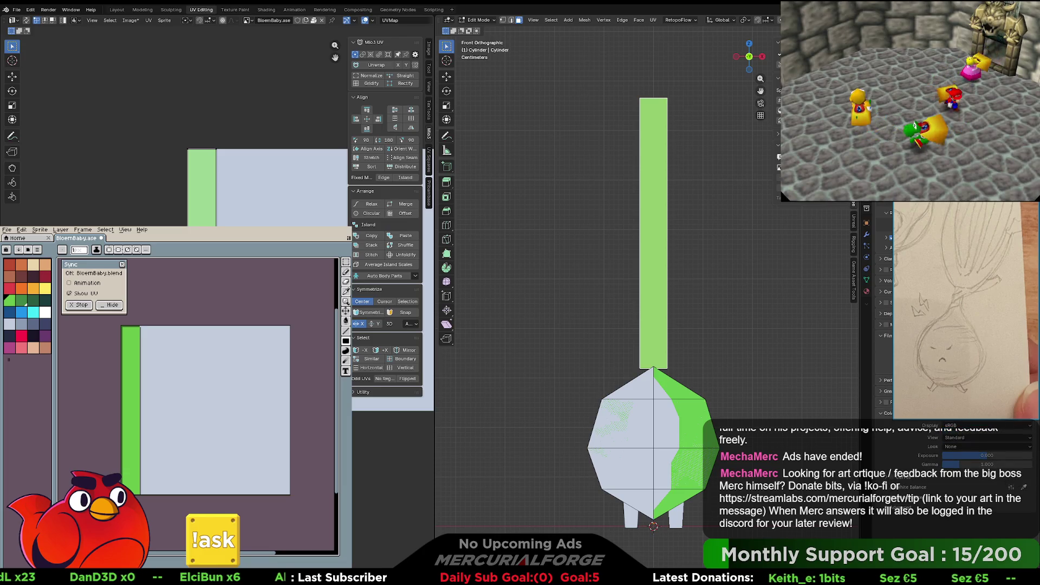
pyautogui.click(883, 335)
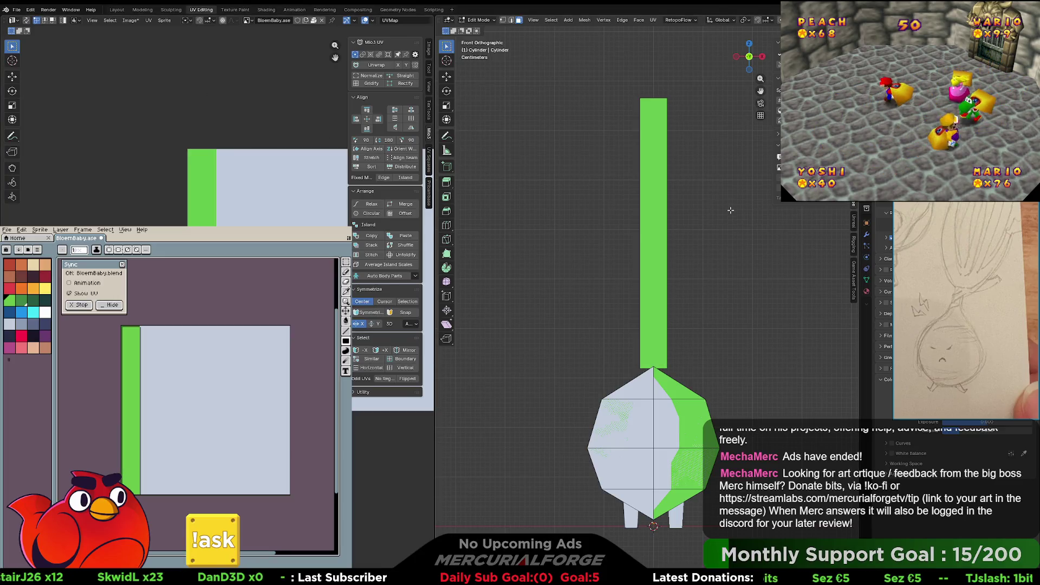
pyautogui.press('KP_5')
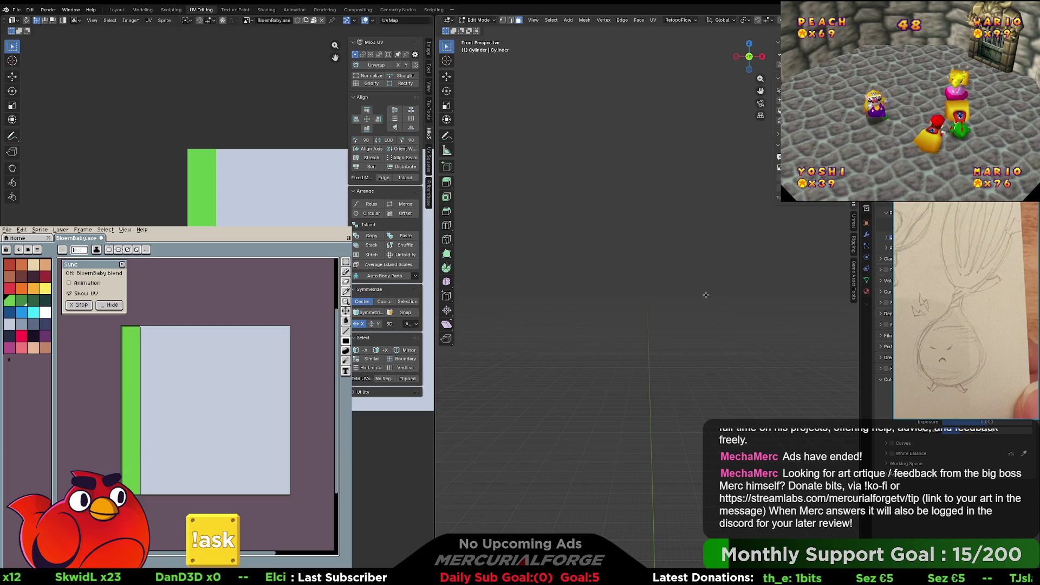
# - Orbit Blender's viewport to an angled view of the onion and enlarge the Aseprite sprite
pyautogui.scroll(1, 680, 273)
pyautogui.moveTo(674, 269)
pyautogui.mouseDown(button='middle')
pyautogui.moveTo(807, 277)
pyautogui.moveTo(635, 310)
pyautogui.moveTo(671, 302)
pyautogui.mouseUp(button='middle')
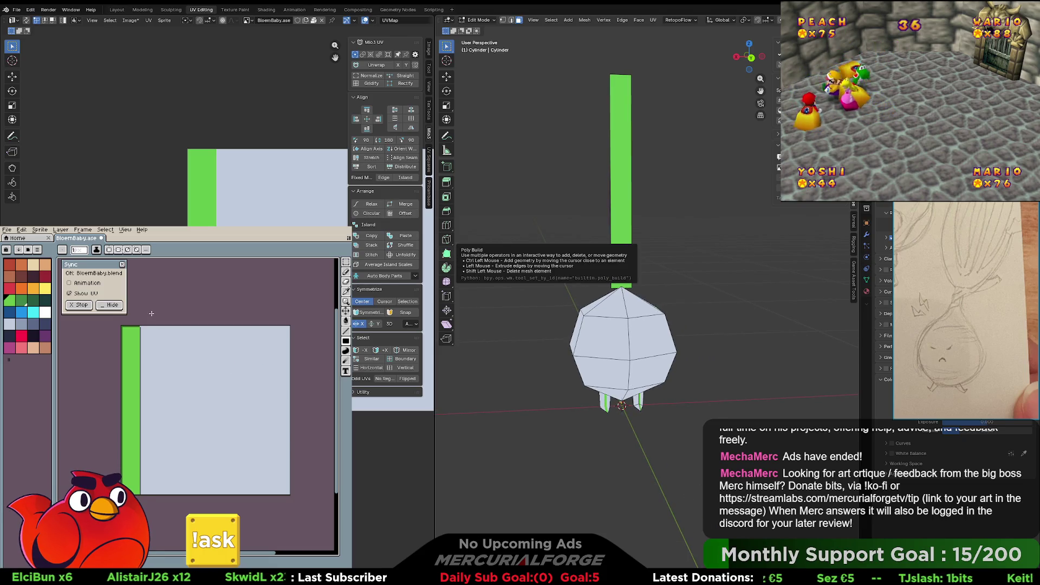
pyautogui.scroll(1, 150, 445)
pyautogui.moveTo(146, 470); pyautogui.dragTo(239, 423)
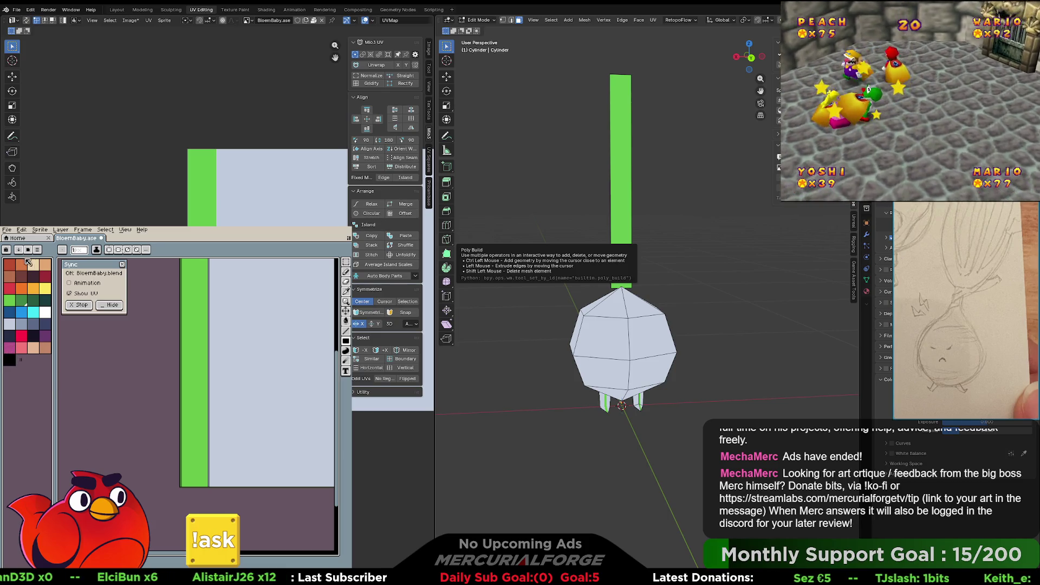
pyautogui.click(40, 229)
# - Change the sprite's colour mode, bring the whole sprite into view, and pick green with the fill tool
pyautogui.moveTo(52, 247)
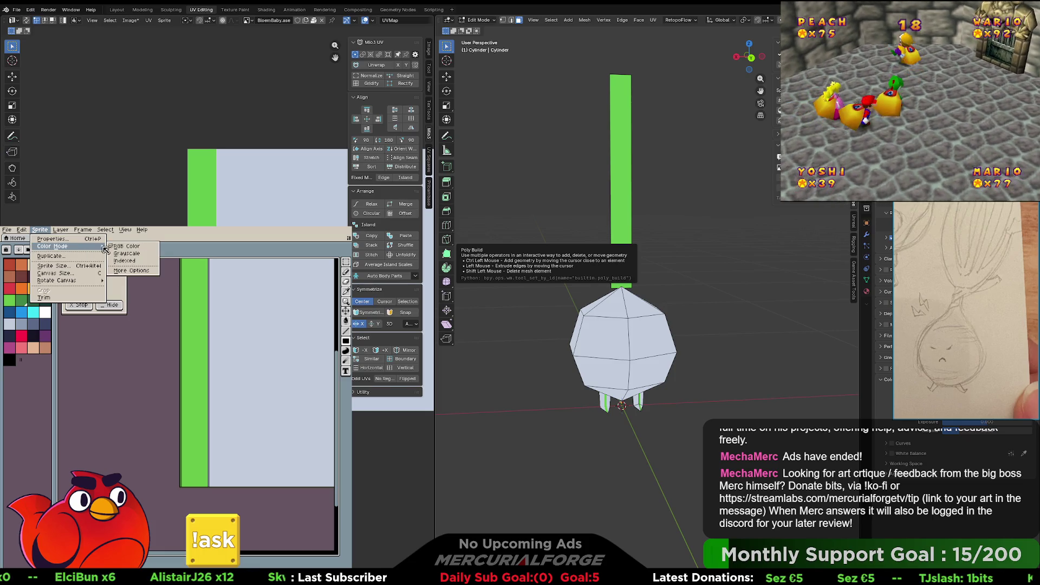
pyautogui.click(127, 261)
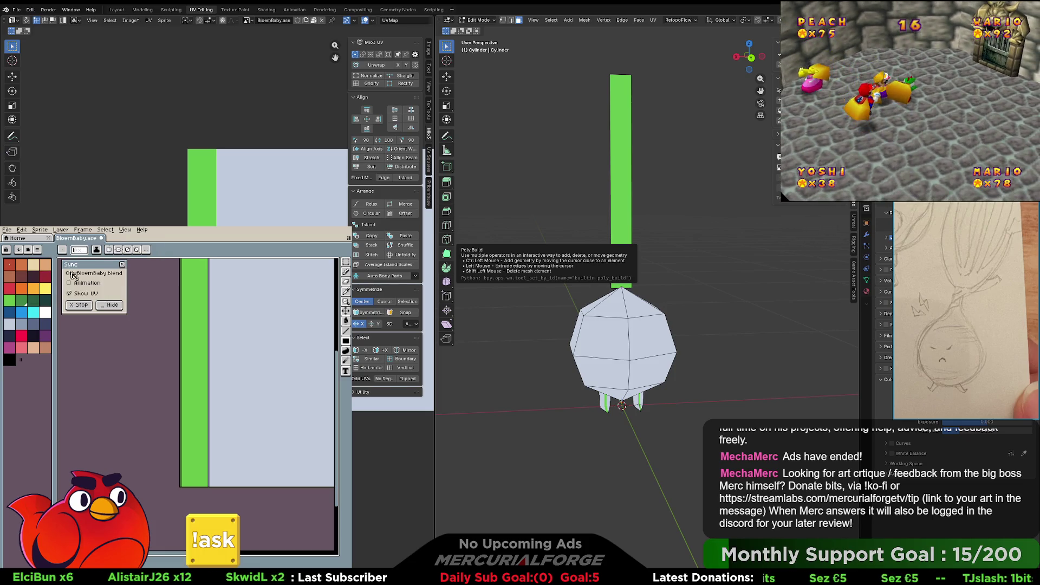
pyautogui.click(24, 356)
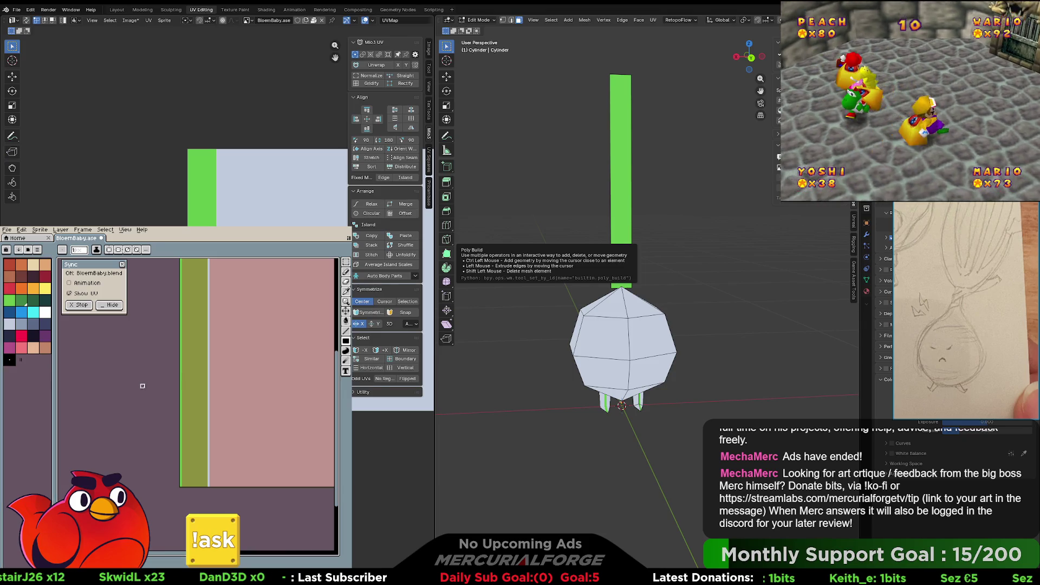
pyautogui.scroll(-2, 143, 386)
pyautogui.moveTo(125, 366); pyautogui.dragTo(112, 370, button='middle')
pyautogui.click(11, 301)
pyautogui.press('g')
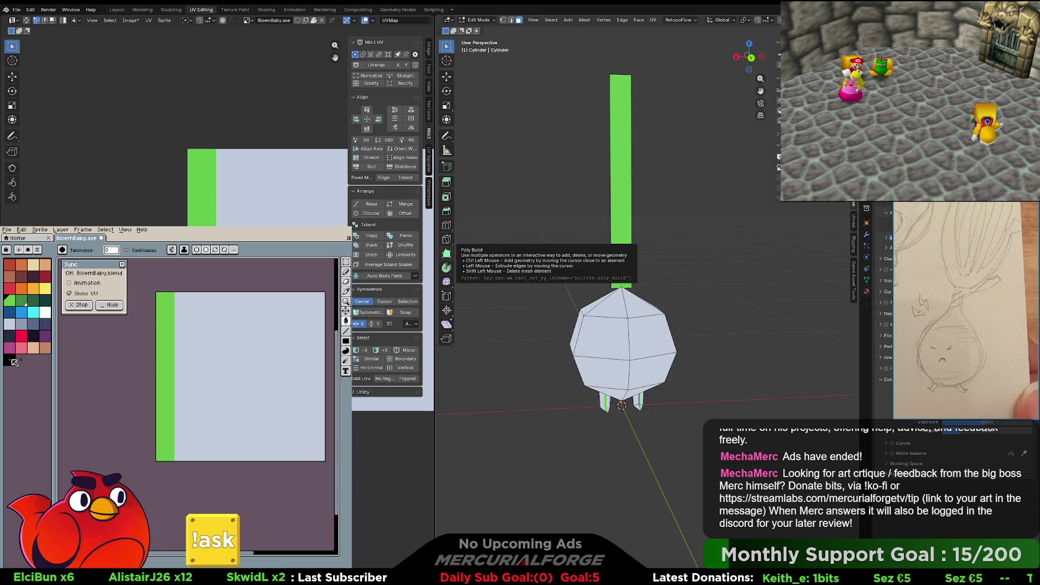
pyautogui.scroll(2, 179, 460)
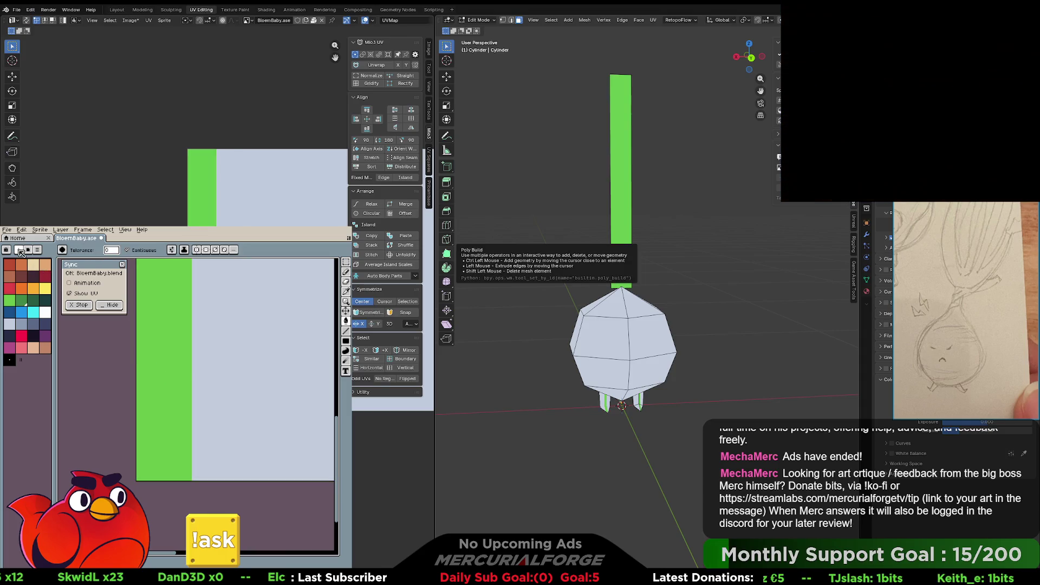
# - Set the sprite's colour mode to RGB Color and switch to the Pencil
pyautogui.click(39, 230)
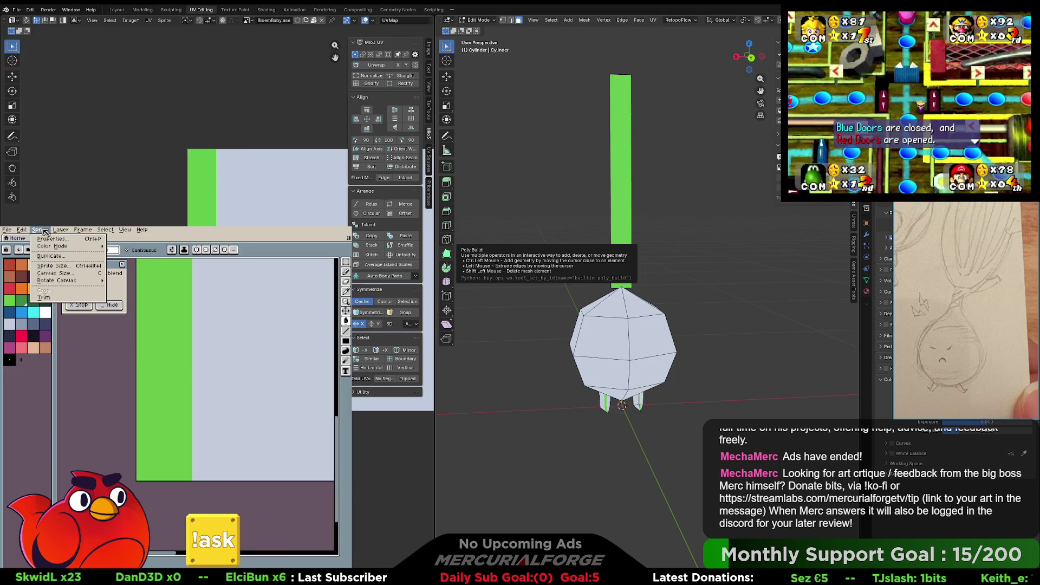
pyautogui.moveTo(56, 247)
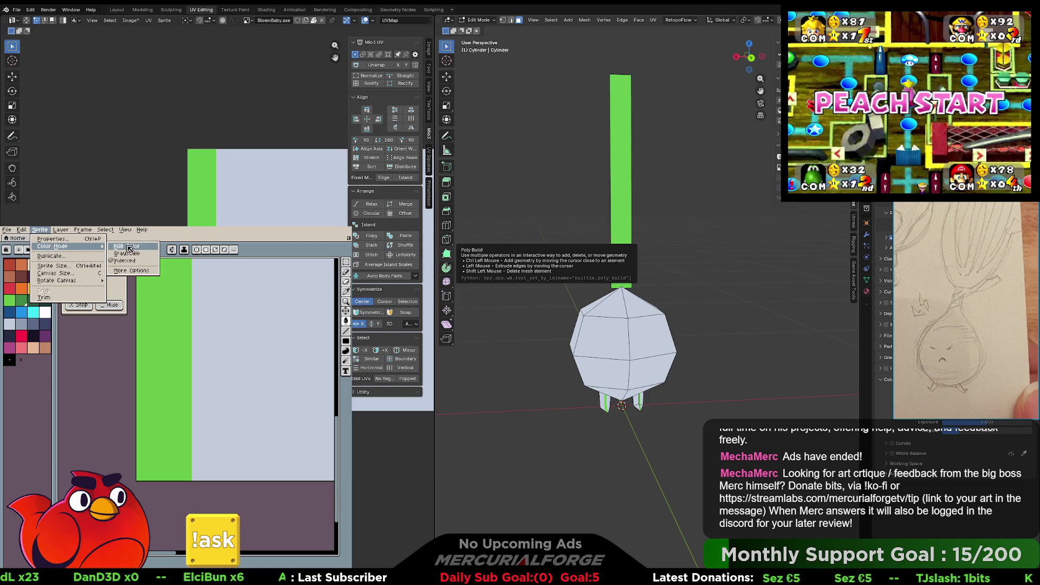
pyautogui.click(129, 248)
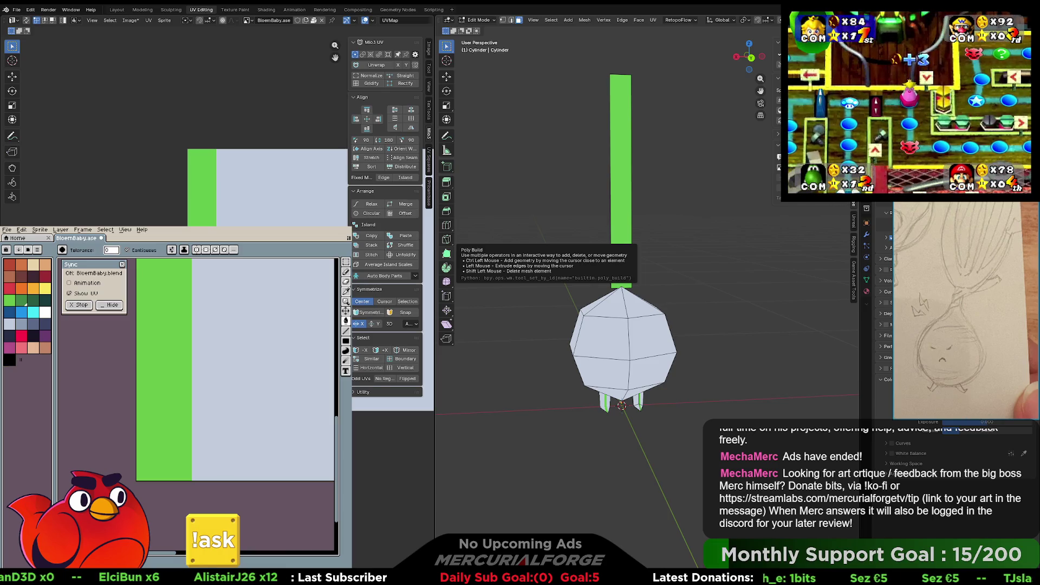
pyautogui.press('v')
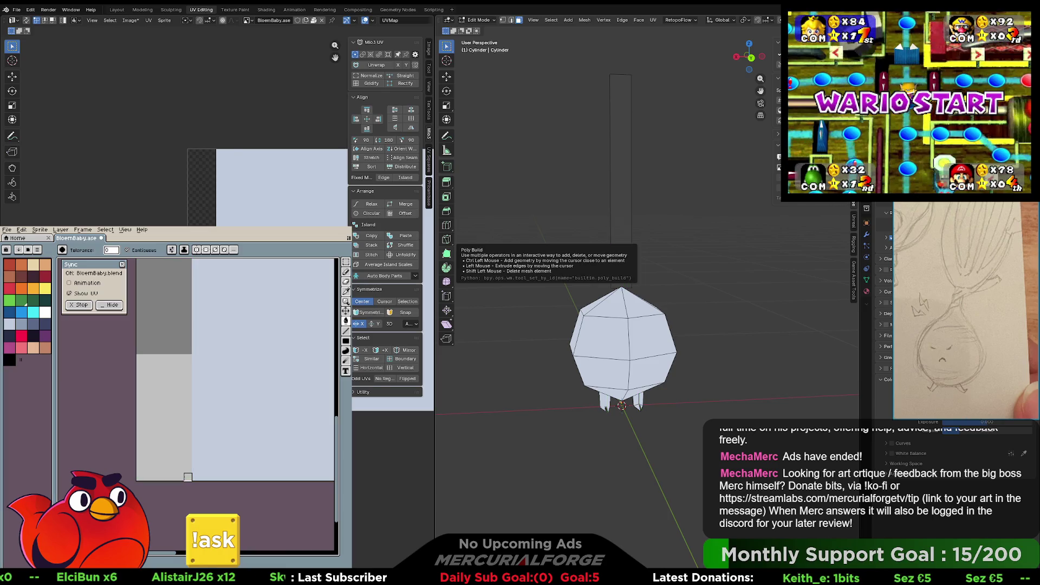
pyautogui.press('b')
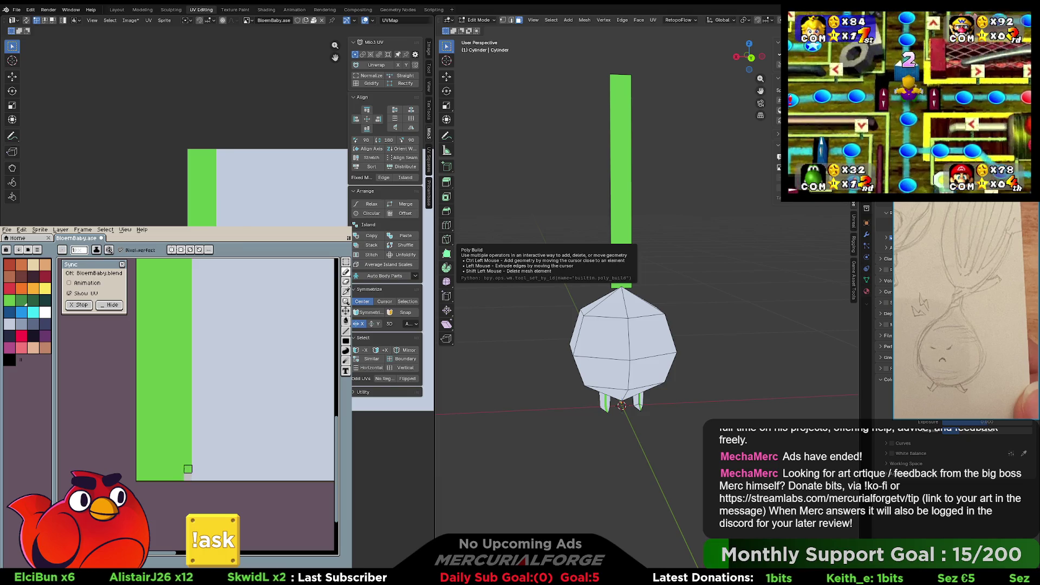
# - Paint grey pixels at the strip's bottom, shift them up-left, and draw a grey vertical line
pyautogui.moveTo(187, 476); pyautogui.dragTo(188, 469)
pyautogui.scroll(2, 705, 275)
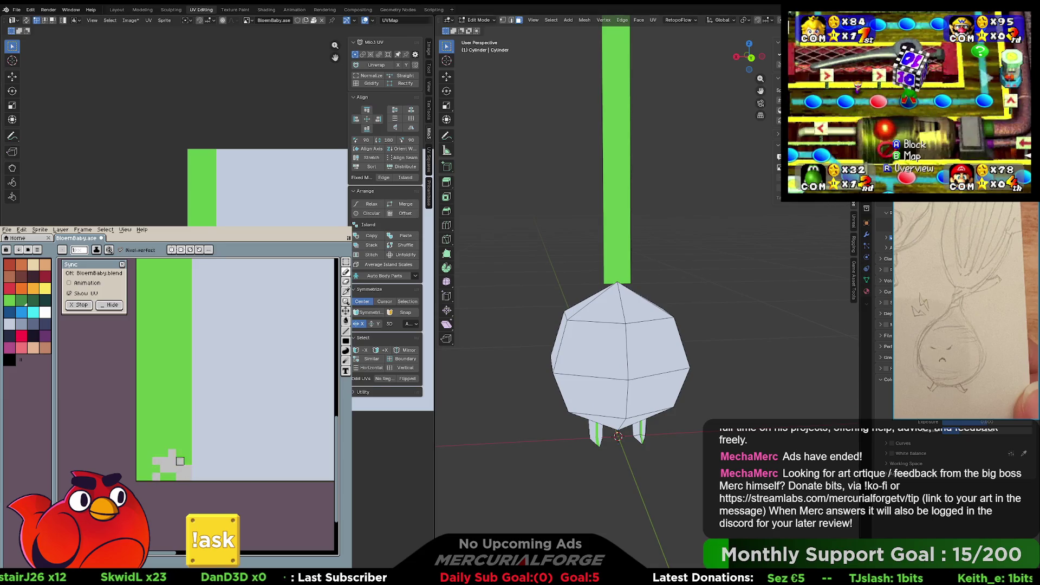
pyautogui.press('v')
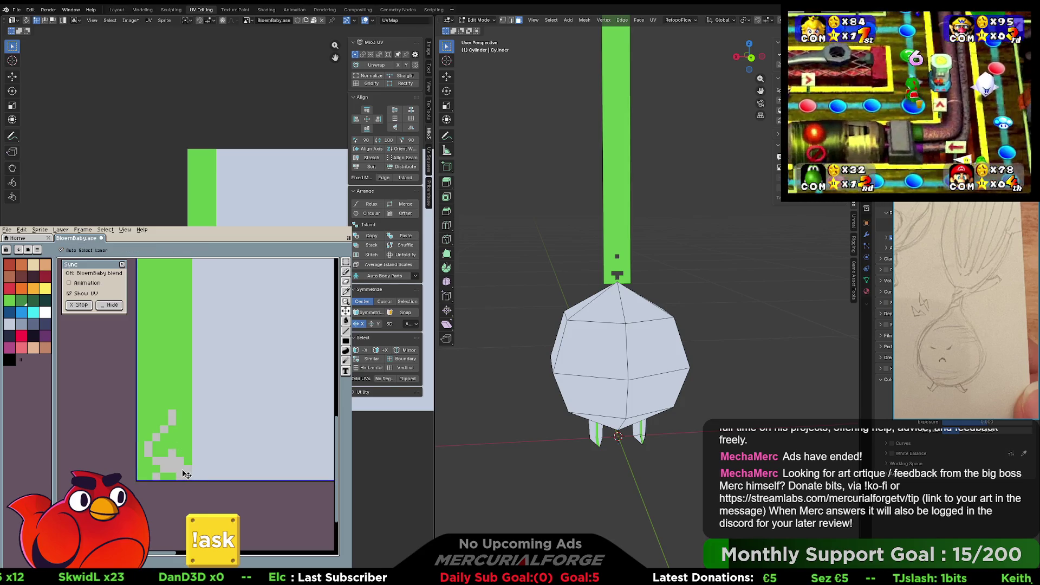
pyautogui.moveTo(185, 474); pyautogui.dragTo(164, 390)
pyautogui.press('b')
pyautogui.click(163, 390)
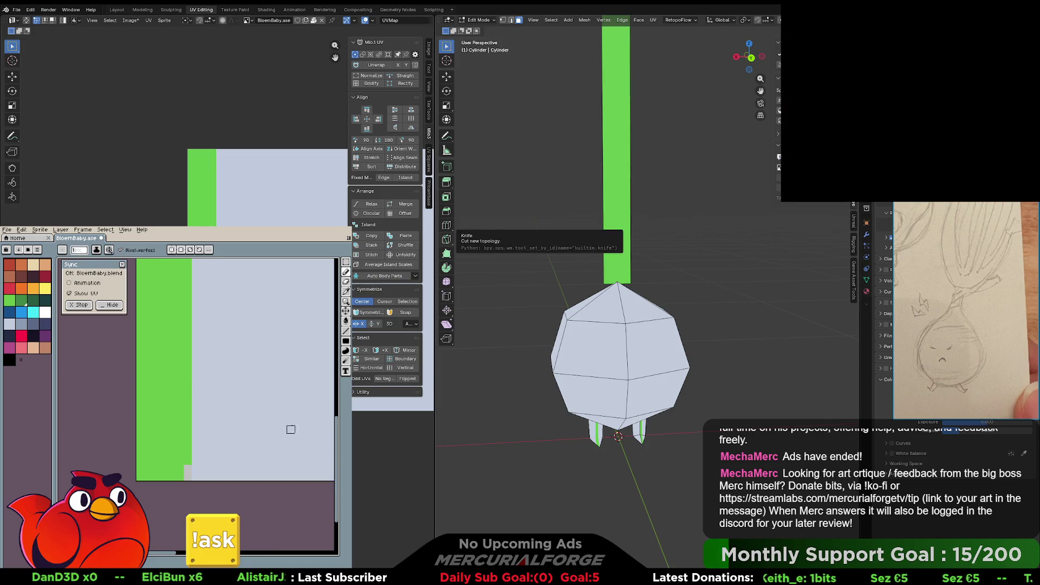
pyautogui.click(148, 406)
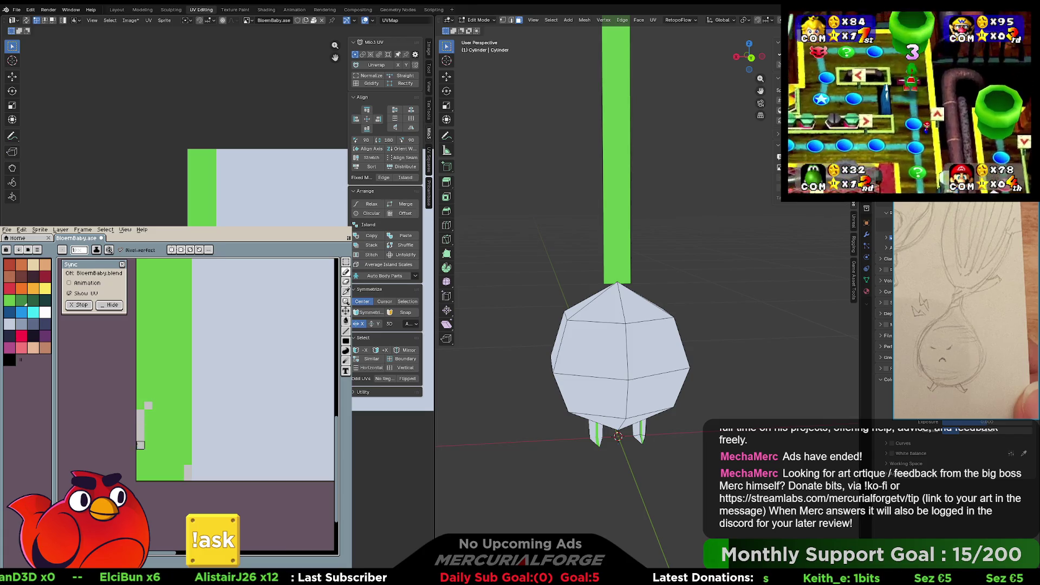
pyautogui.moveTo(140, 410); pyautogui.dragTo(140, 461)
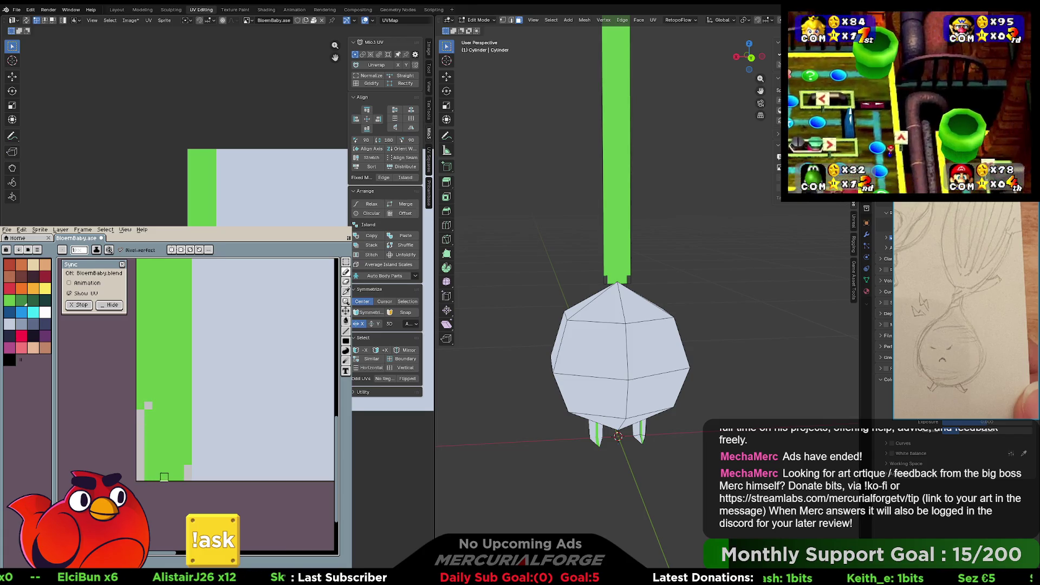
# - Undo the stray grey pixels and draw a grey stepped diagonal up the strip's bottom
pyautogui.press('v')
pyautogui.hotkey('ctrl', 'z')
pyautogui.hotkey('ctrl', 'z')
pyautogui.press('b')
pyautogui.moveTo(142, 475); pyautogui.dragTo(188, 421)
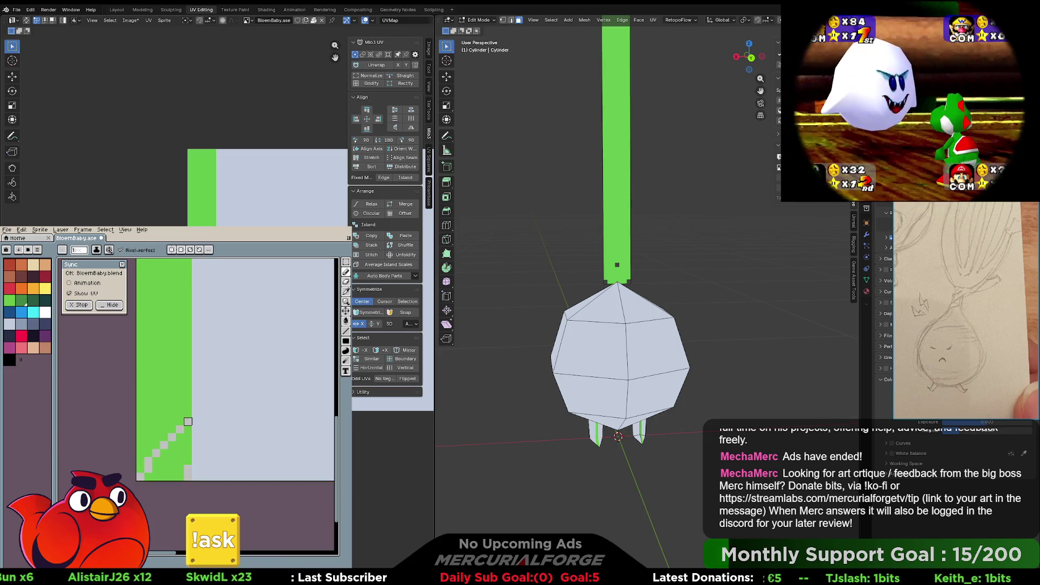
pyautogui.scroll(-3, 656, 227)
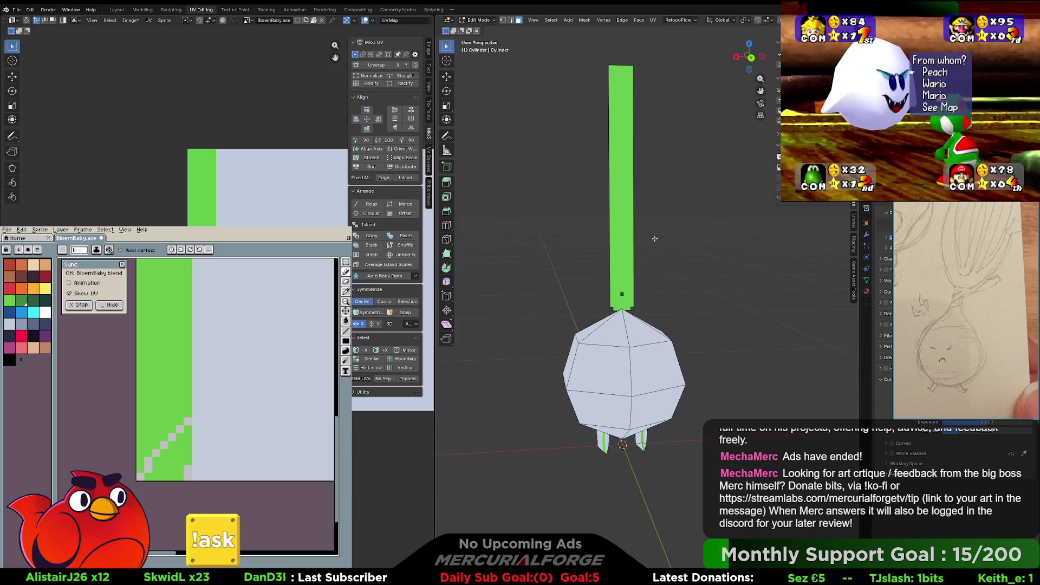
pyautogui.scroll(4, 655, 230)
pyautogui.press('Tab')
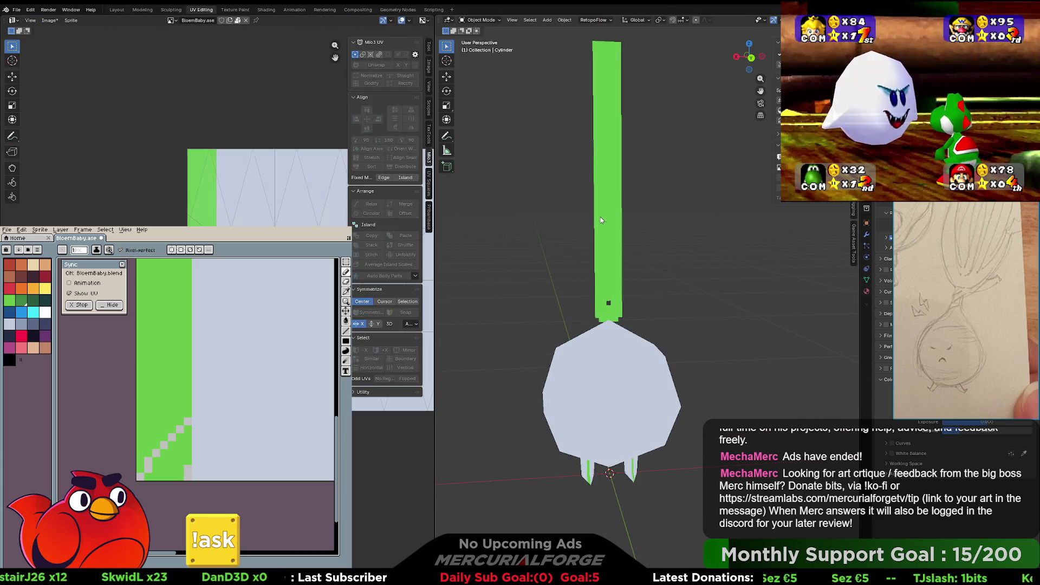
# - Return to Edit Mode, orbit, and isolate the cylinder in local view before going back to Object Mode
pyautogui.hotkey('ctrl', 'Tab')
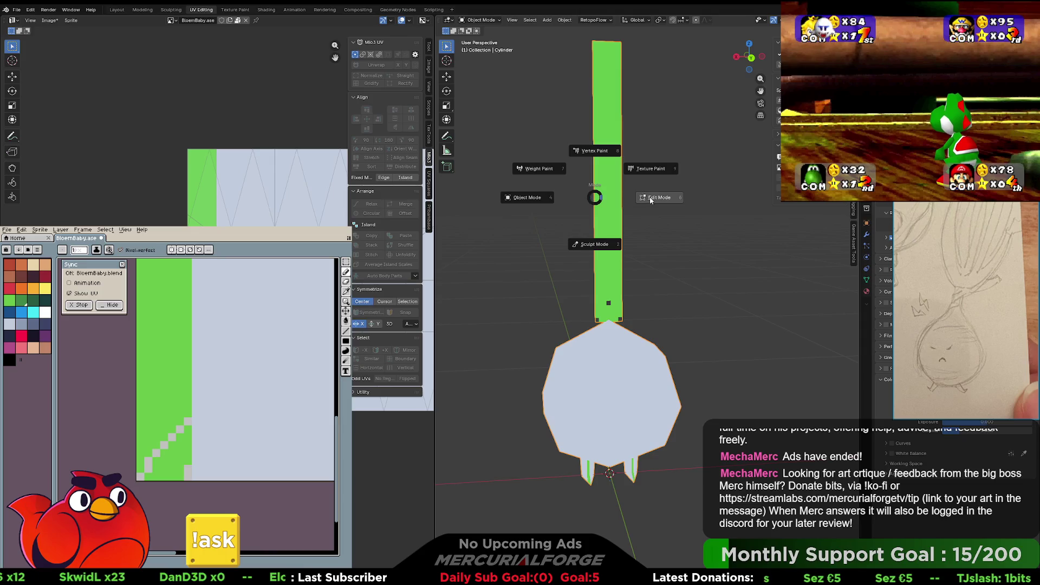
pyautogui.click(649, 200)
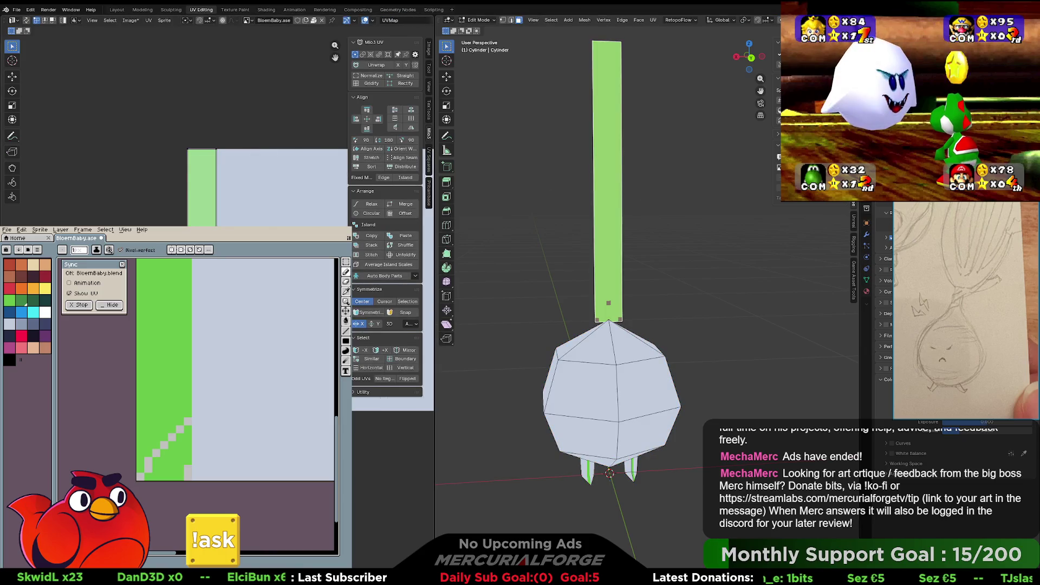
pyautogui.scroll(1, 235, 163)
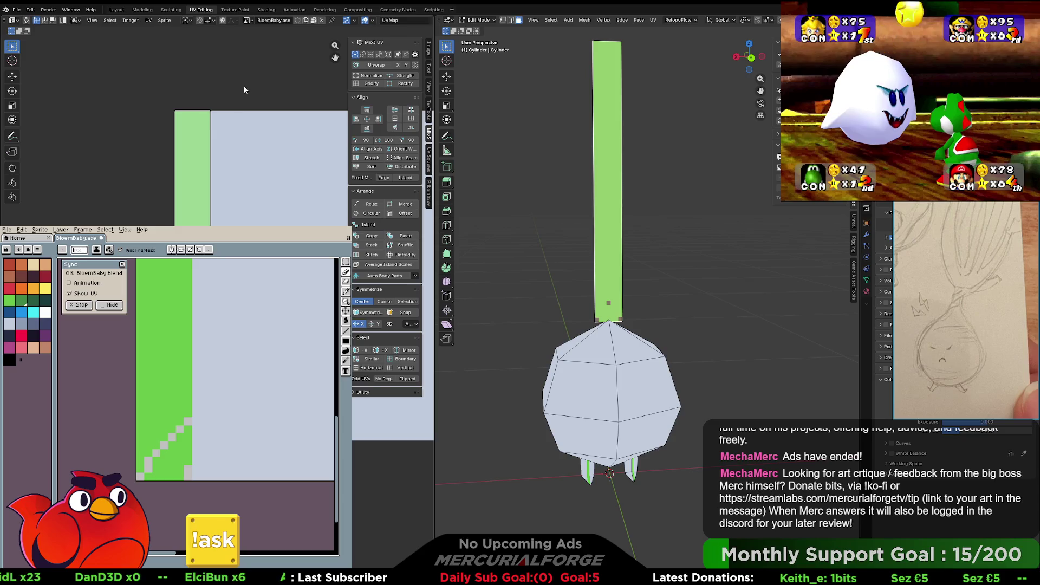
pyautogui.press('g')
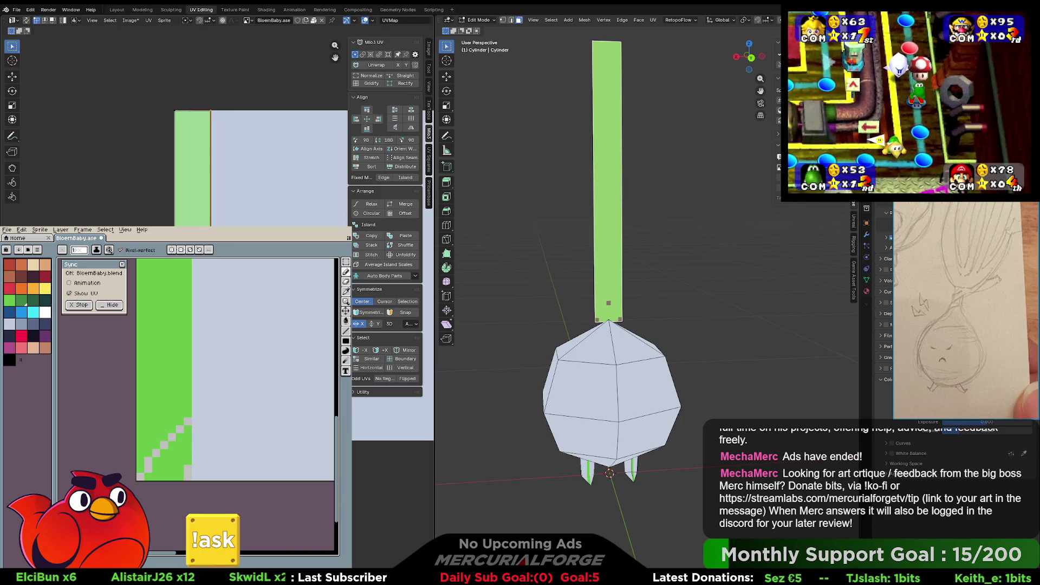
pyautogui.moveTo(552, 314)
pyautogui.mouseDown(button='middle')
pyautogui.moveTo(624, 321)
pyautogui.moveTo(717, 298)
pyautogui.moveTo(648, 283)
pyautogui.mouseUp(button='middle')
pyautogui.press('KP_Divide')
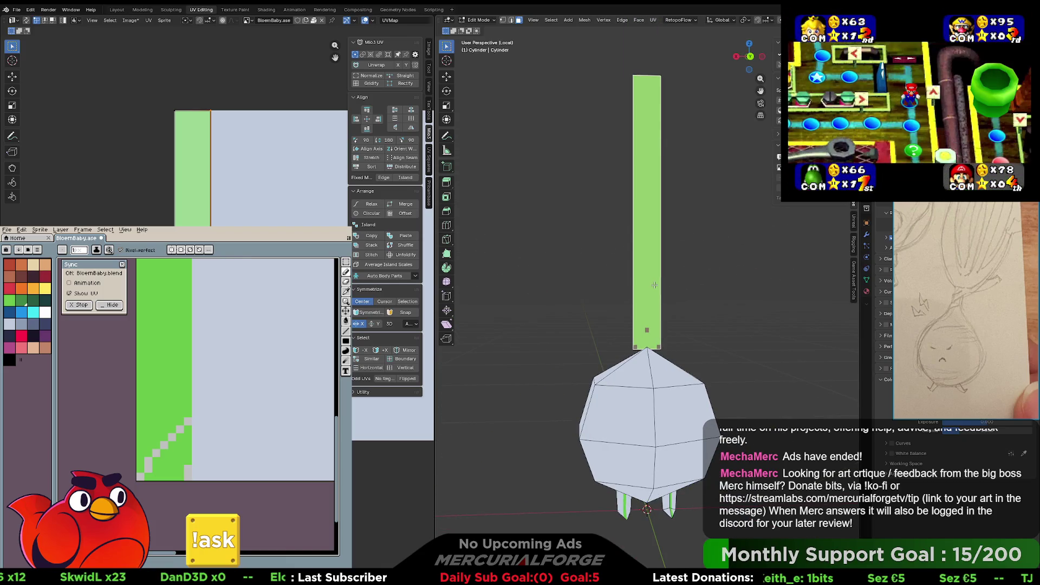
pyautogui.press('Tab')
# - Open the onion's modifier properties and re-enter Edit Mode from an angled view
pyautogui.moveTo(654, 285); pyautogui.dragTo(636, 204, button='middle')
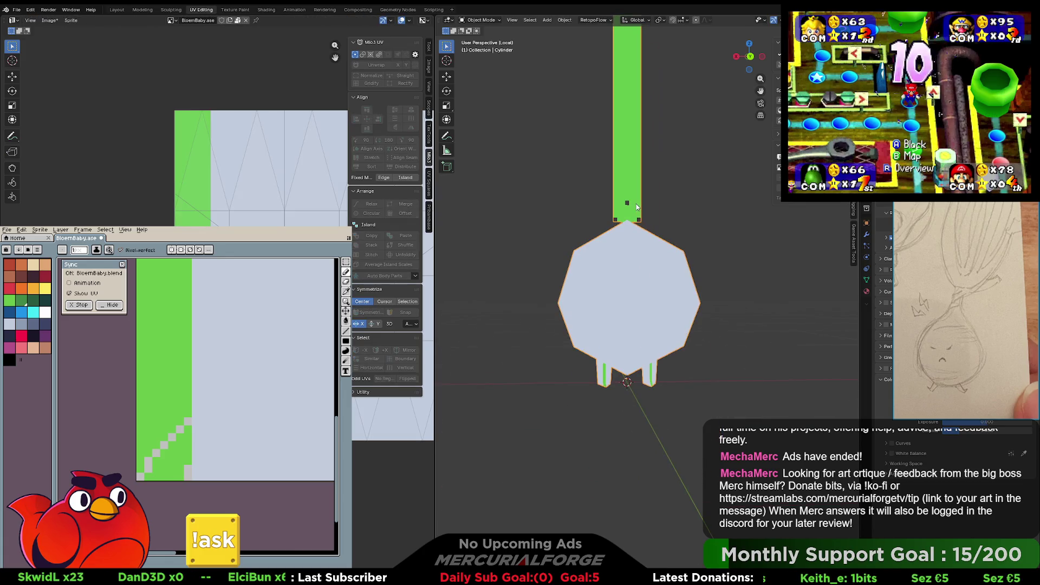
pyautogui.scroll(-1, 636, 203)
pyautogui.scroll(2, 638, 275)
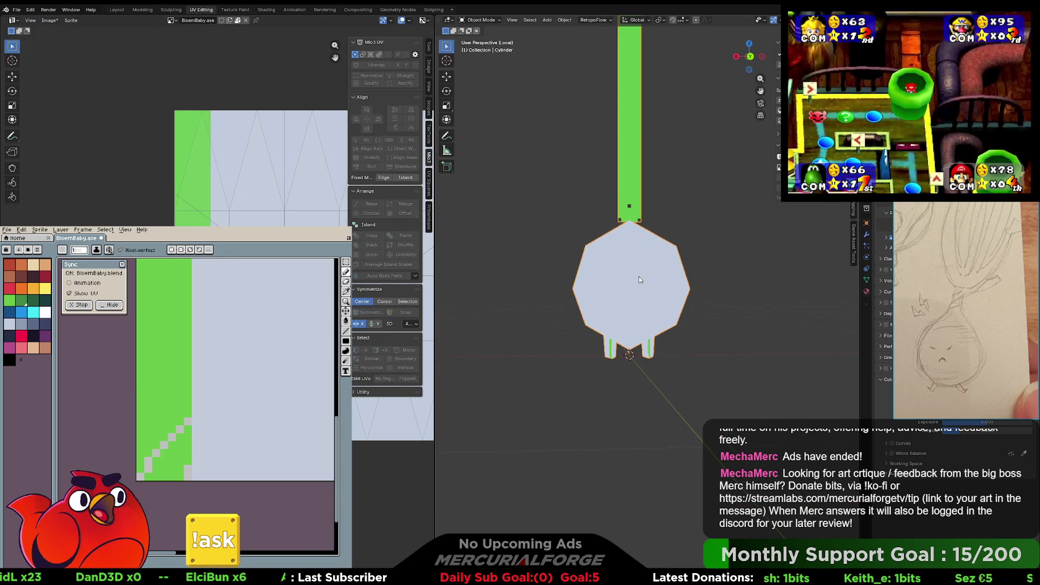
pyautogui.click(866, 280)
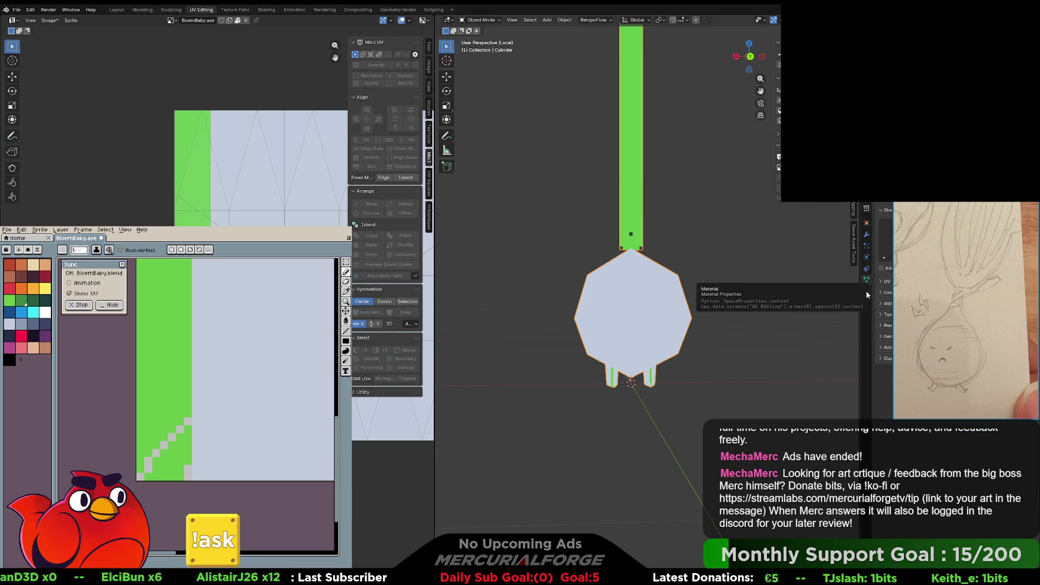
pyautogui.click(865, 290)
pyautogui.click(866, 234)
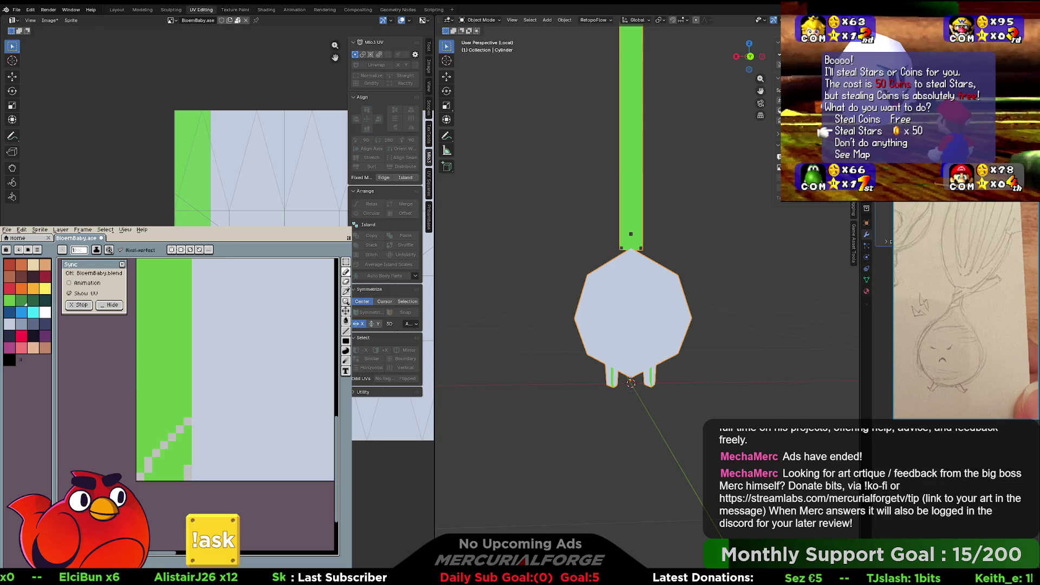
pyautogui.moveTo(666, 237)
pyautogui.mouseDown(button='middle')
pyautogui.moveTo(638, 251)
pyautogui.moveTo(659, 356)
pyautogui.mouseUp(button='middle')
pyautogui.press('Tab')
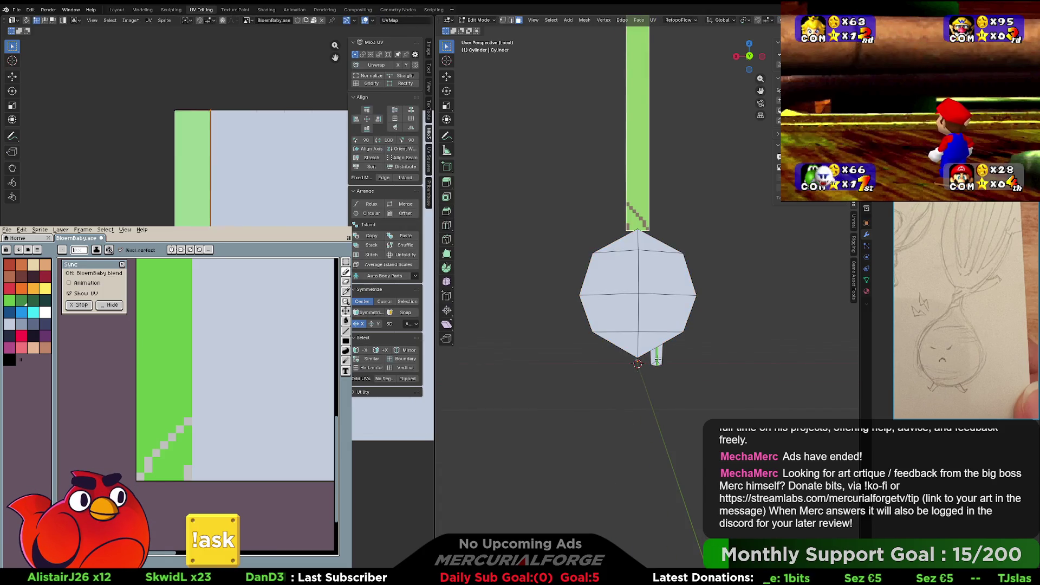
# - Select the whole leg piece and separate it into its own object
pyautogui.press('l')
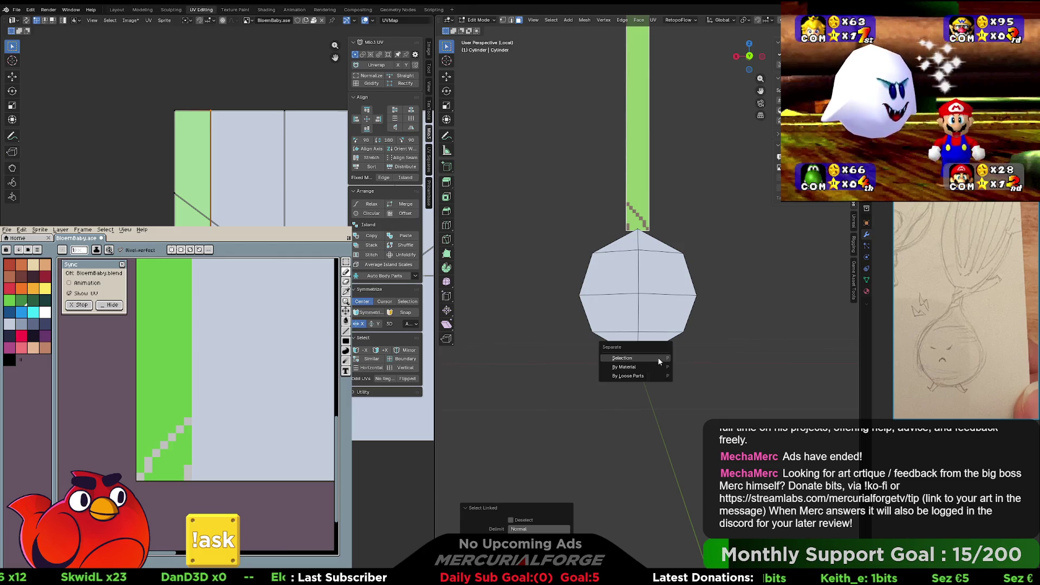
pyautogui.click(658, 358)
pyautogui.press('Tab')
pyautogui.click(659, 361)
pyautogui.press('F3')
pyautogui.write('mir')
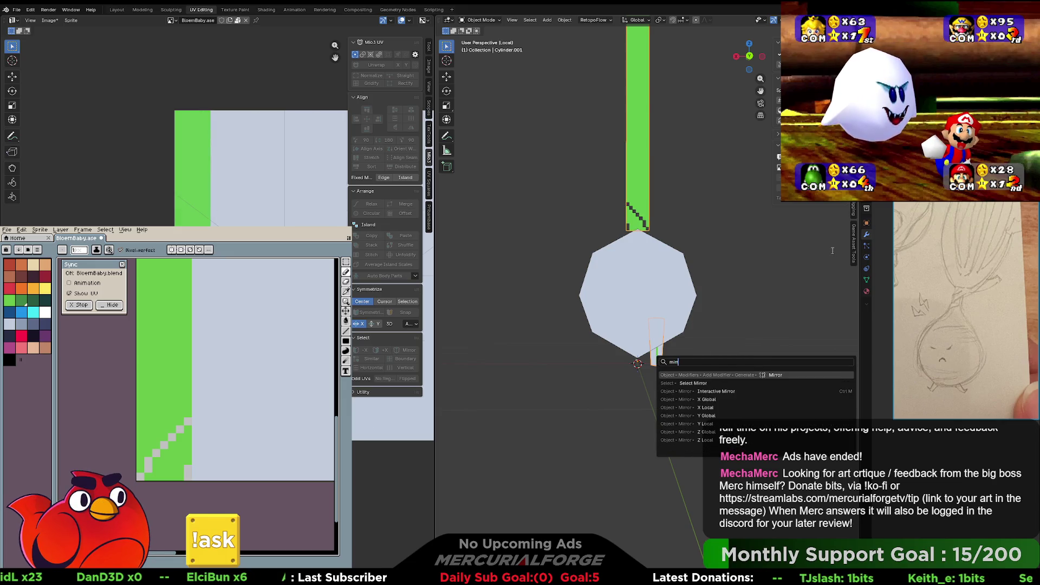
pyautogui.press('Return')
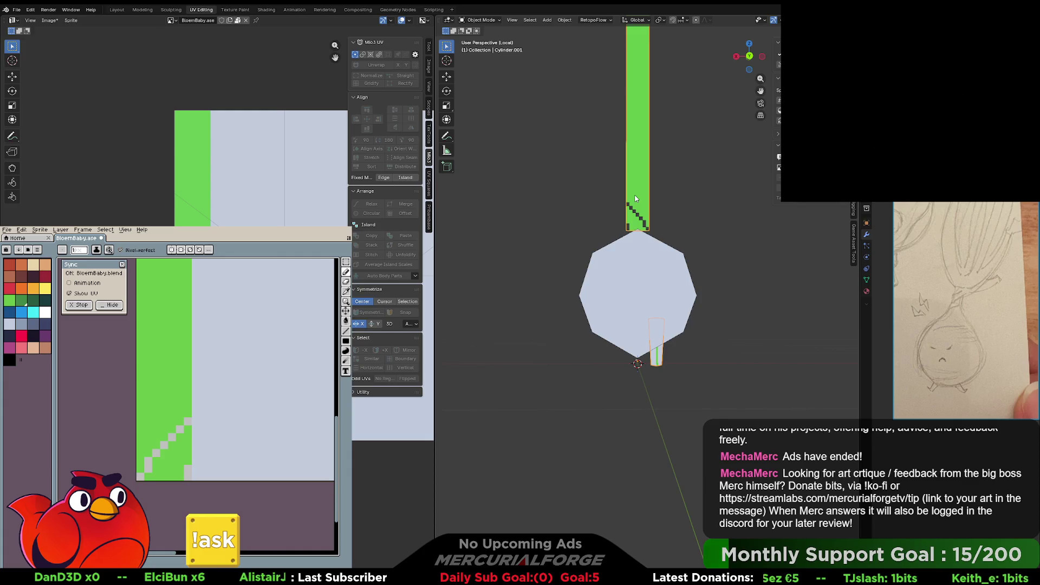
# - Mirror a copy of the leg to the other side, then deselect everything and recentre the onion
pyautogui.press('Tab')
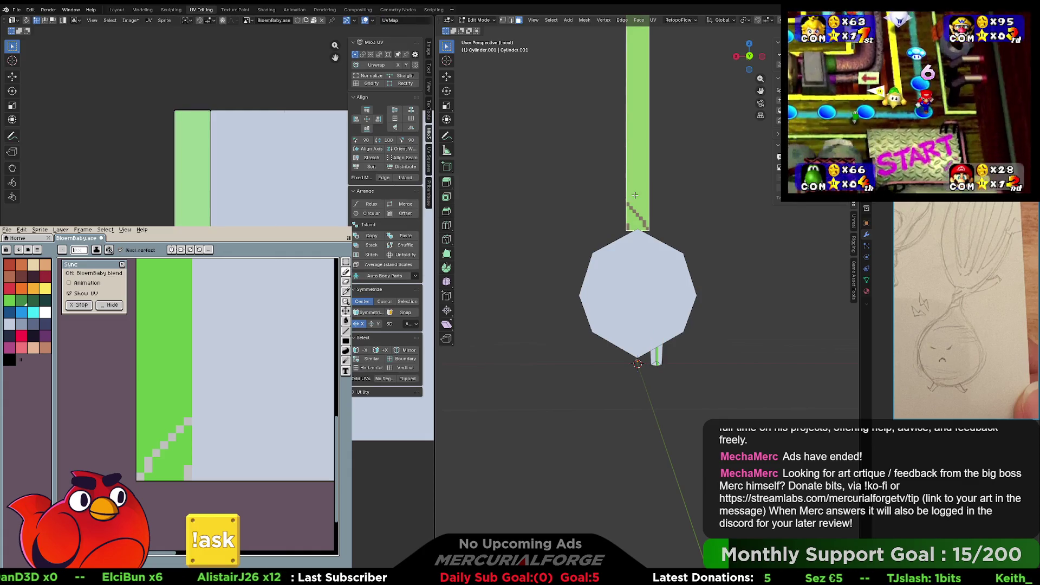
pyautogui.click(635, 194)
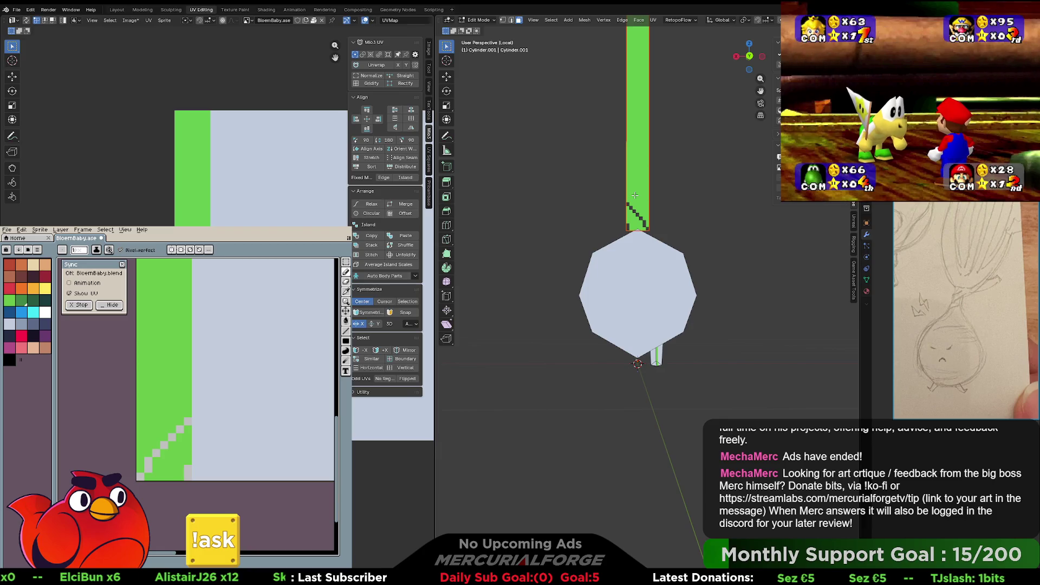
pyautogui.press('Tab')
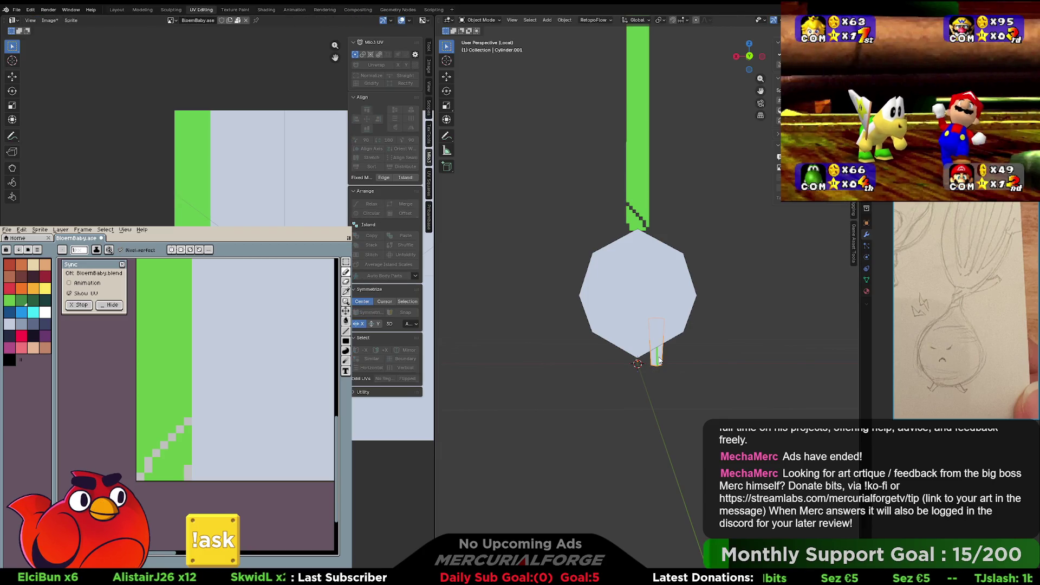
pyautogui.press('F3')
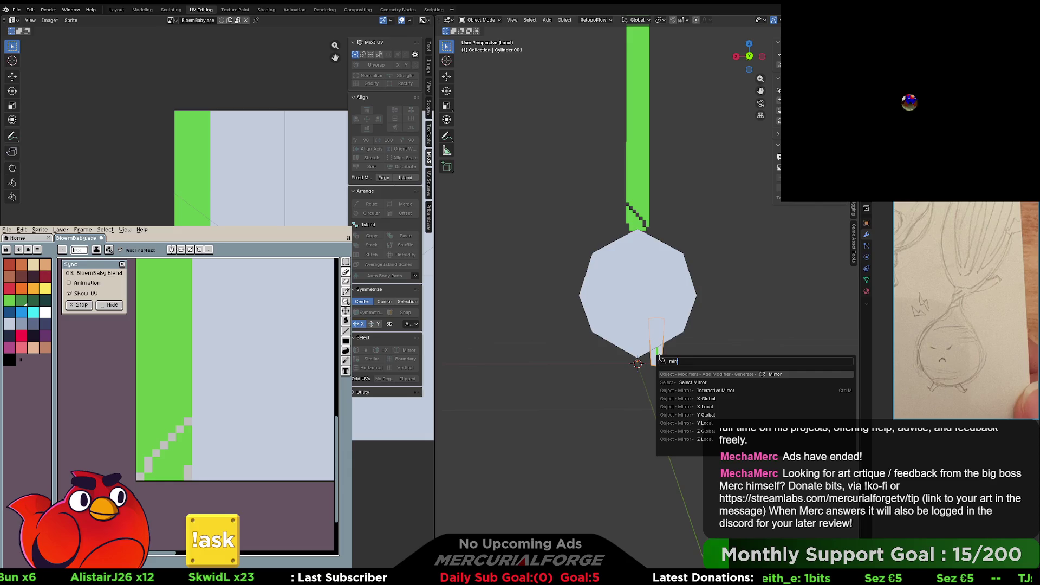
pyautogui.press('Return')
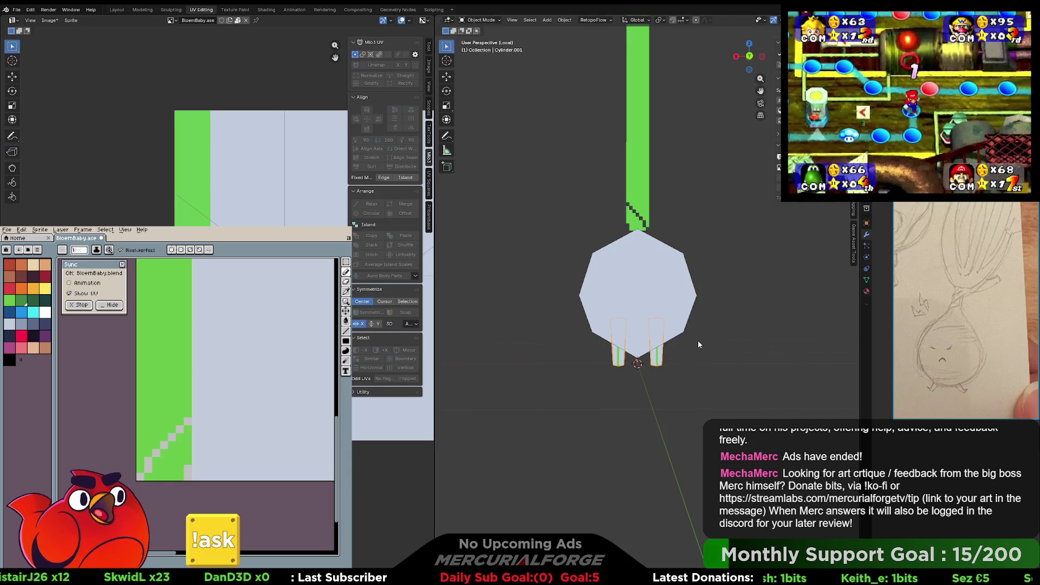
pyautogui.click(643, 199)
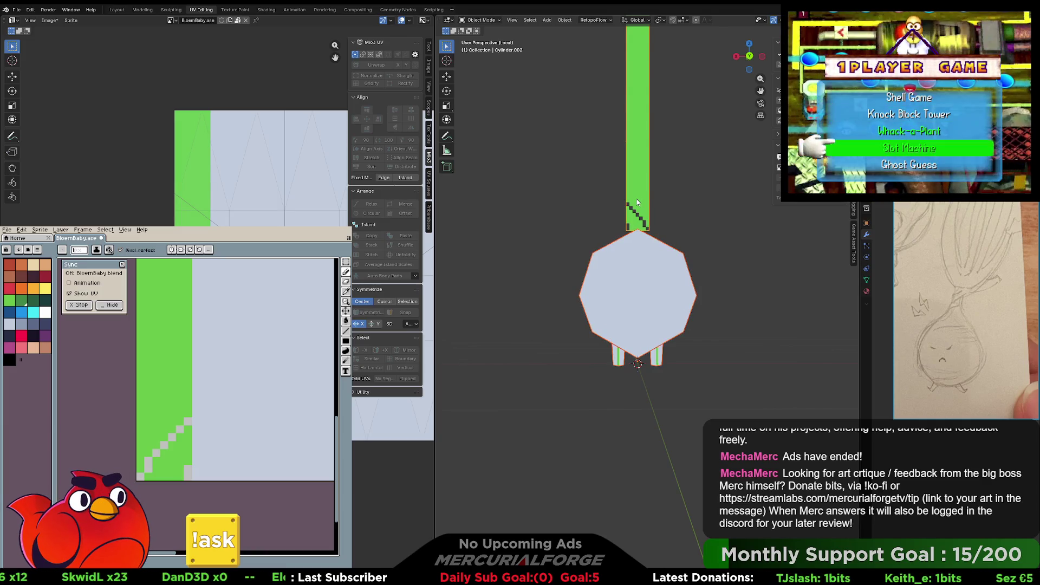
pyautogui.click(682, 208)
pyautogui.keyDown('shift'); pyautogui.moveTo(700, 216); pyautogui.dragTo(695, 295, button='middle'); pyautogui.keyUp('shift')
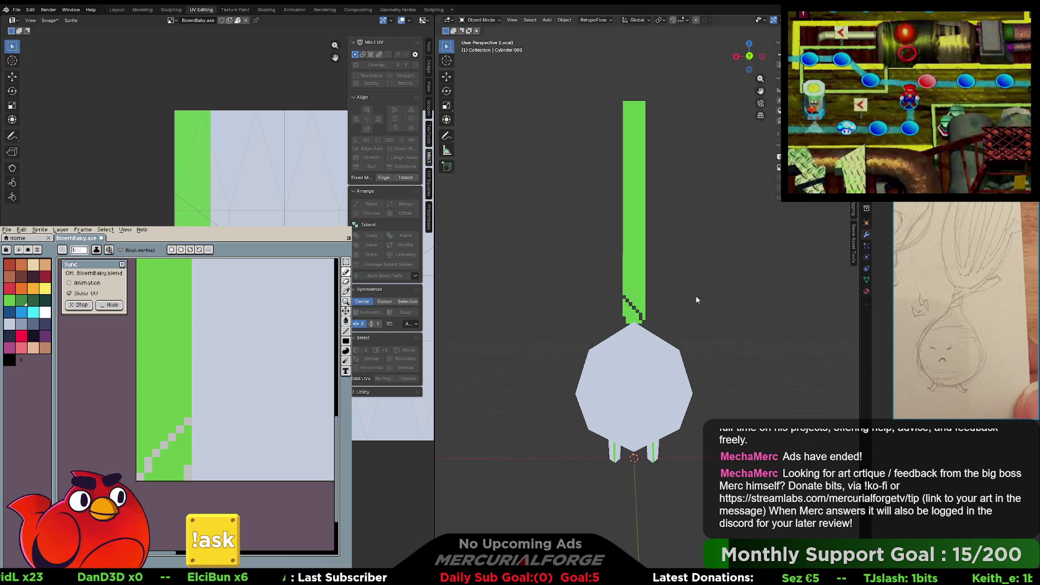
# - Undo the stepped notch at the base of the stalk texture in Aseprite
pyautogui.press('v')
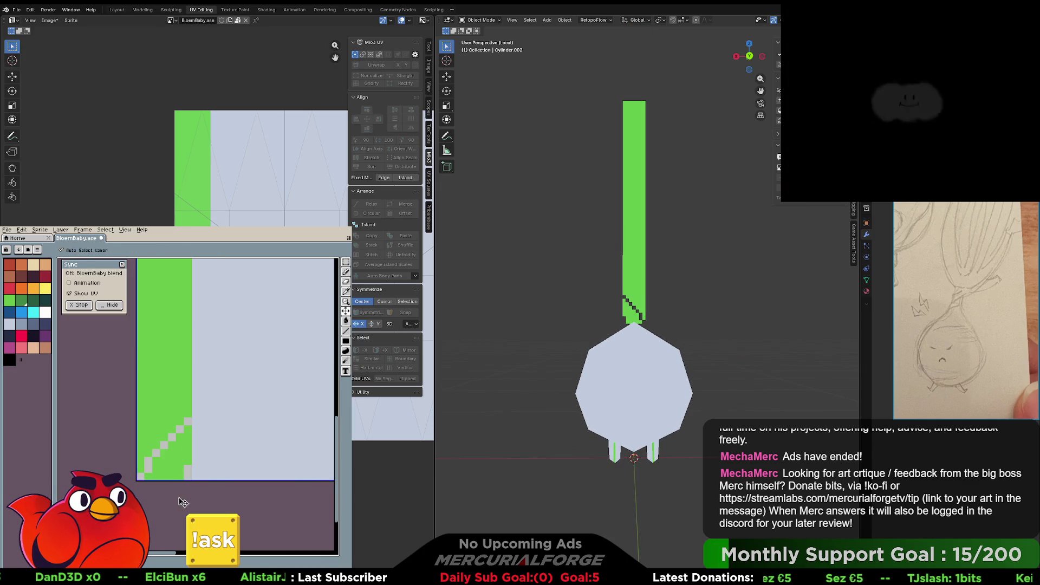
pyautogui.hotkey('ctrl', 'z')
pyautogui.press('b')
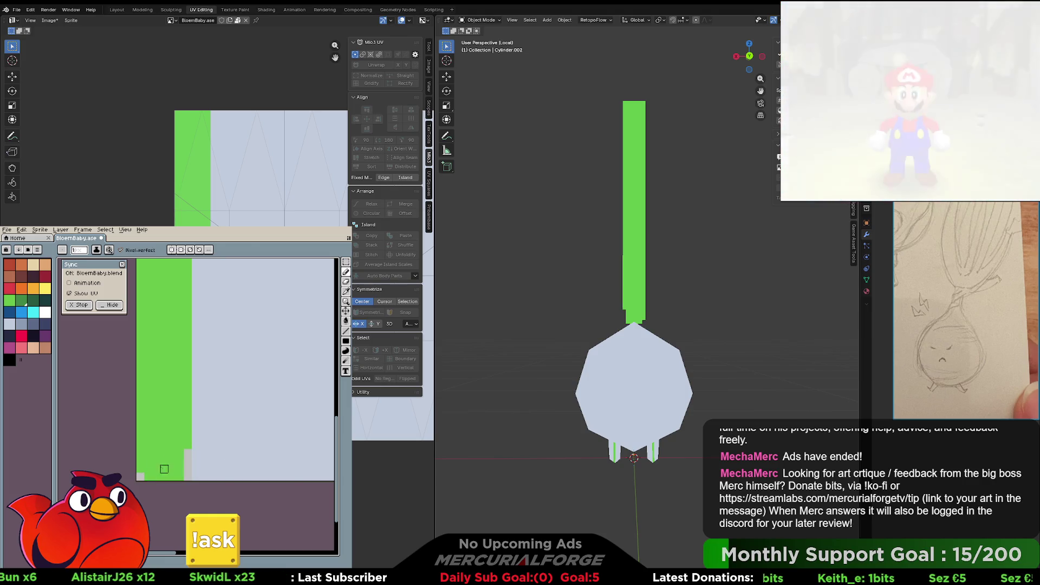
# - Paint the strip's bottom-left pixel light grey and pick the light green colour
pyautogui.click(148, 476)
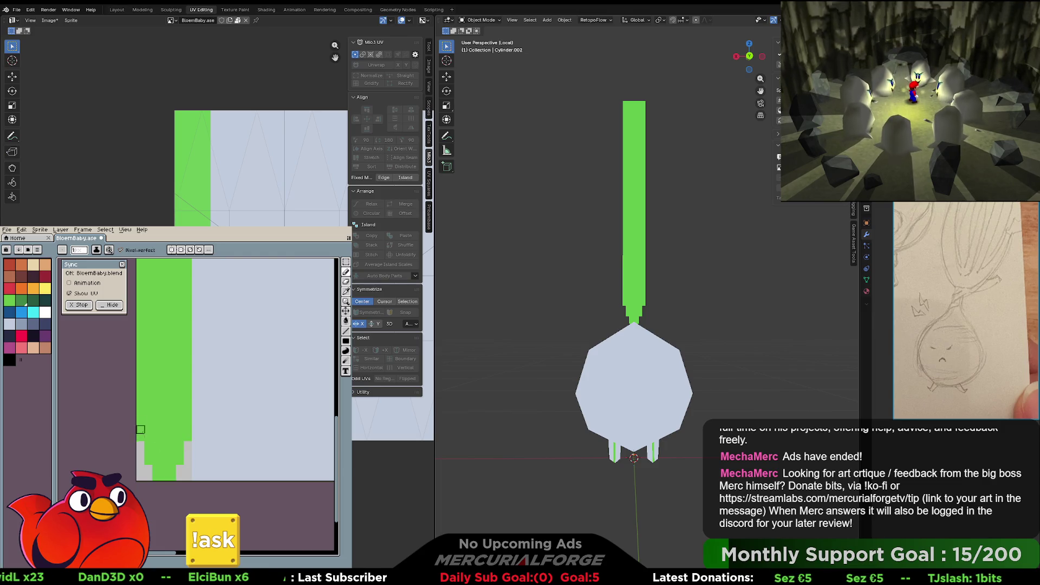
pyautogui.click(22, 300)
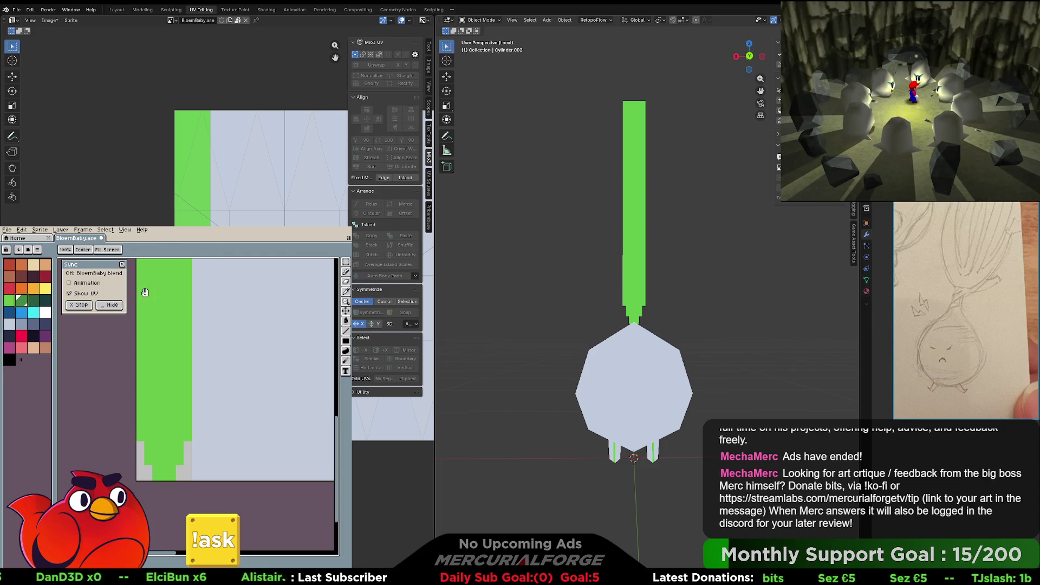
pyautogui.scroll(-2, 173, 408)
# - Marquee-select the green strip, clear the selection, and outline a rectangle over the upper stalk strip
pyautogui.press('m')
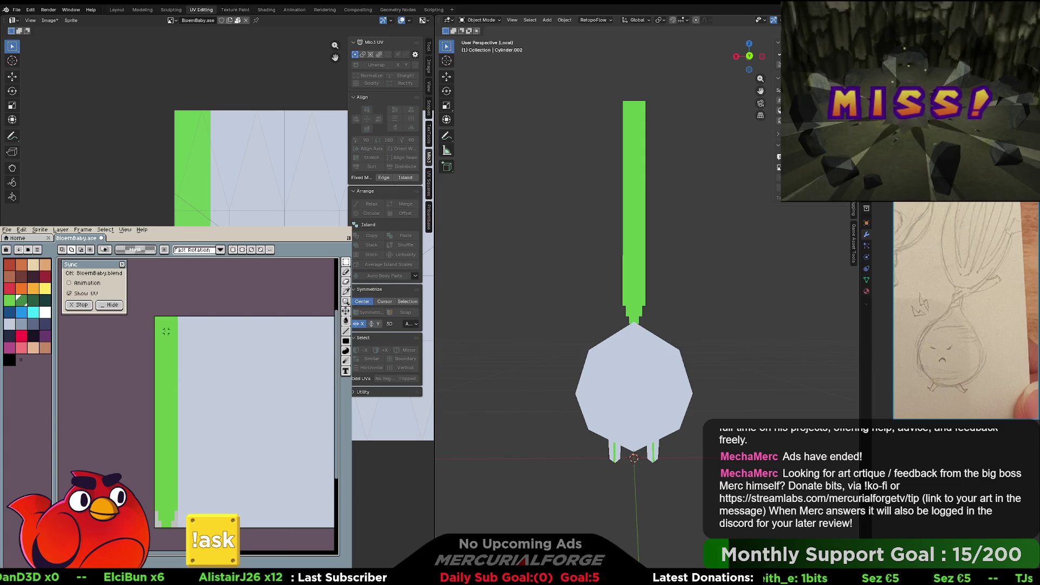
pyautogui.moveTo(156, 317); pyautogui.dragTo(175, 374)
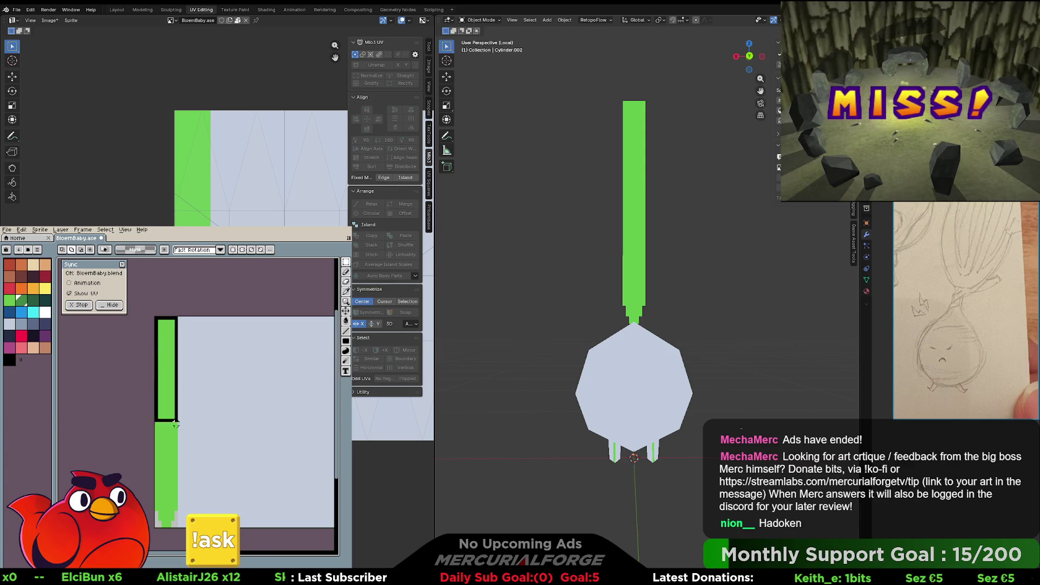
pyautogui.moveTo(174, 476); pyautogui.dragTo(178, 479)
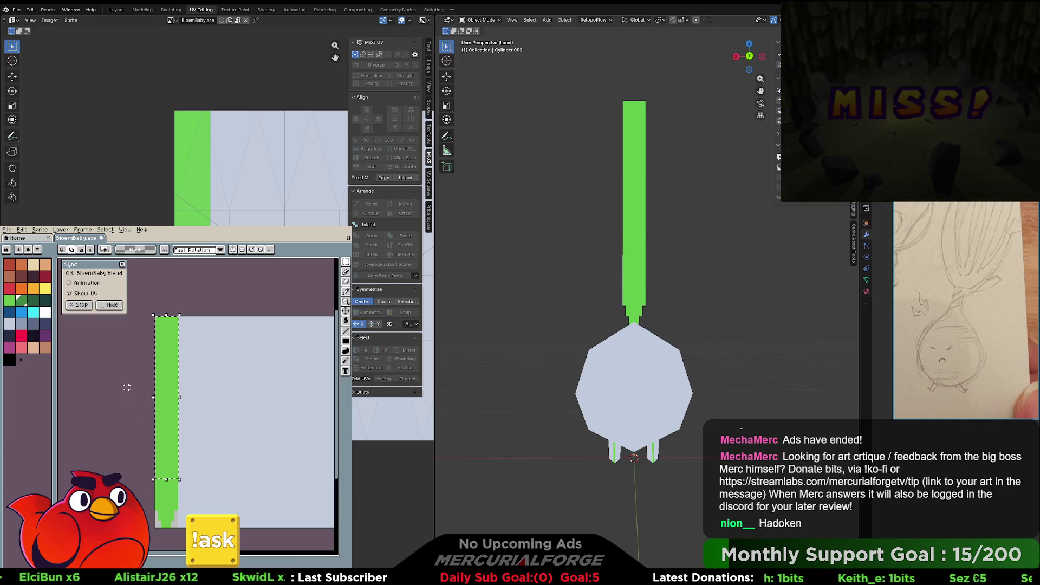
pyautogui.hotkey('ctrl', 'd')
pyautogui.press('b')
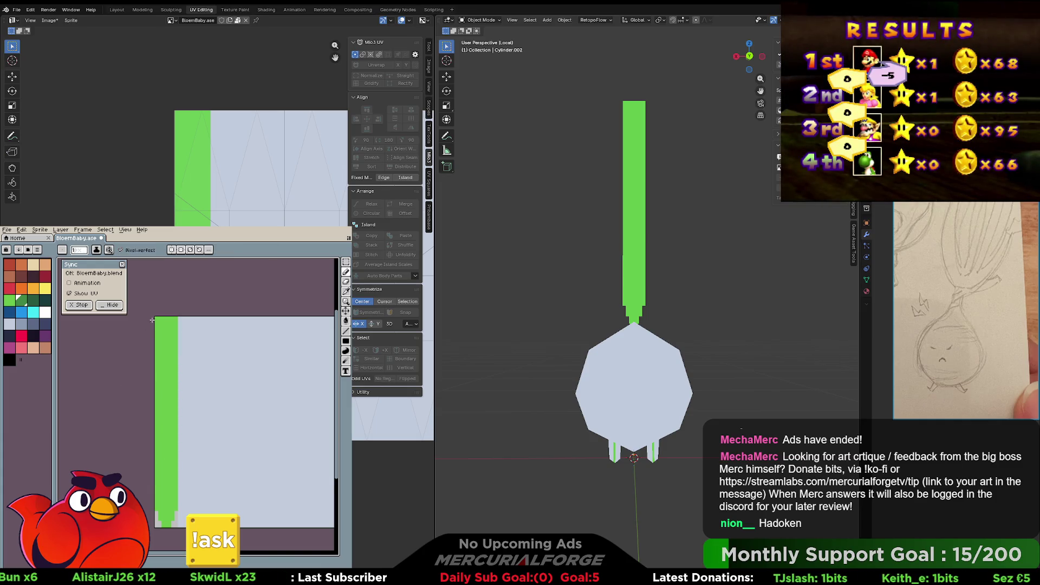
pyautogui.press('u')
pyautogui.moveTo(156, 318); pyautogui.dragTo(175, 469)
# - Fill the upper stalk band dark green and add a darkest band at the strip's top
pyautogui.press('g')
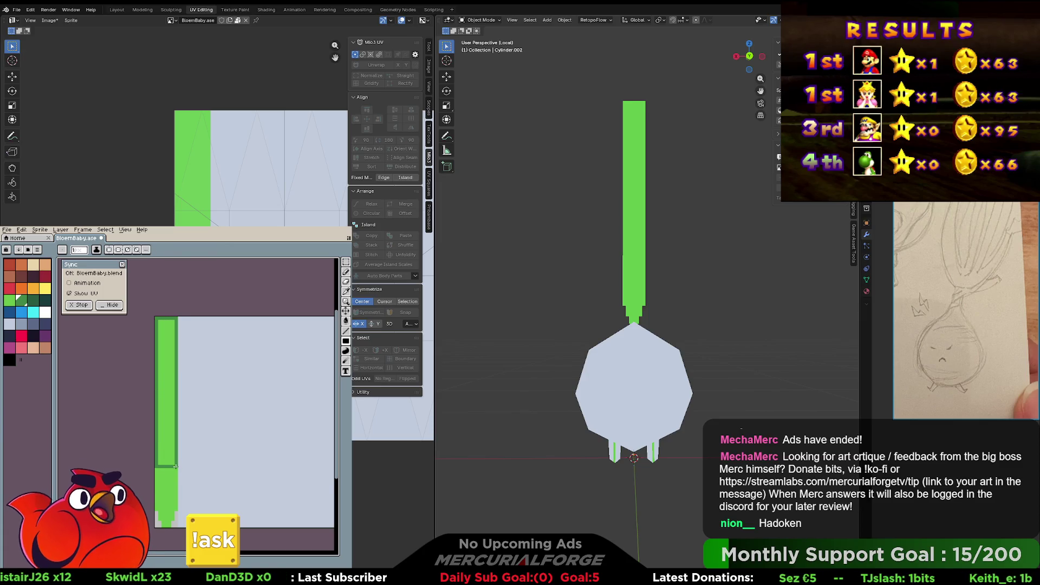
pyautogui.click(172, 460)
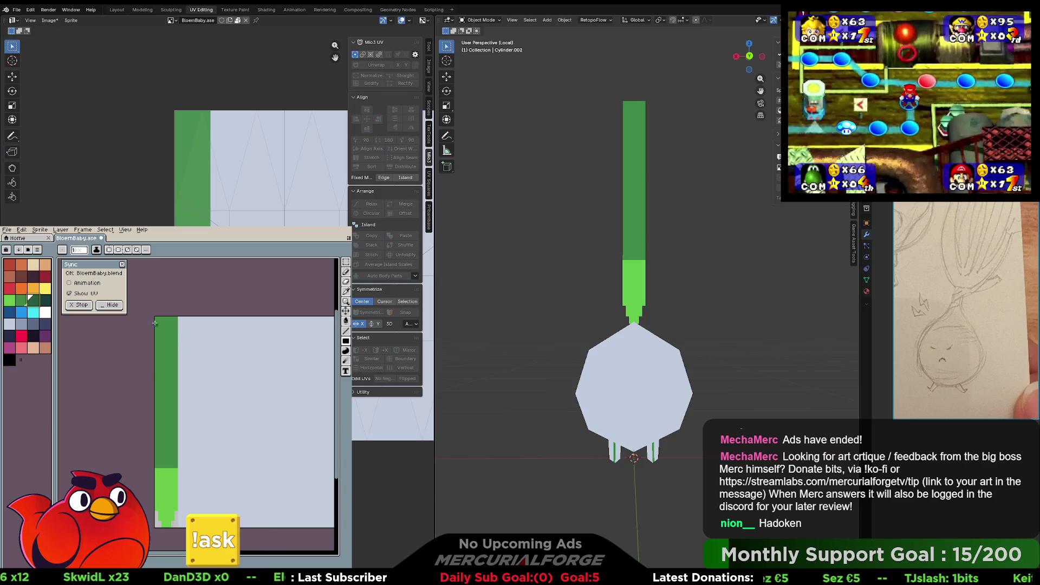
pyautogui.moveTo(156, 319); pyautogui.dragTo(176, 421)
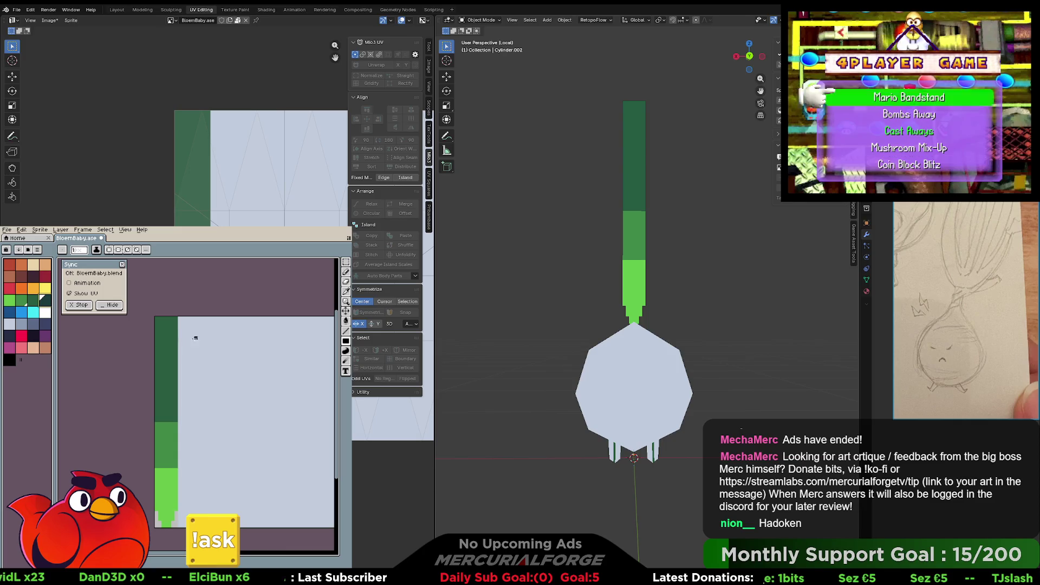
pyautogui.moveTo(155, 320); pyautogui.dragTo(175, 366)
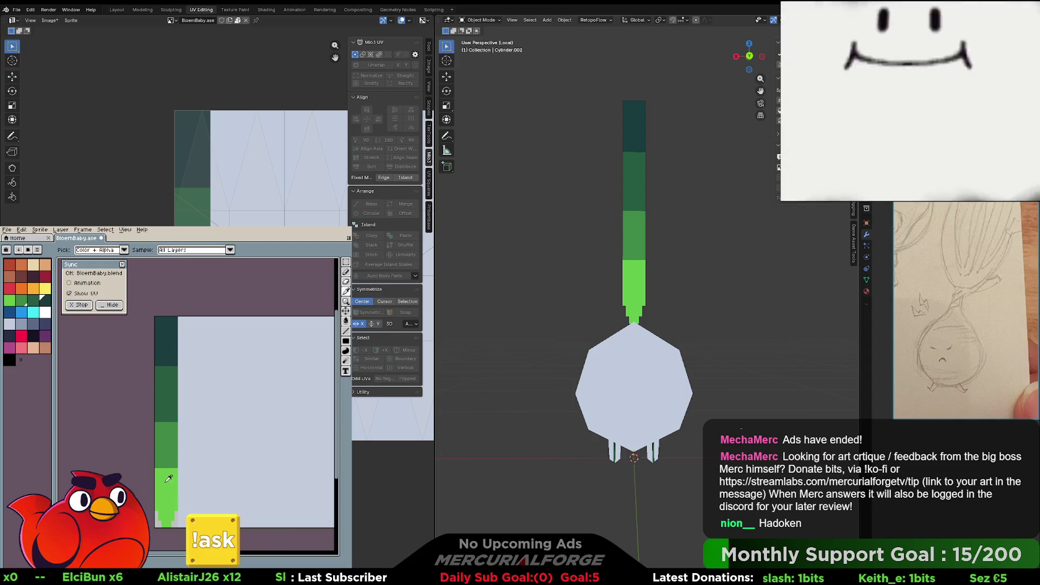
# - Pencil light-green vertical stripes into the lower and dark-green bands
pyautogui.press('b')
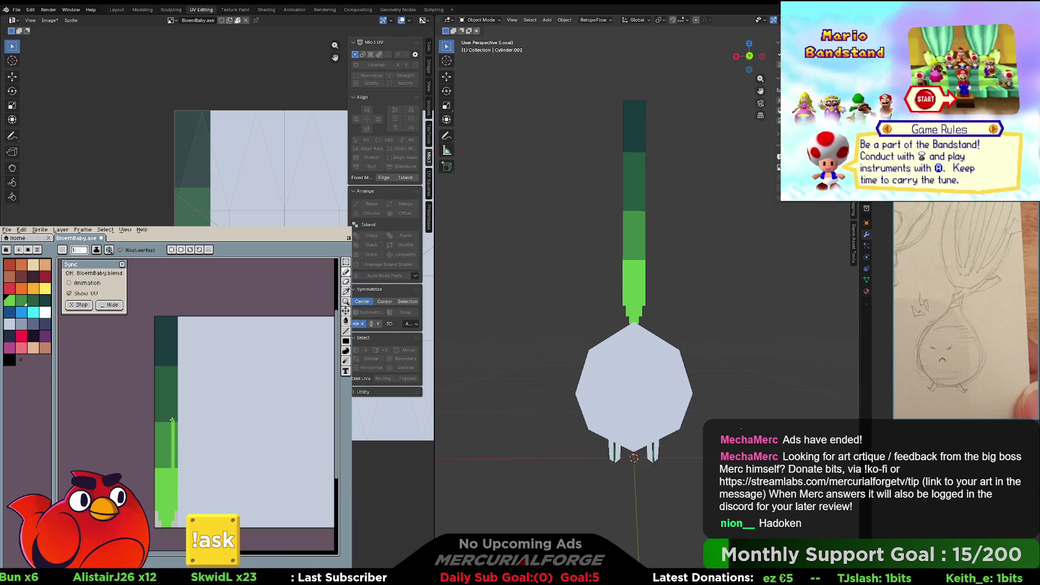
pyautogui.moveTo(165, 466); pyautogui.dragTo(165, 424)
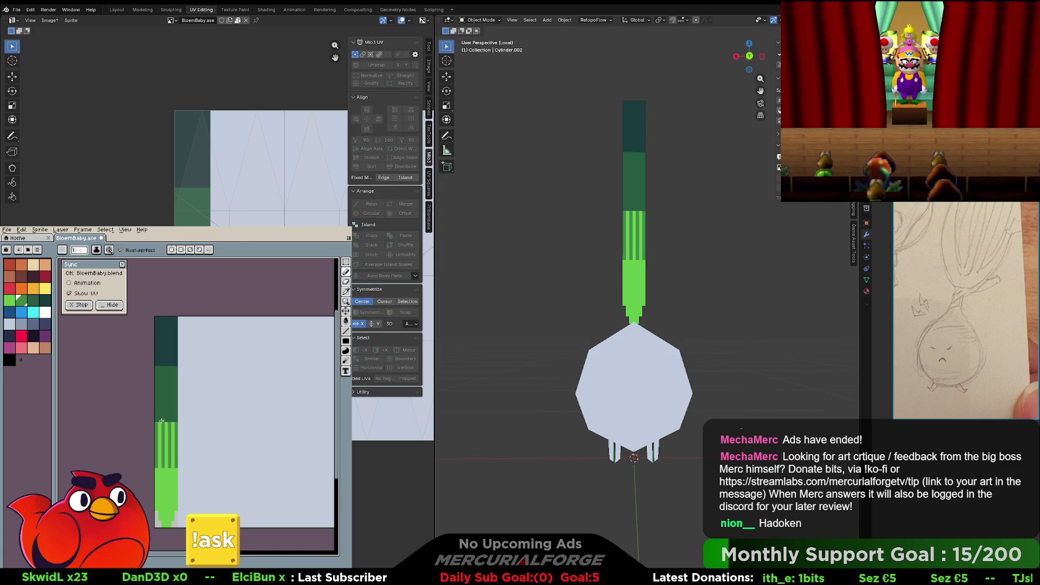
pyautogui.moveTo(160, 420); pyautogui.dragTo(161, 368)
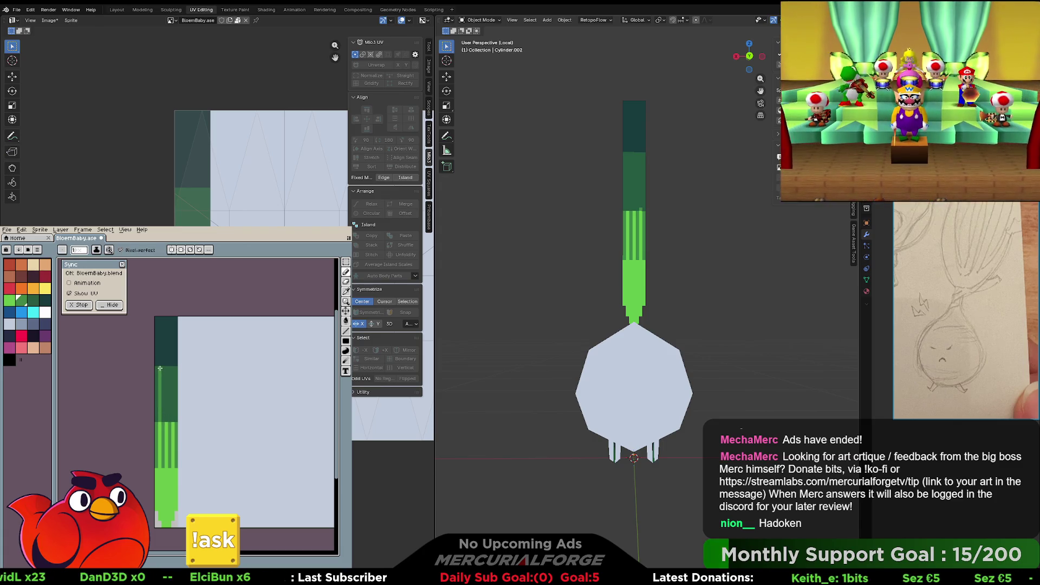
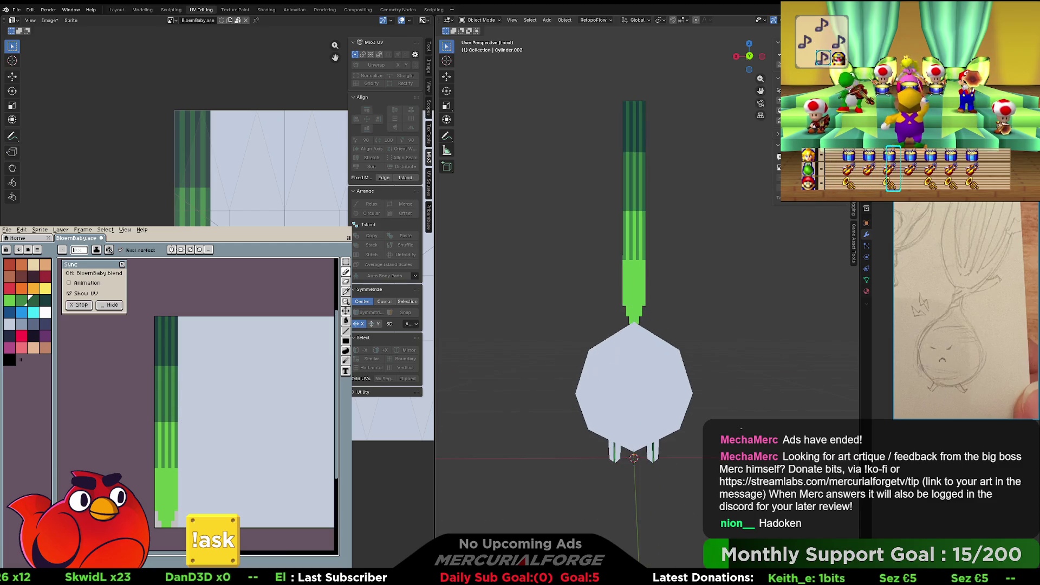
# - Extend the dark-green stripes down the lower stem and add two dark-green pixels beneath them
pyautogui.press('i')
pyautogui.press('b')
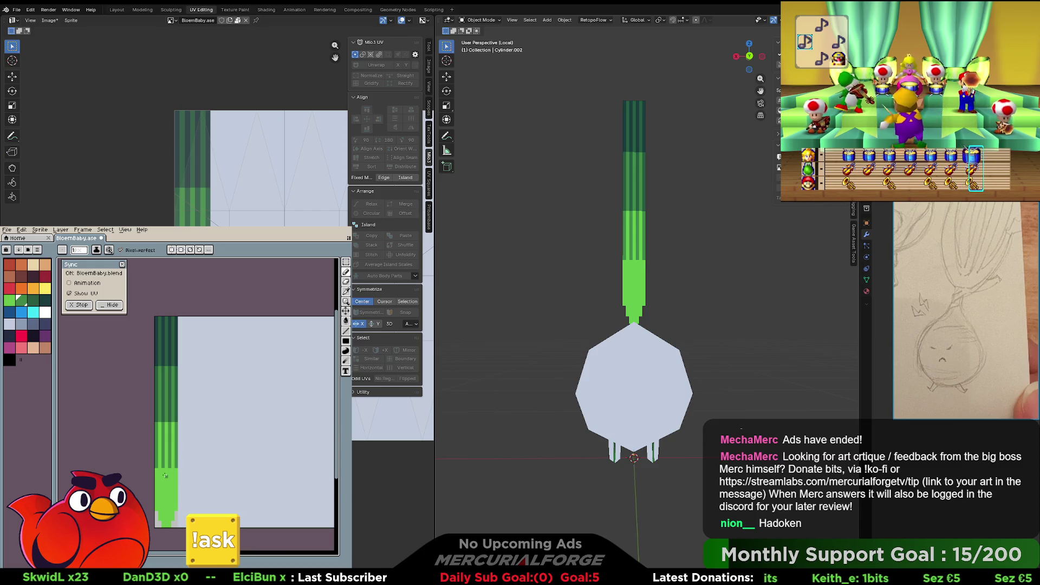
pyautogui.scroll(2, 165, 475)
pyautogui.scroll(-1, 195, 369)
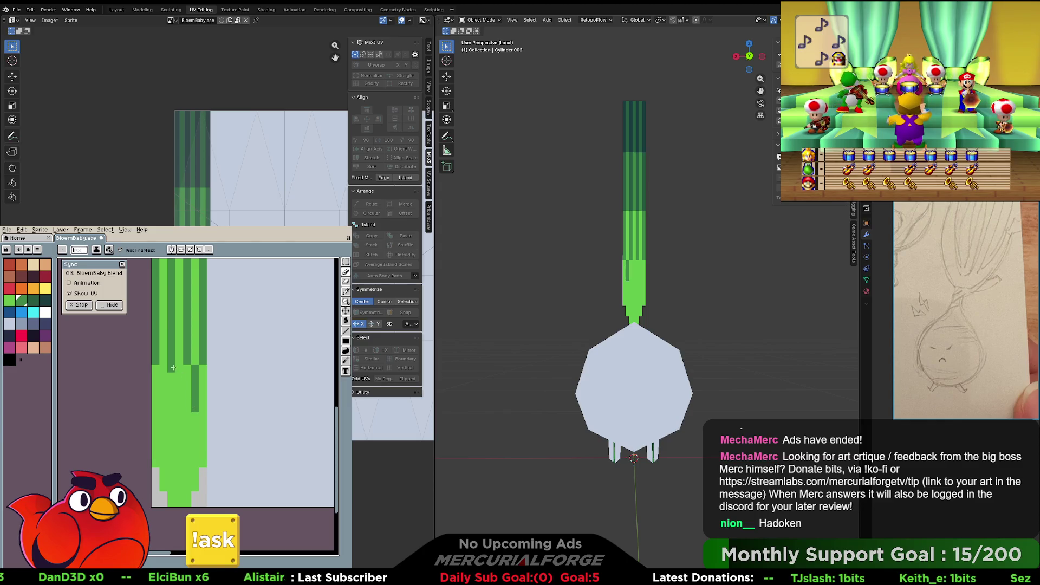
pyautogui.moveTo(179, 368); pyautogui.dragTo(186, 411)
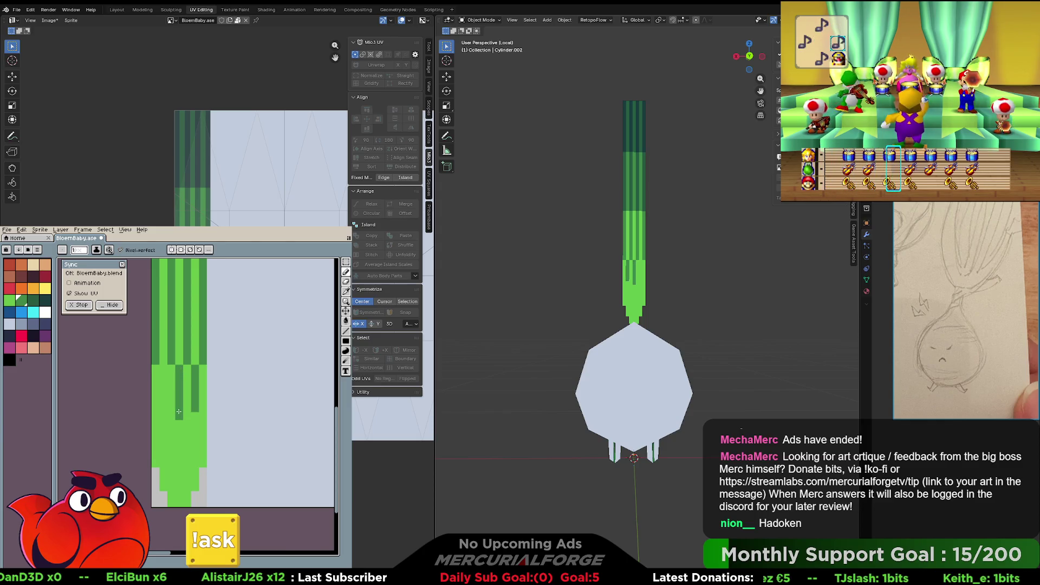
pyautogui.moveTo(165, 394); pyautogui.dragTo(163, 411)
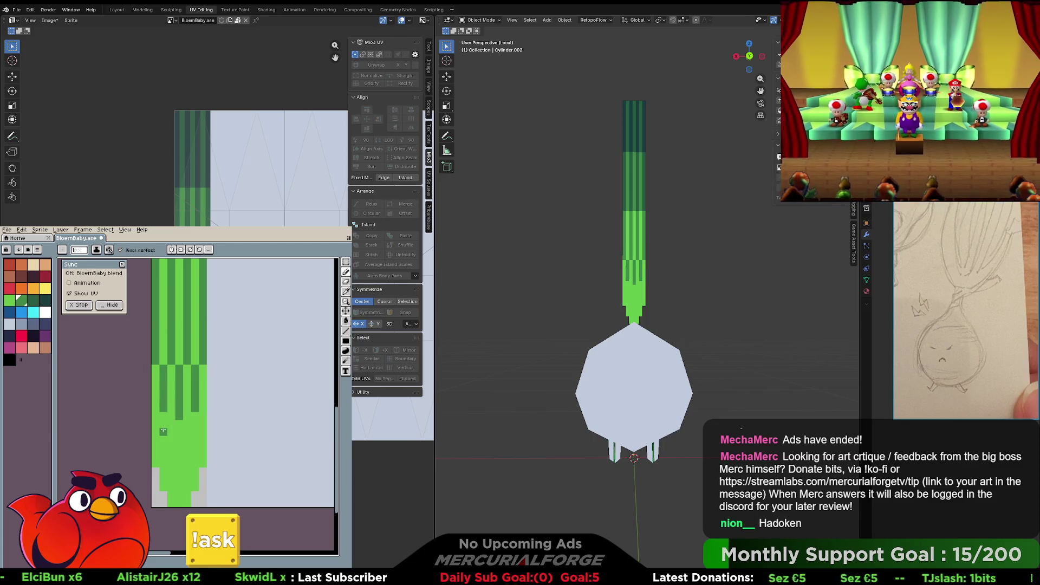
pyautogui.click(163, 431)
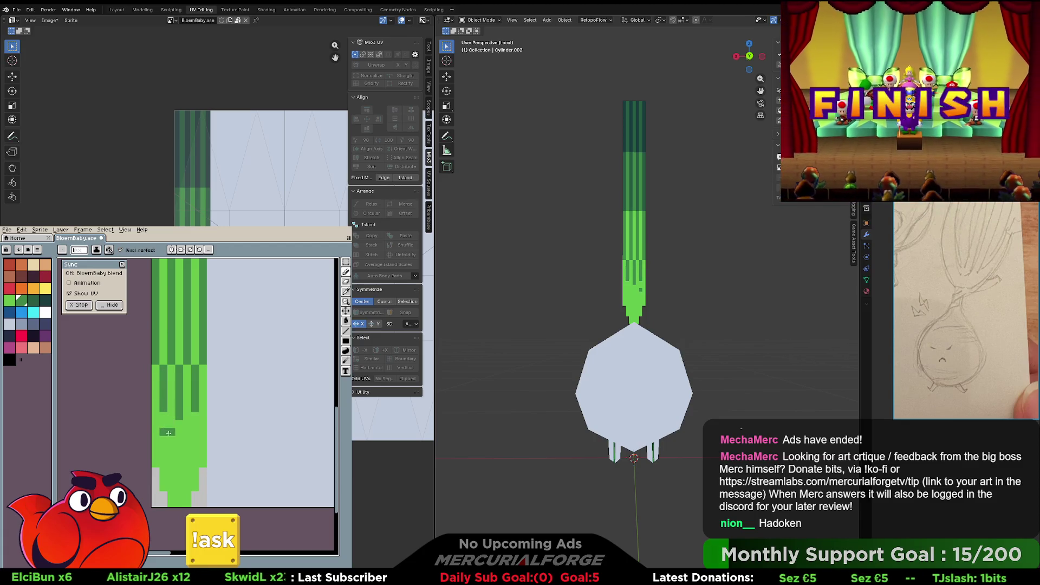
pyautogui.click(196, 432)
pyautogui.scroll(-8, 645, 303)
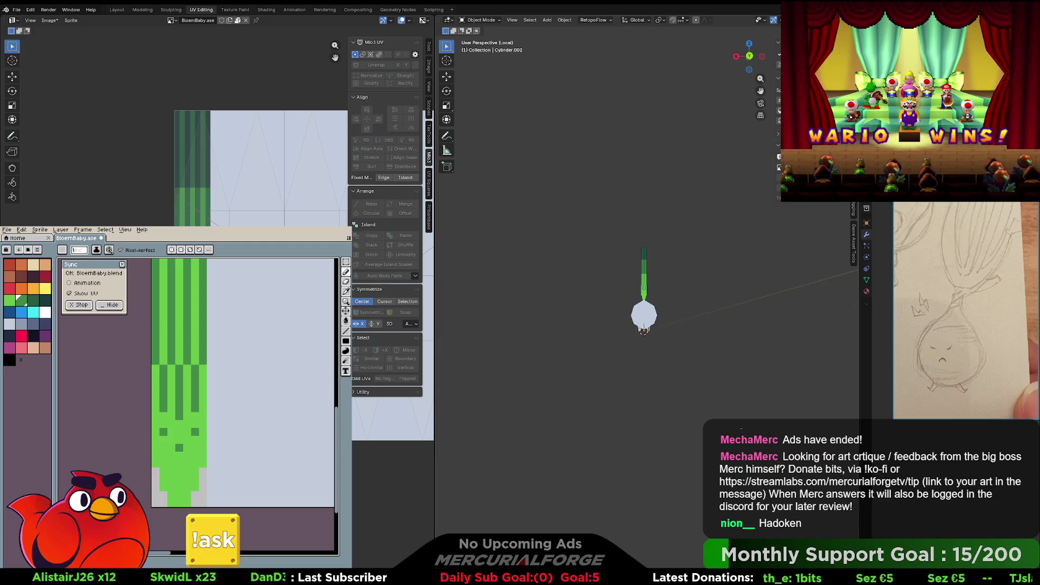
pyautogui.scroll(8, 644, 314)
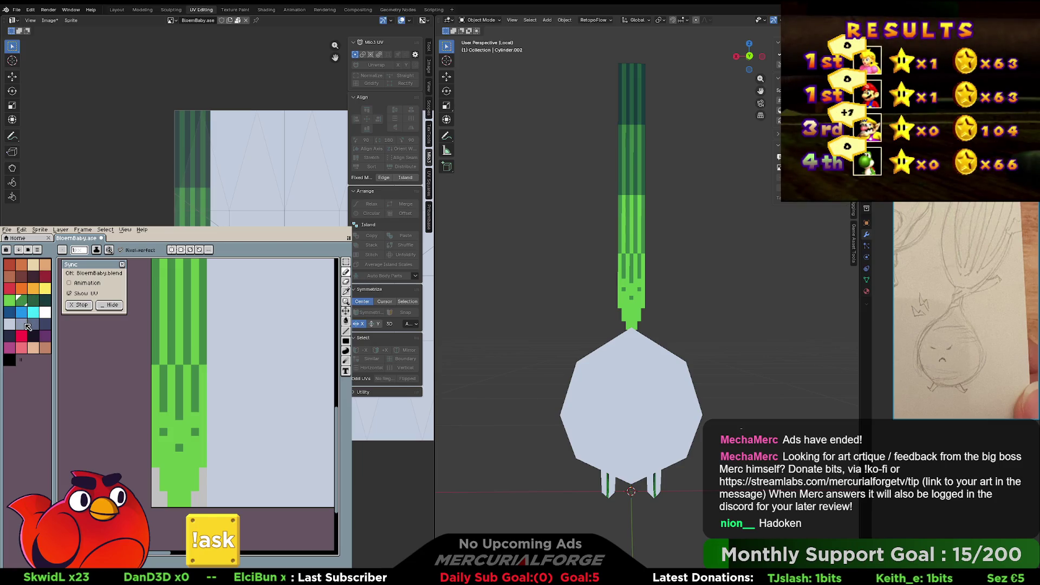
# - Try a light grey band along the stem's bottom edge, then undo it
pyautogui.click(22, 291)
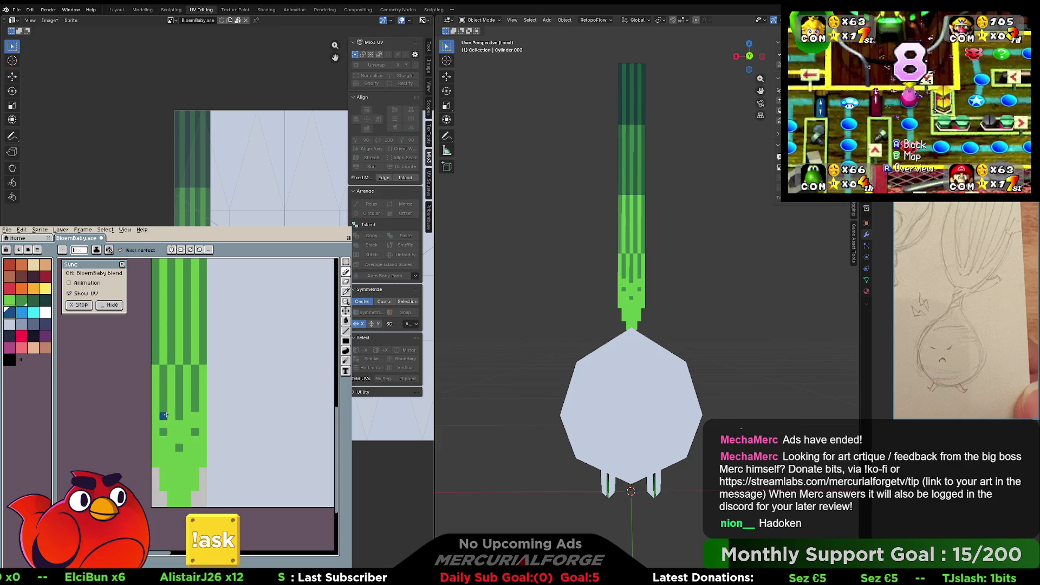
pyautogui.keyDown('alt'); pyautogui.click(178, 502); pyautogui.keyUp('alt')
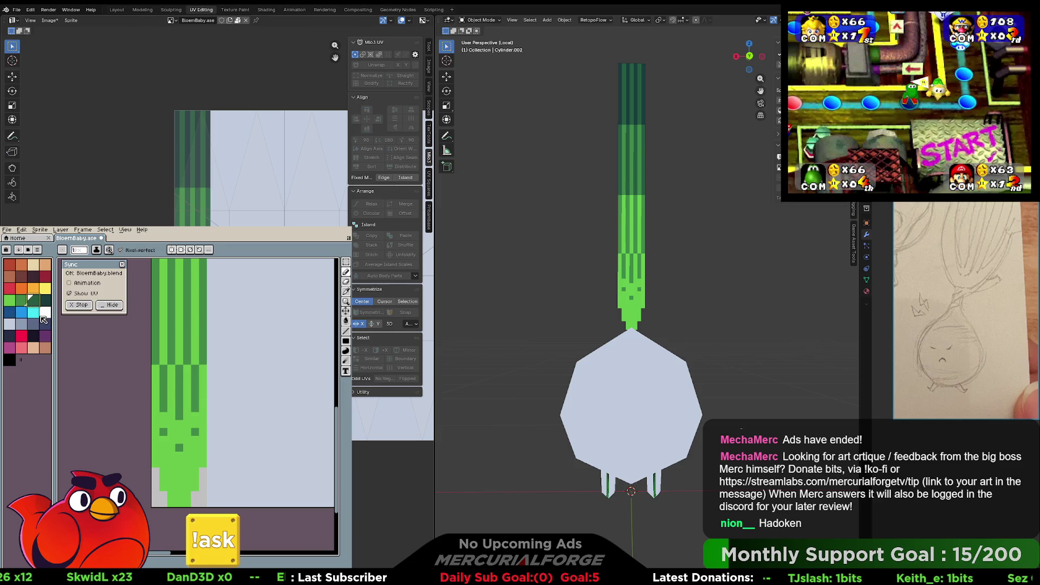
pyautogui.click(13, 325)
pyautogui.click(170, 502)
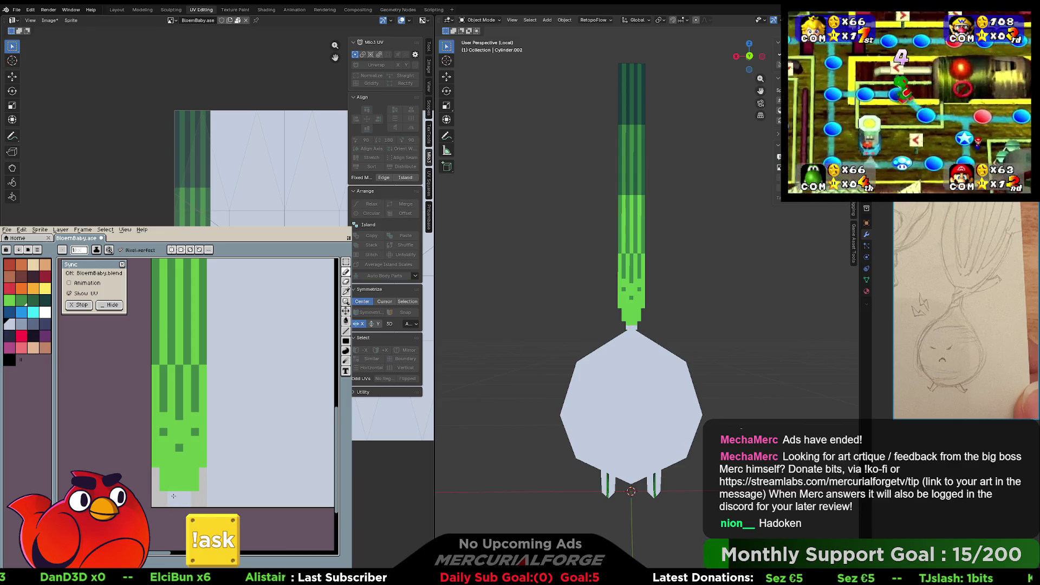
pyautogui.moveTo(183, 480); pyautogui.dragTo(167, 479)
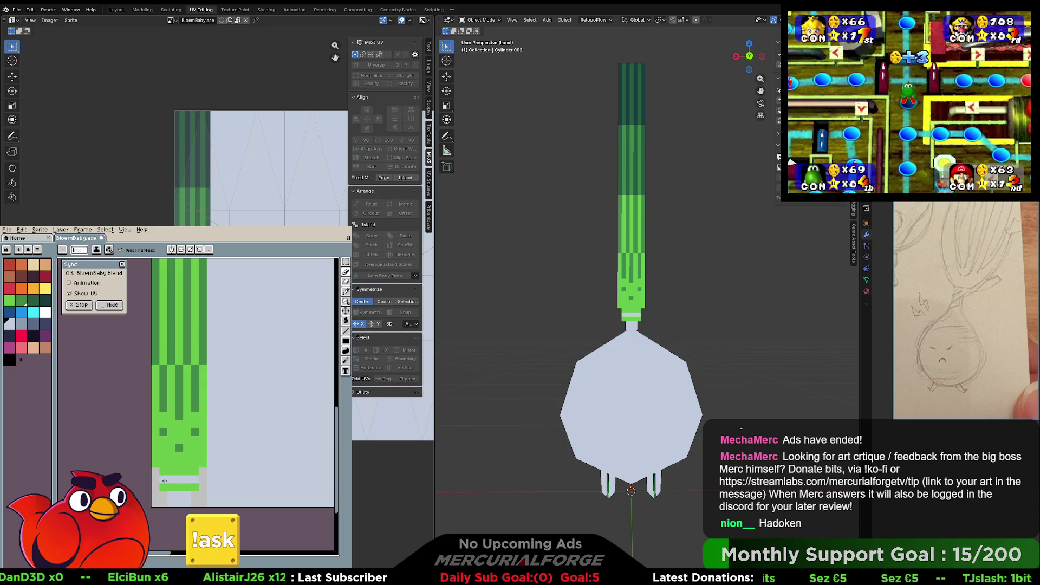
pyautogui.hotkey('ctrl', 'z')
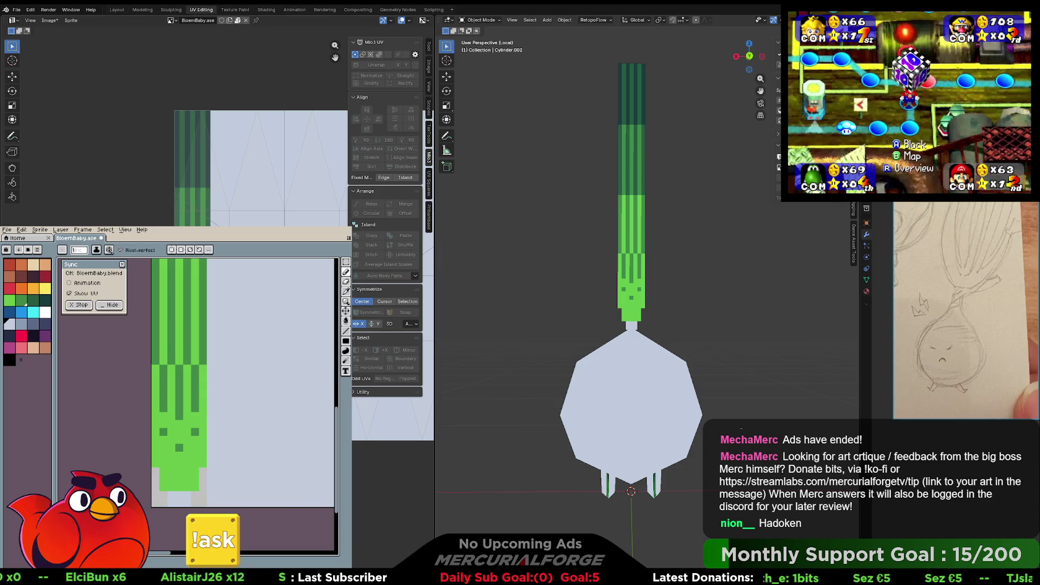
pyautogui.scroll(-5, 644, 312)
pyautogui.scroll(3, 644, 312)
pyautogui.scroll(7, 646, 292)
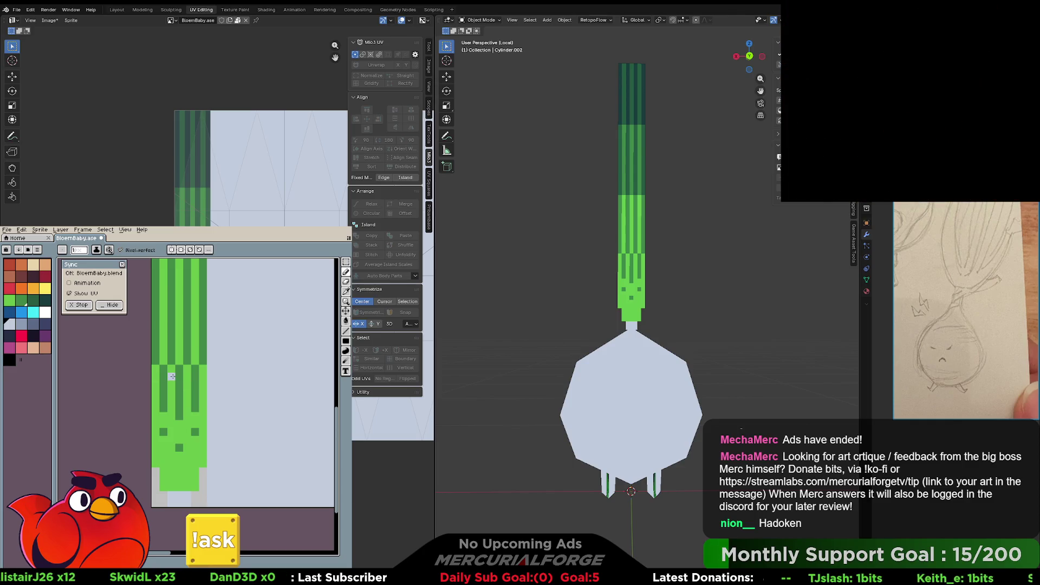
pyautogui.scroll(-2, 239, 408)
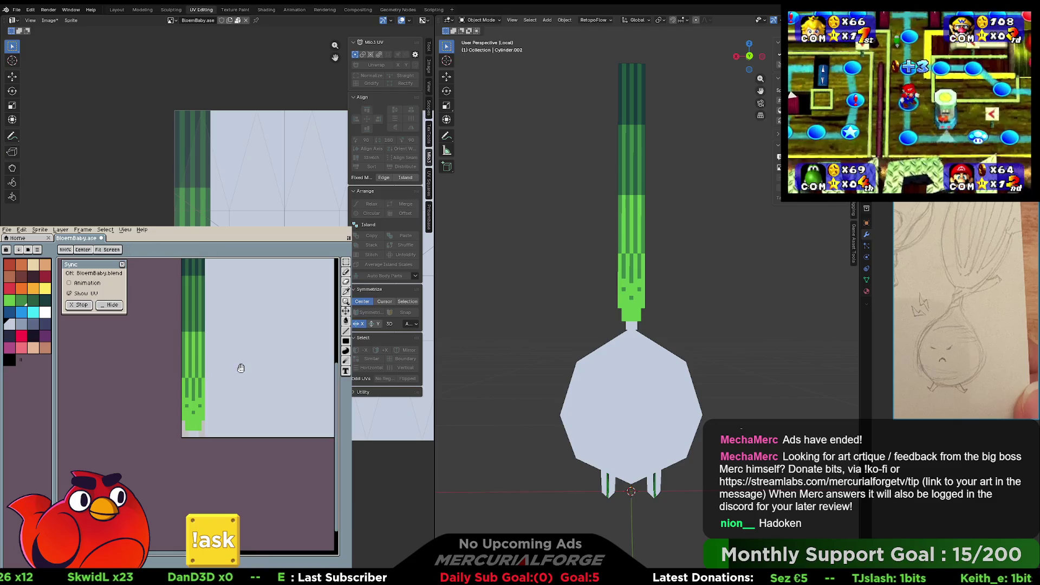
# - In Edit Mode, select the whole onion body and project its UVs from the front view
pyautogui.keyDown('shift'); pyautogui.moveTo(664, 359); pyautogui.dragTo(670, 324, button='middle'); pyautogui.keyUp('shift')
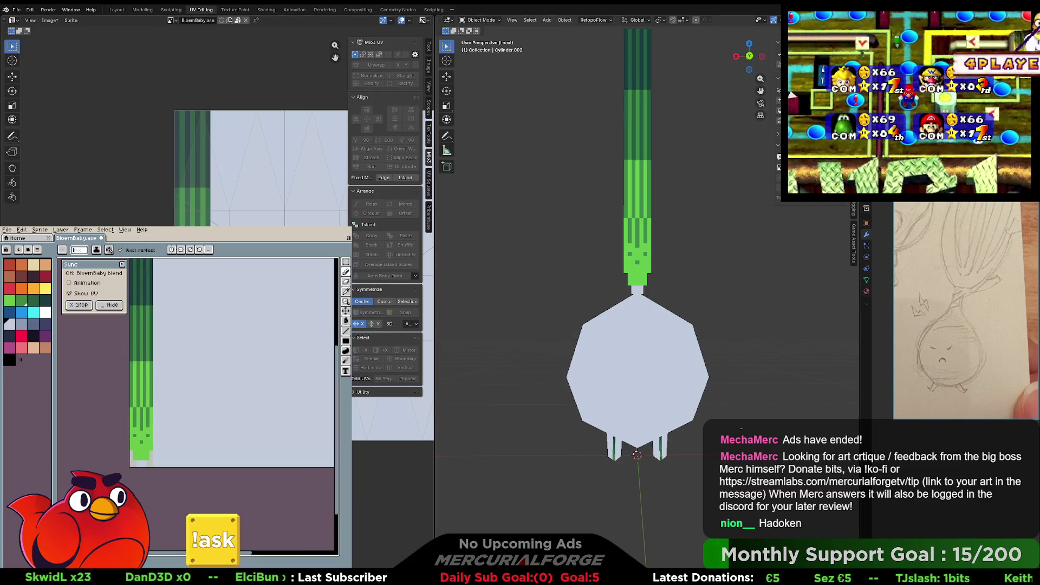
pyautogui.click(644, 354)
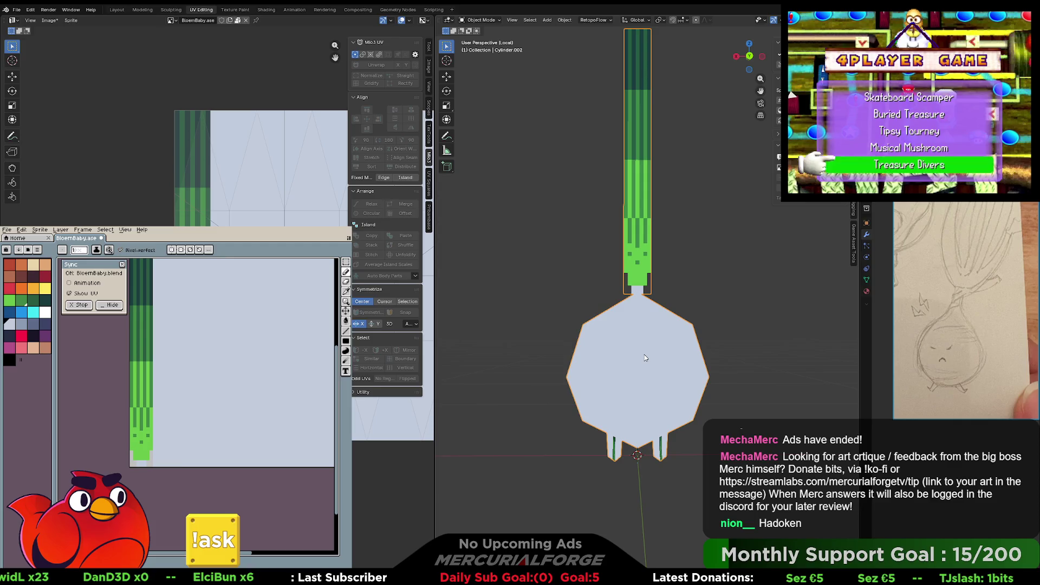
pyautogui.keyDown('shift'); pyautogui.moveTo(644, 352); pyautogui.dragTo(626, 307, button='middle'); pyautogui.keyUp('shift')
pyautogui.hotkey('ctrl', 'Tab')
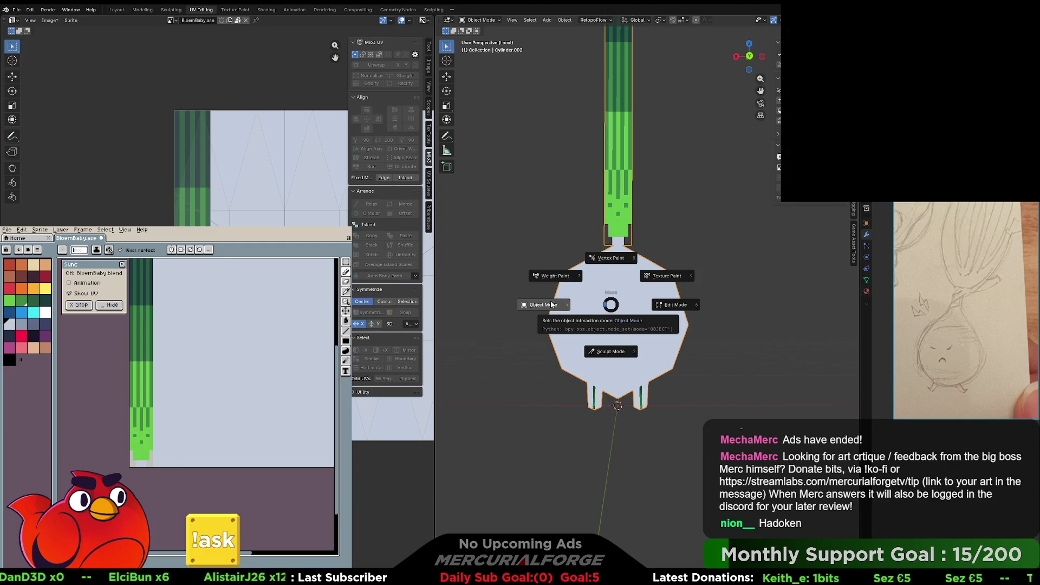
pyautogui.click(644, 308)
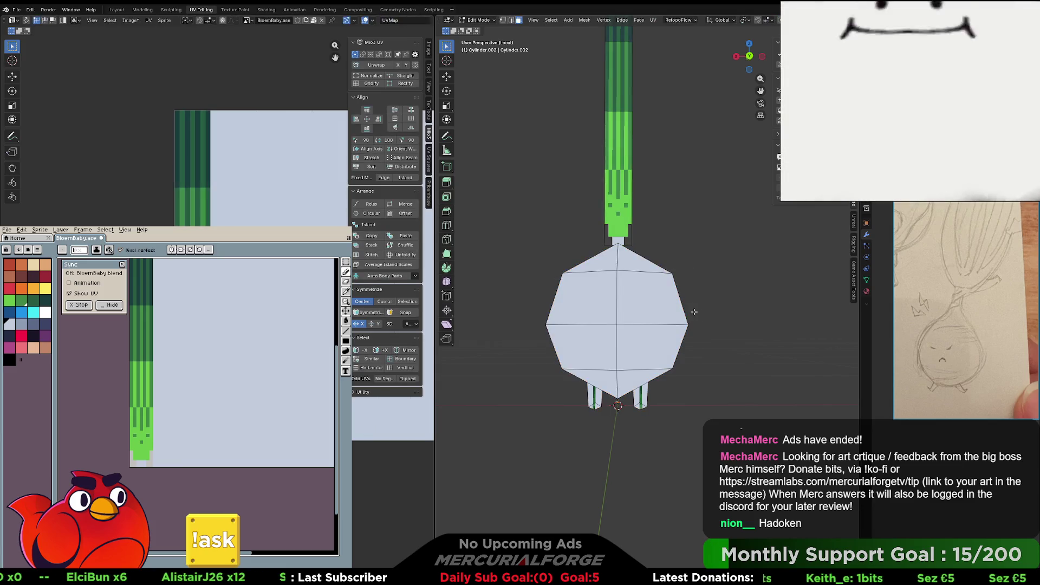
pyautogui.press('l')
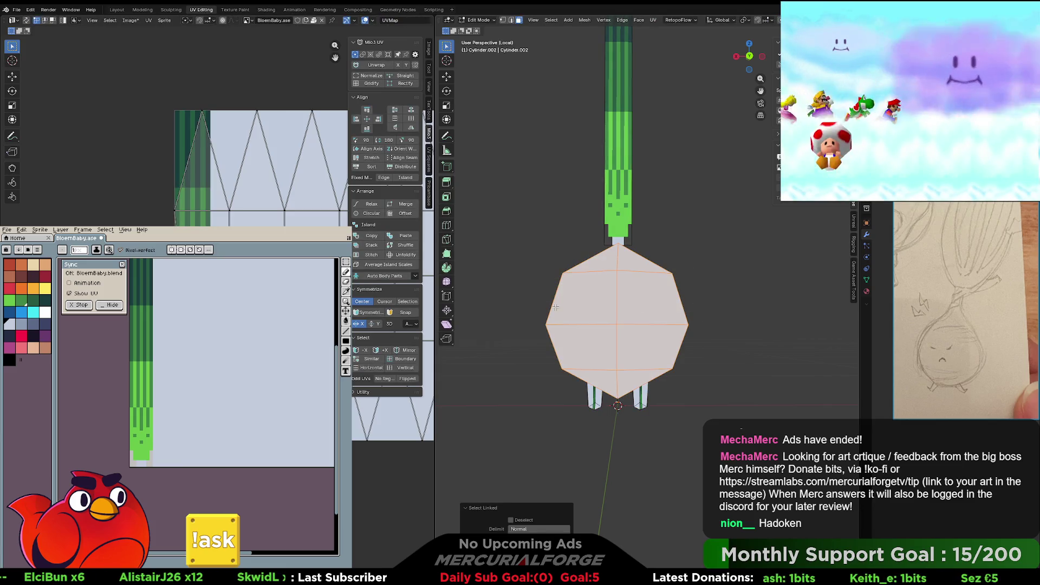
pyautogui.press('KP_1')
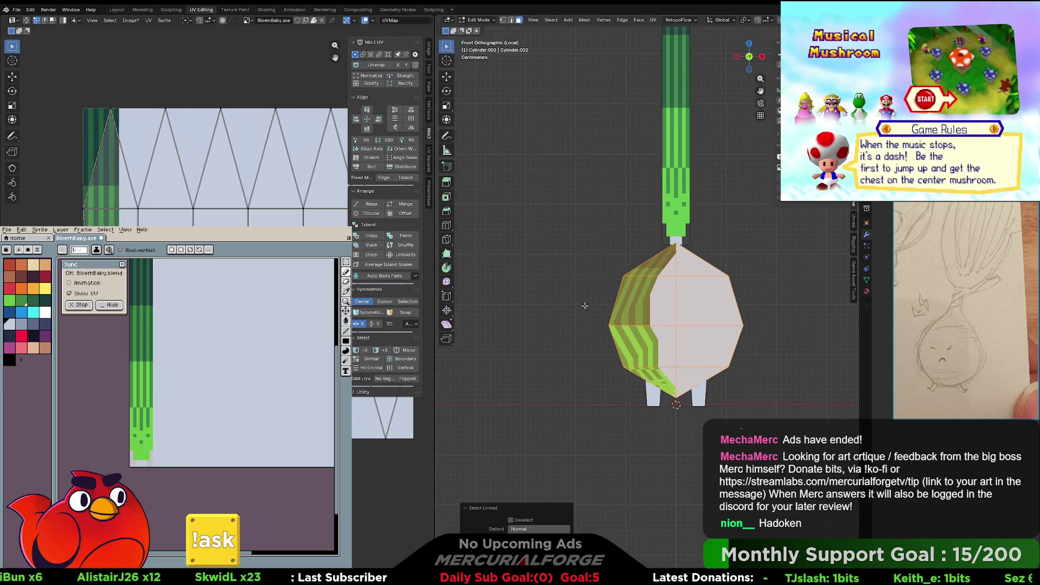
pyautogui.moveTo(689, 318)
pyautogui.keyDown('shift'); pyautogui.mouseDown(button='middle')
pyautogui.moveTo(630, 319)
pyautogui.moveTo(651, 318)
pyautogui.mouseUp(button='middle'); pyautogui.keyUp('shift')
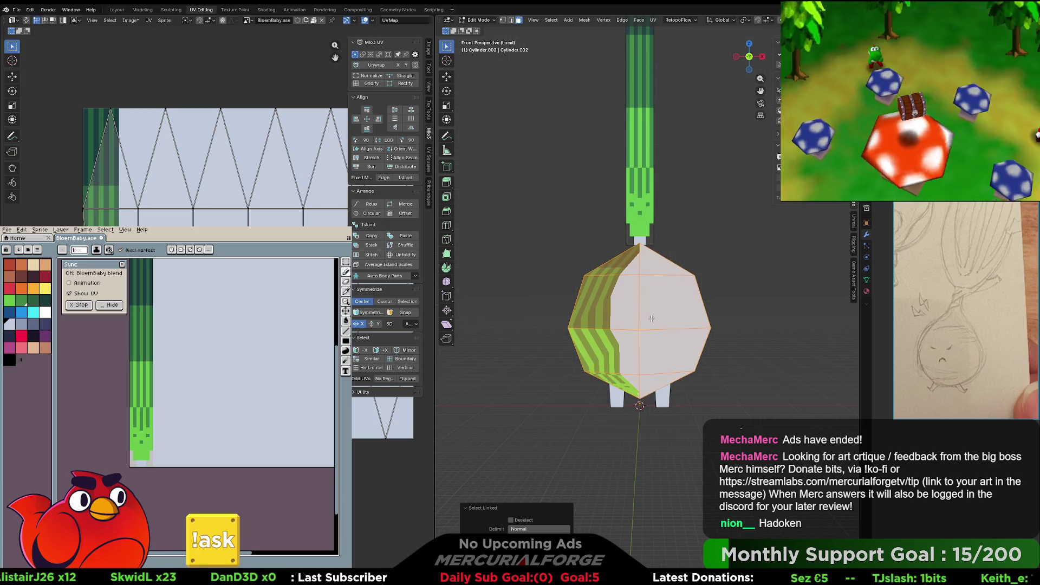
pyautogui.press('u')
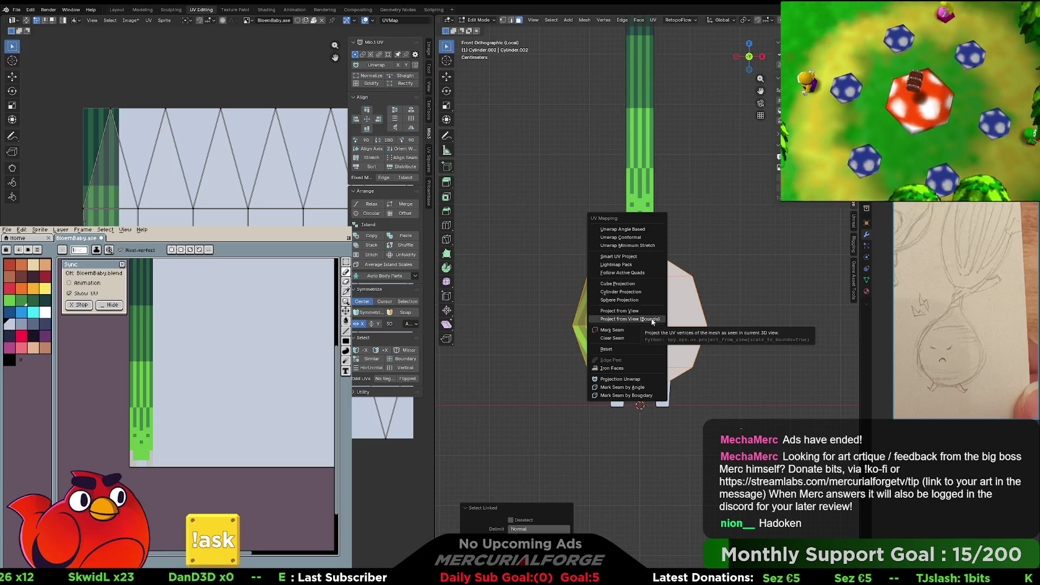
pyautogui.click(652, 312)
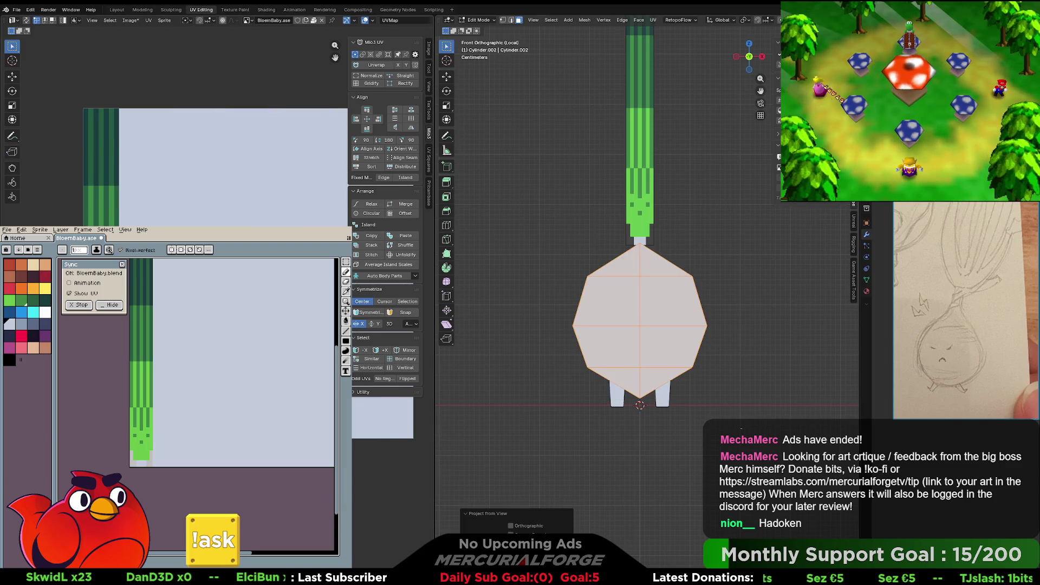
# - Select three front faces of the body and enable UV Sync Selection
pyautogui.scroll(-2, 217, 163)
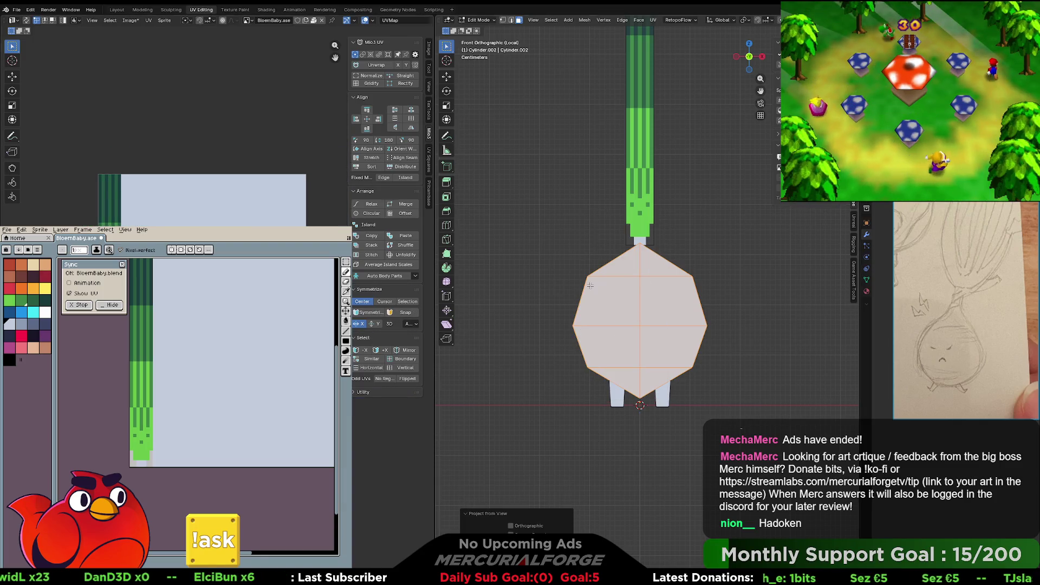
pyautogui.moveTo(633, 272)
pyautogui.mouseDown(button='middle')
pyautogui.moveTo(721, 324)
pyautogui.moveTo(687, 285)
pyautogui.moveTo(621, 306)
pyautogui.mouseUp(button='middle')
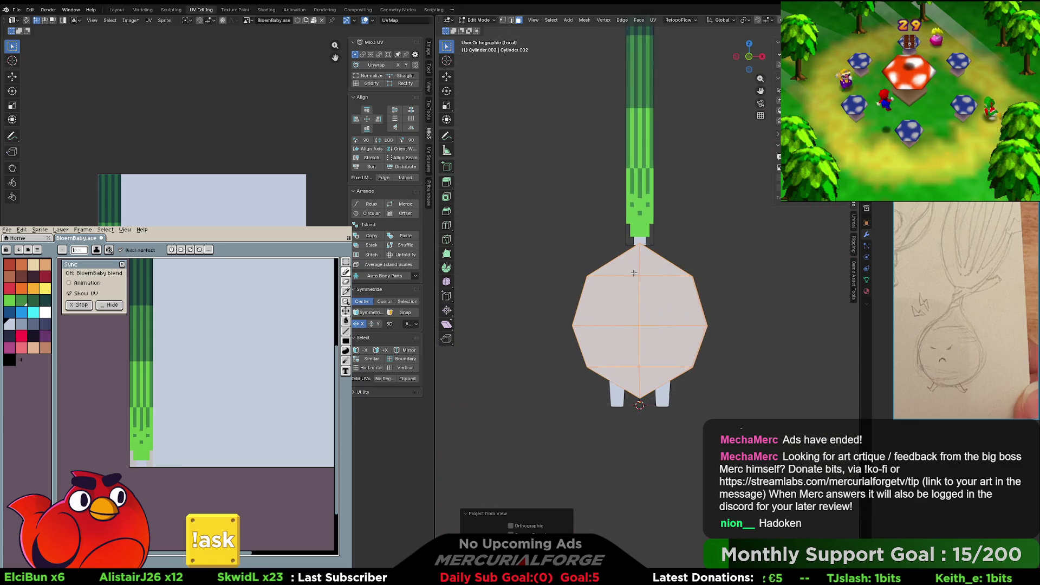
pyautogui.click(621, 306)
pyautogui.keyDown('shift'); pyautogui.click(665, 325); pyautogui.keyUp('shift')
pyautogui.keyDown('shift'); pyautogui.click(661, 348); pyautogui.keyUp('shift')
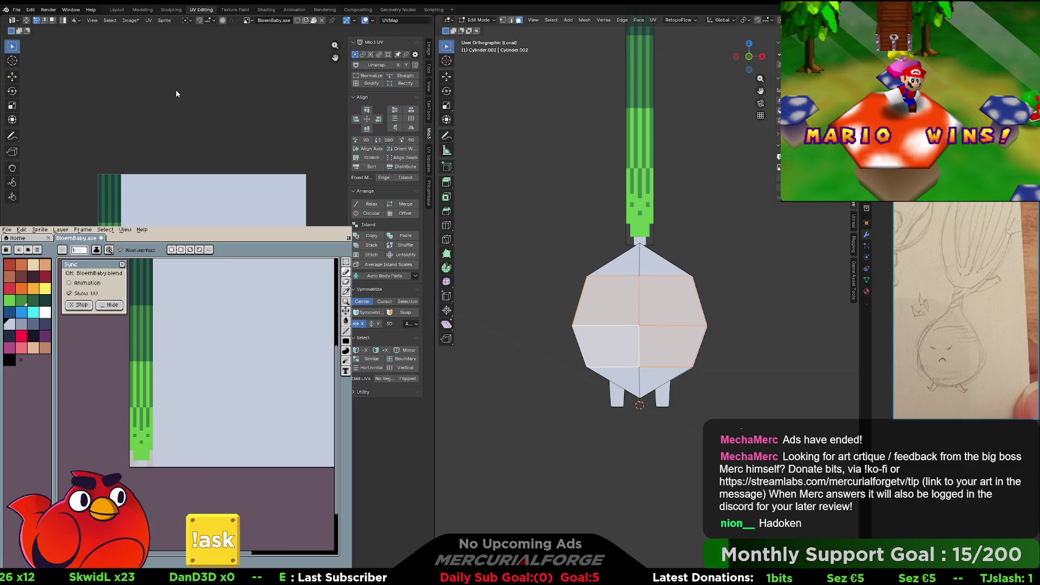
pyautogui.click(26, 21)
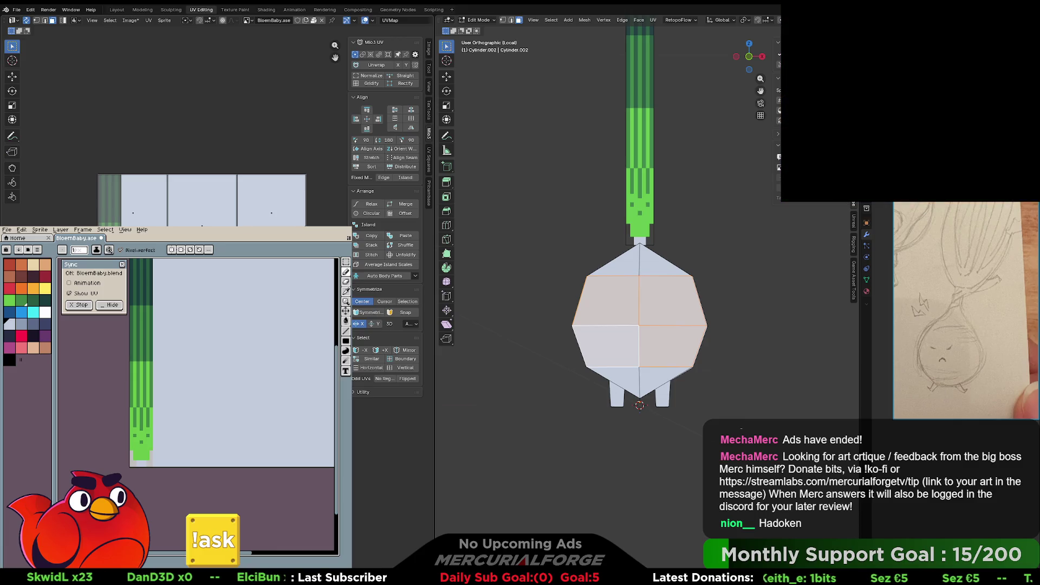
# - Select the whole left leg and move its UV island, cancelling the scale
pyautogui.press('g')
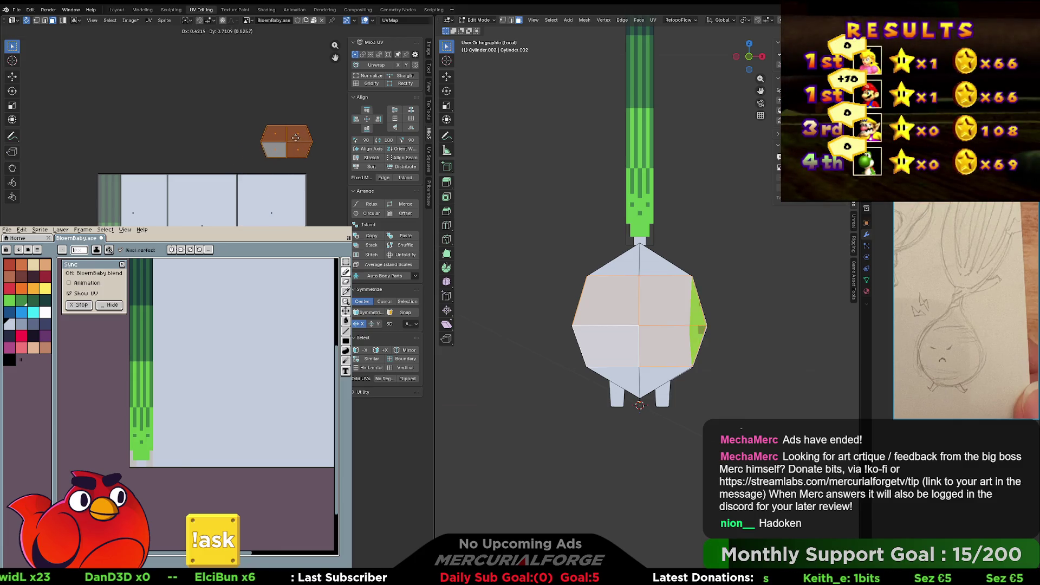
pyautogui.click(664, 400)
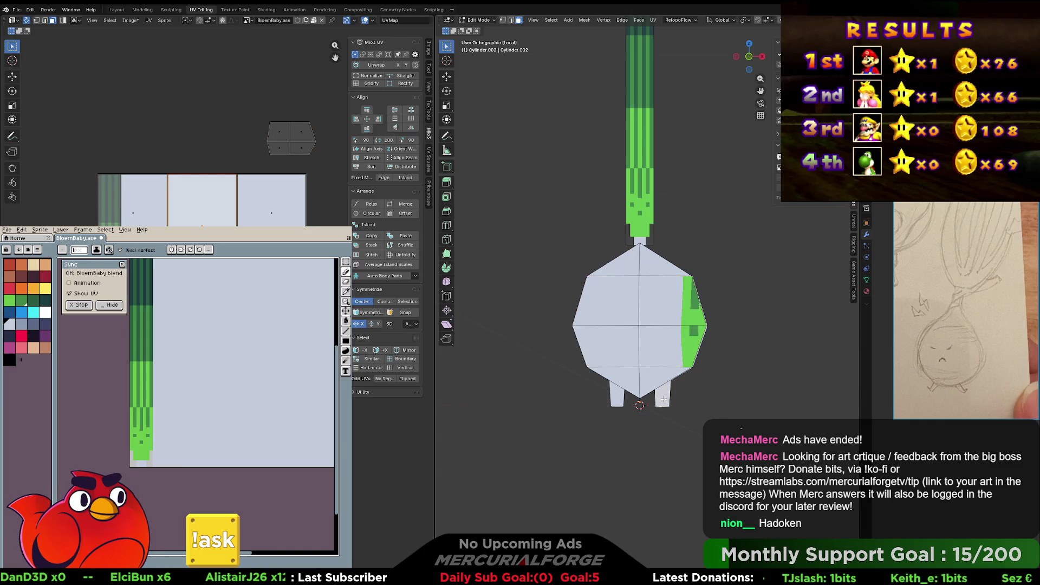
pyautogui.press('l')
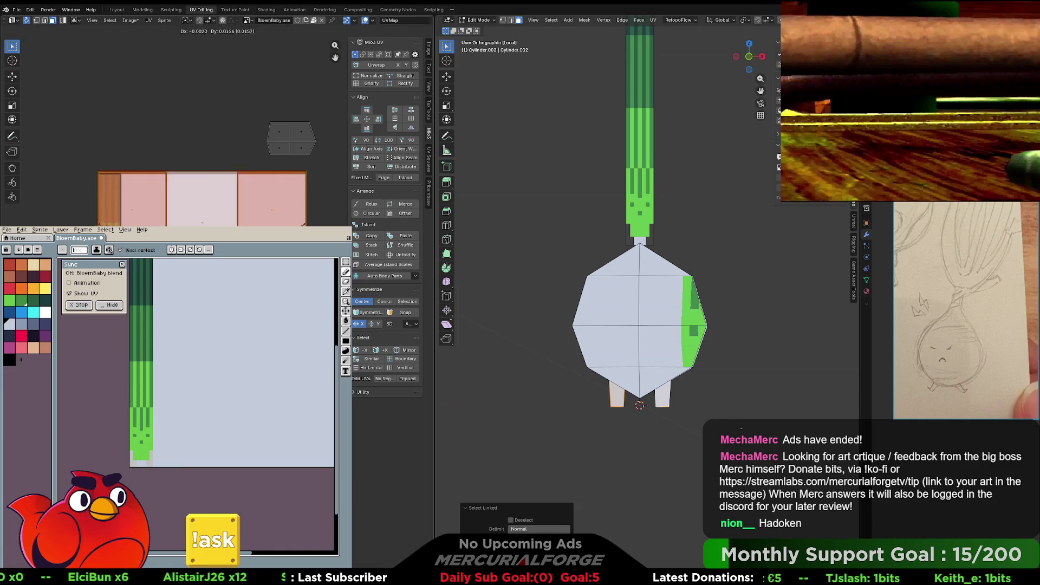
pyautogui.press('g')
pyautogui.press('s')
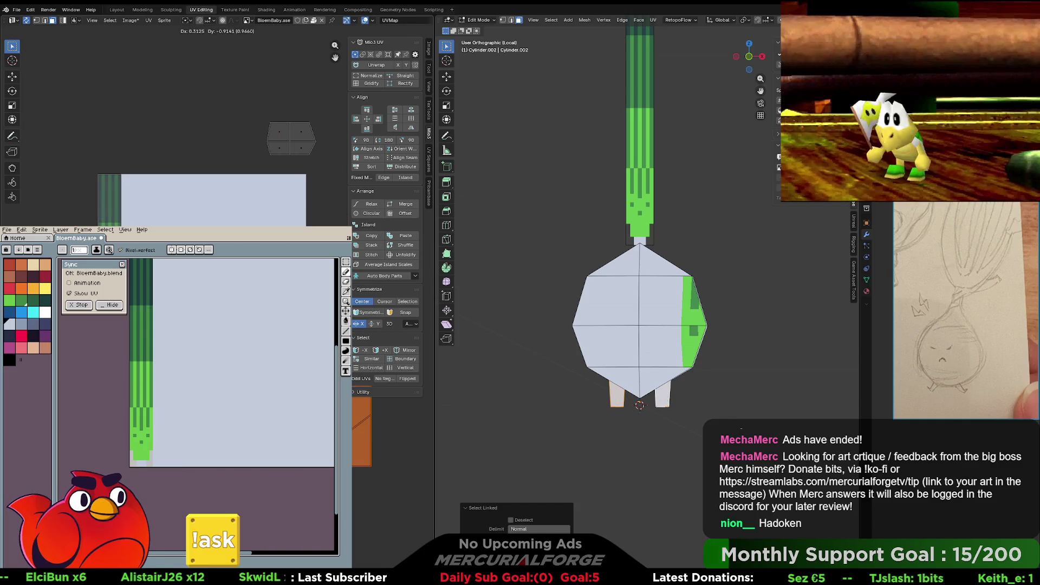
pyautogui.press('Escape')
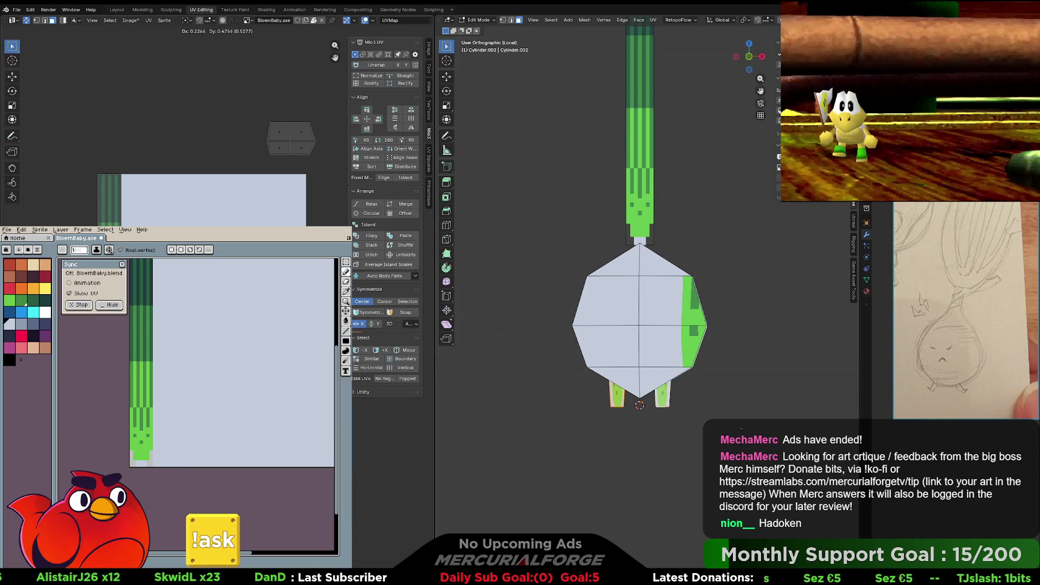
pyautogui.press('Return')
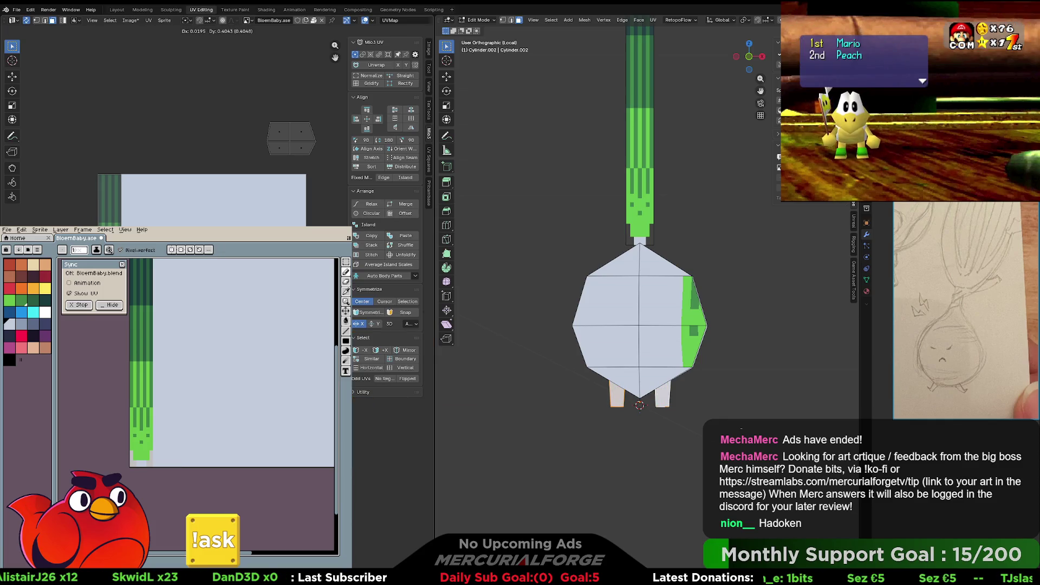
# - Scale up the body's UV island, rotate it 180 degrees, and enlarge the small grey island
pyautogui.press('l')
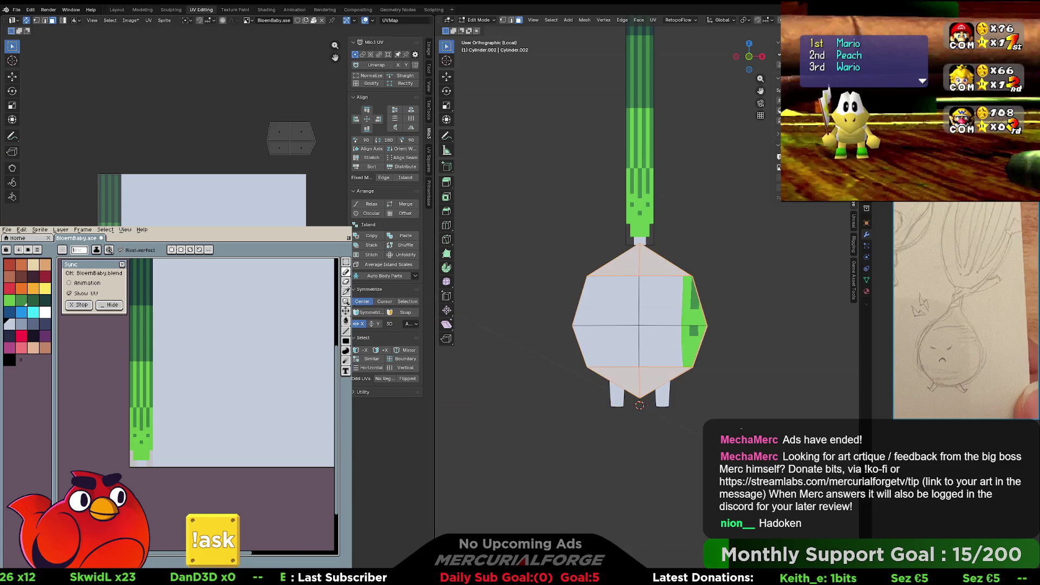
pyautogui.press('g')
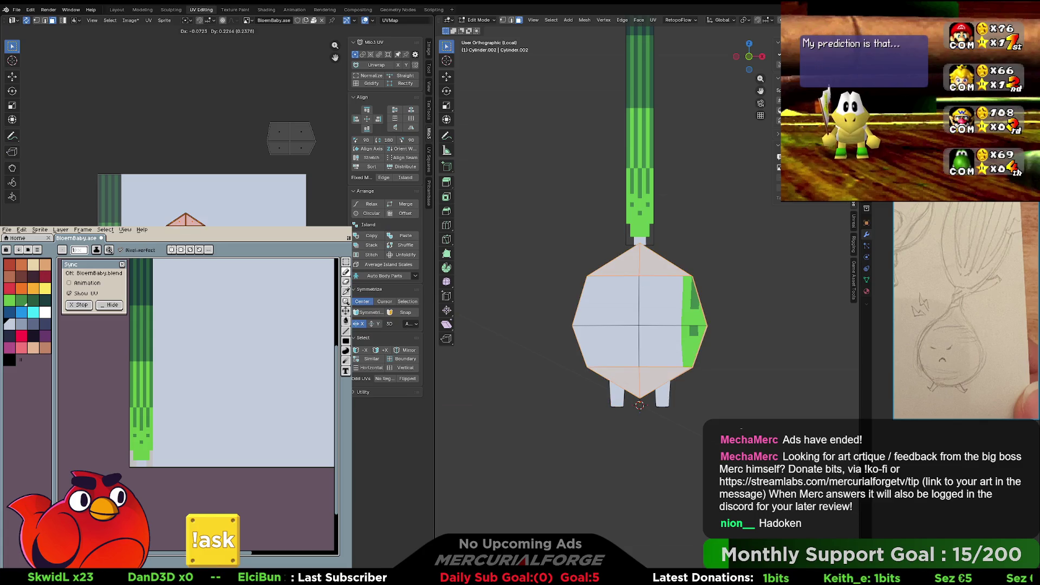
pyautogui.press('s')
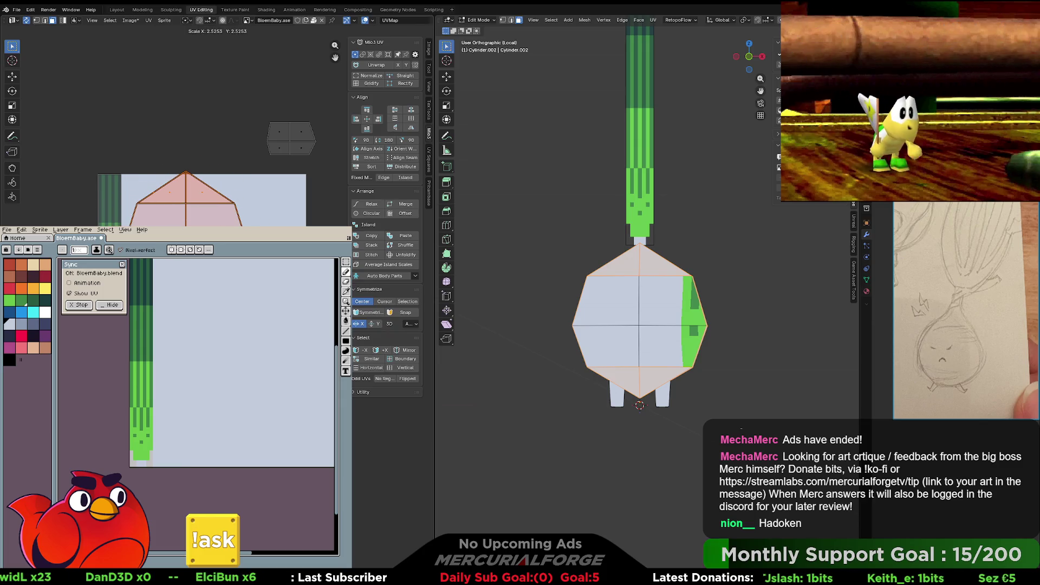
pyautogui.press('Return')
pyautogui.press('r')
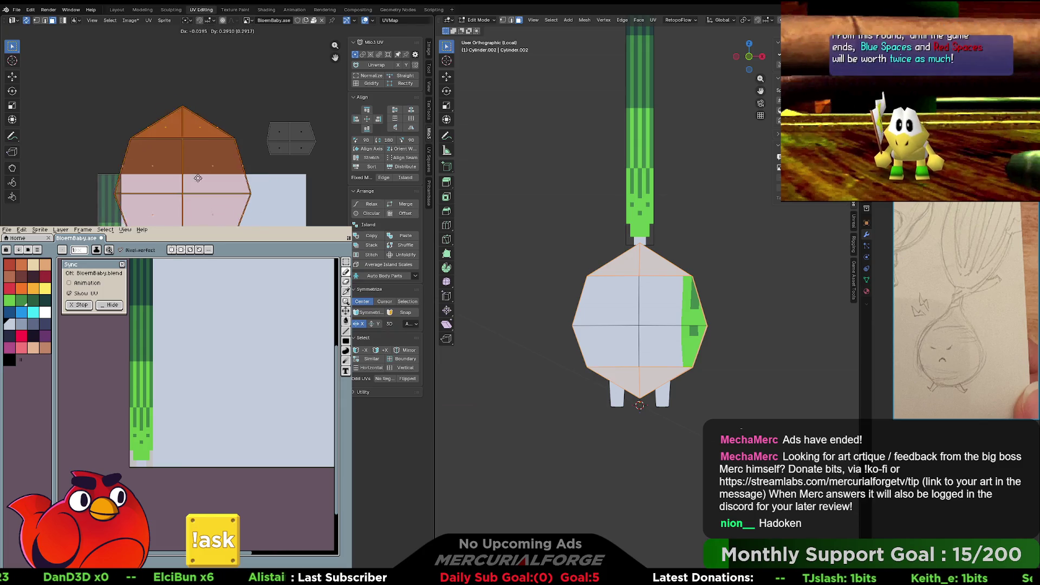
pyautogui.moveTo(328, 111); pyautogui.dragTo(262, 163)
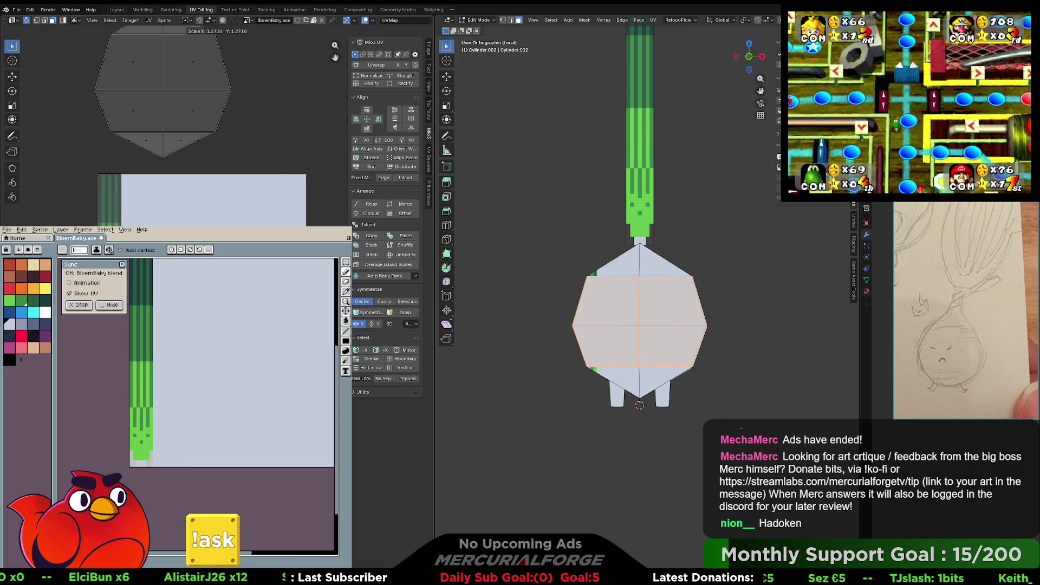
pyautogui.press('s')
pyautogui.press('Return')
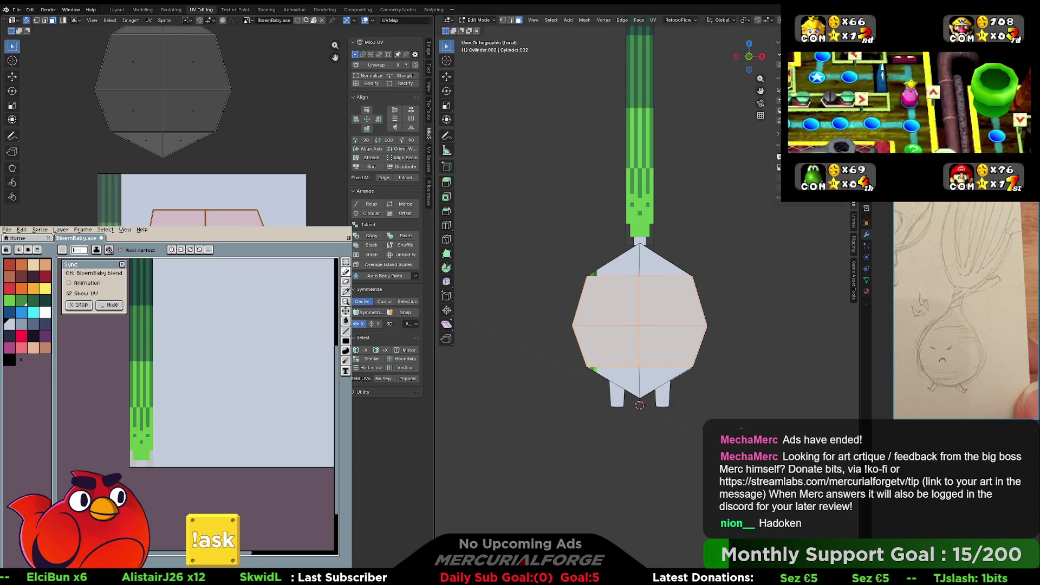
pyautogui.hotkey('alt', 'a')
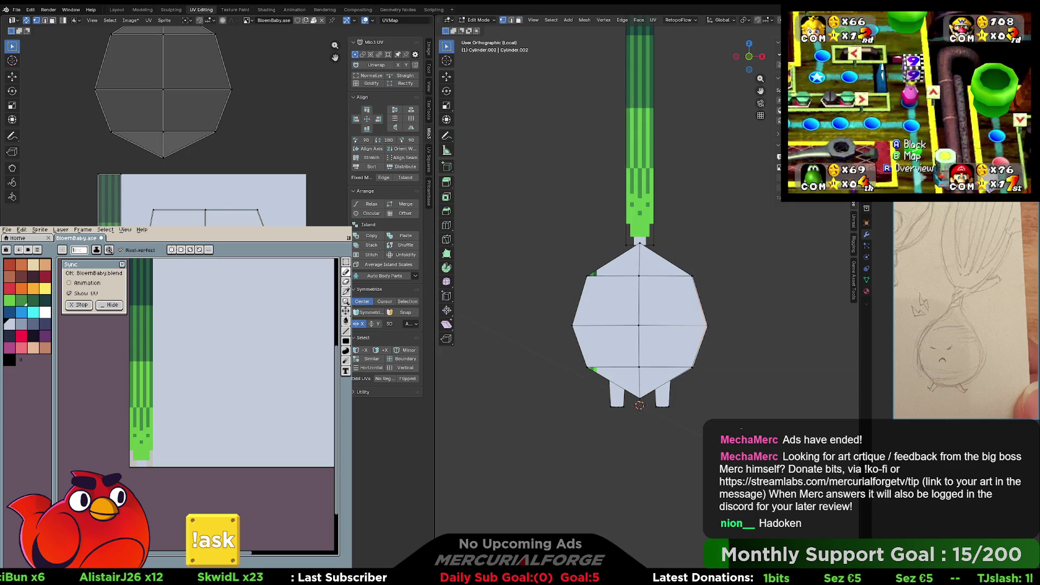
pyautogui.press('g')
pyautogui.press('Return')
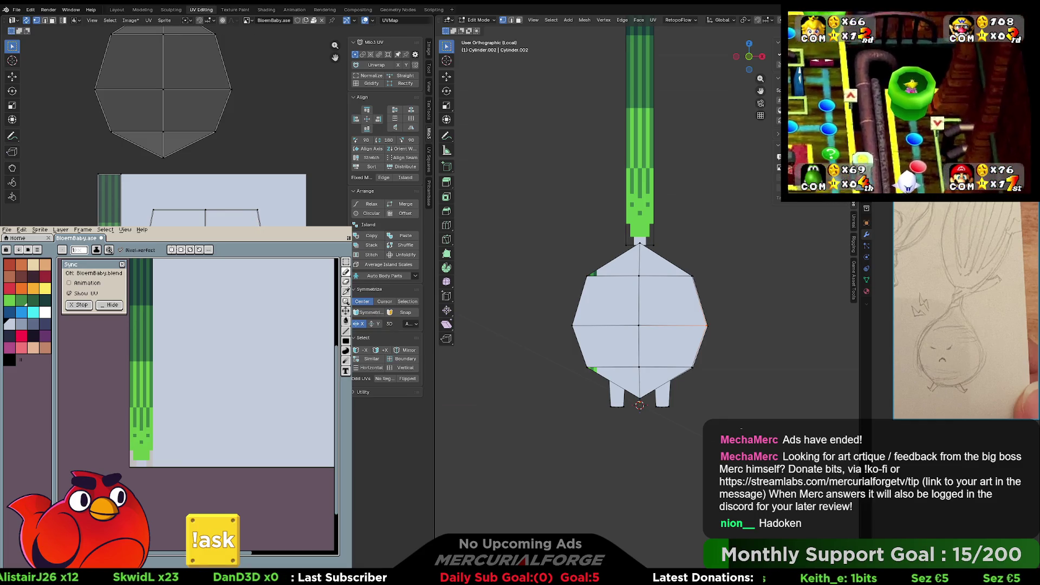
# - Move the octagon front face's UVs up-left and straighten the slanted UV edge to vertical
pyautogui.click(149, 213)
pyautogui.press('g')
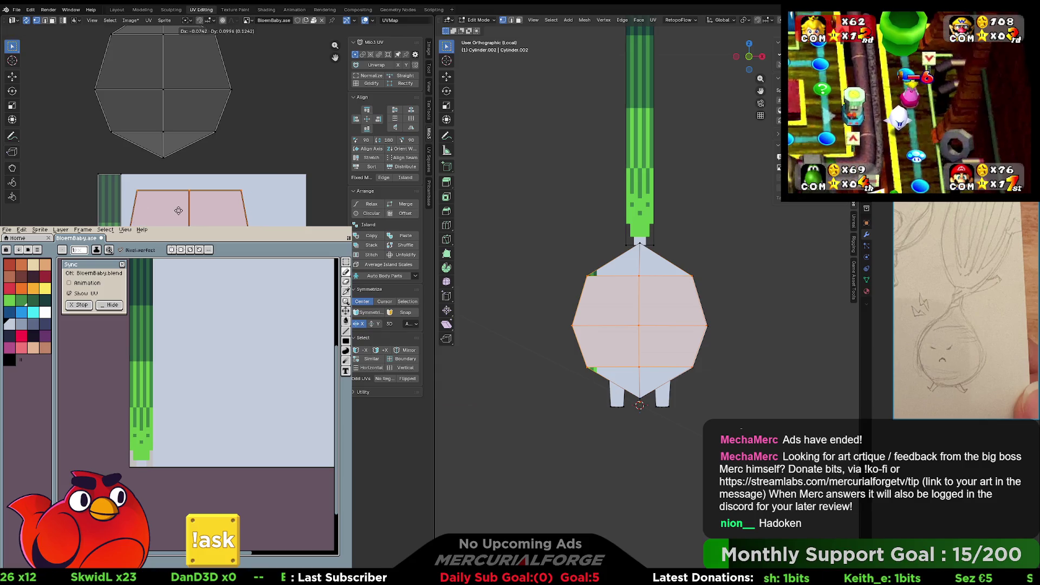
pyautogui.click(134, 175)
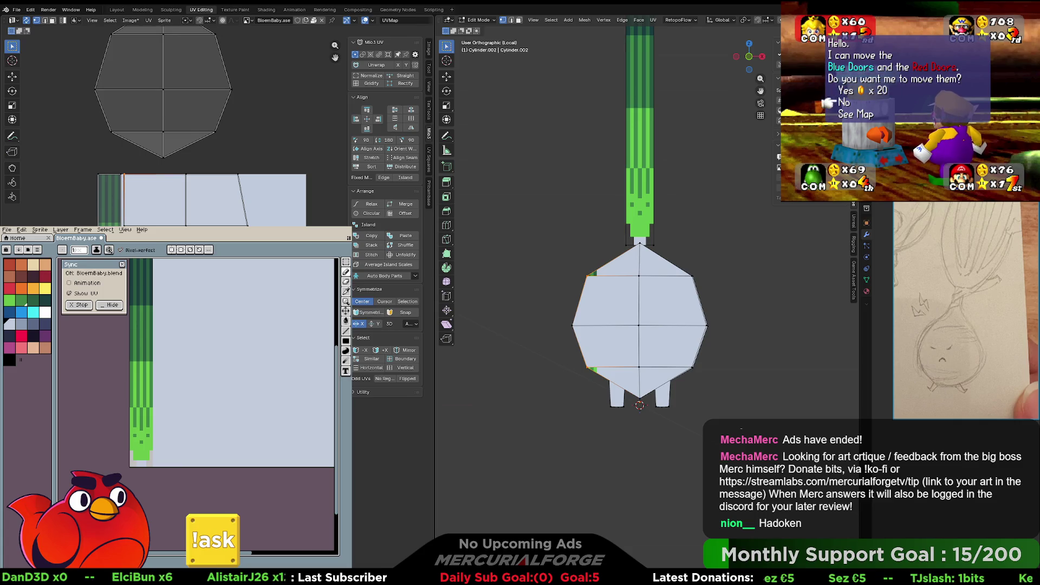
pyautogui.click(239, 177)
pyautogui.press('Return')
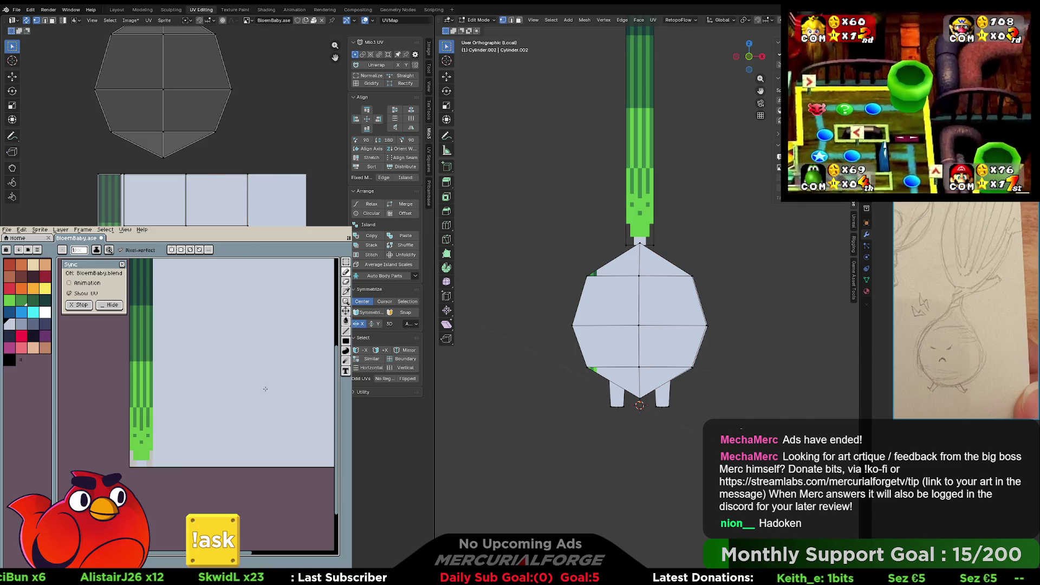
pyautogui.moveTo(258, 324)
pyautogui.mouseDown()
pyautogui.moveTo(190, 442)
pyautogui.moveTo(266, 387)
pyautogui.mouseUp()
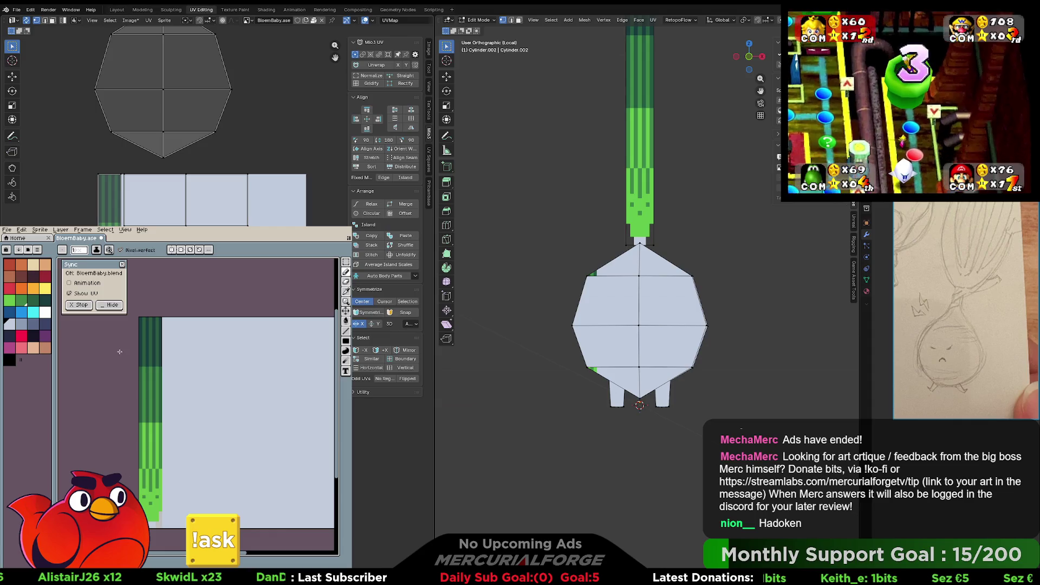
# - Fill the texture's body area with the peach palette colour using the Paint Bucket
pyautogui.moveTo(203, 409); pyautogui.dragTo(195, 451)
pyautogui.scroll(1, 195, 433)
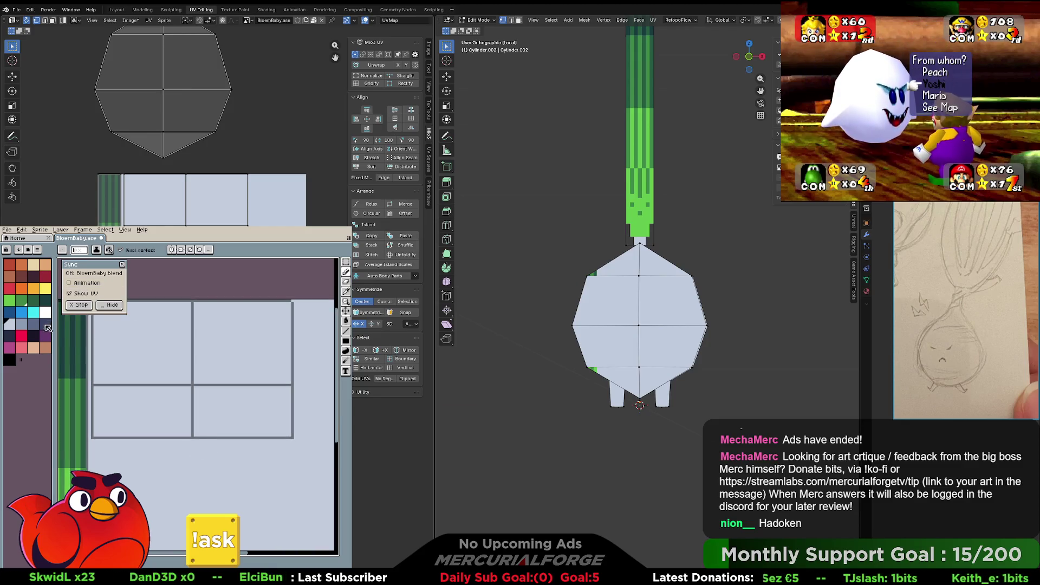
pyautogui.click(34, 349)
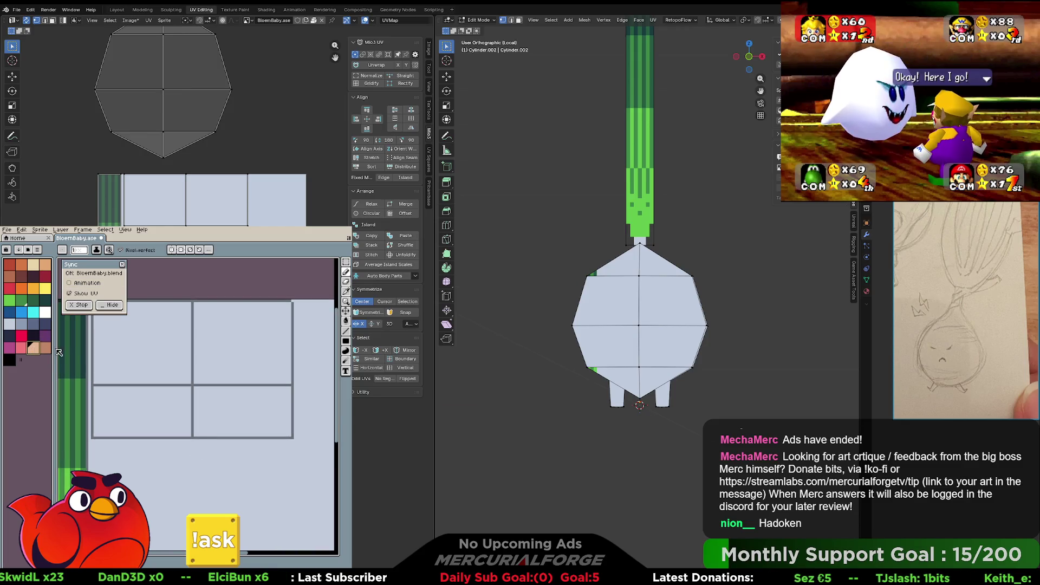
pyautogui.press('g')
pyautogui.click(244, 425)
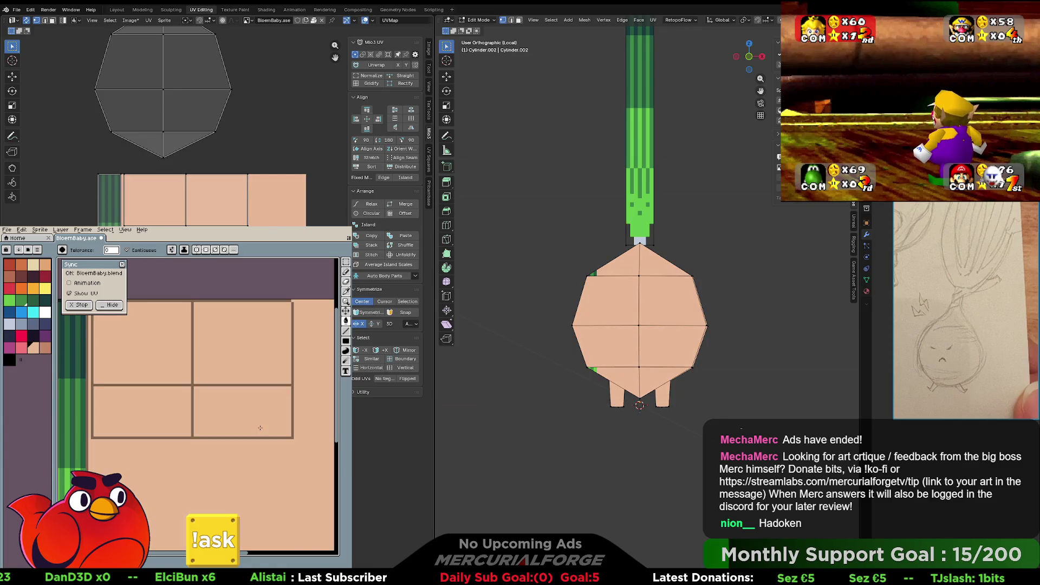
# - Undo the peach fill, check Sprite > Color Mode without changes, and pick a pale swatch
pyautogui.hotkey('ctrl', 'z')
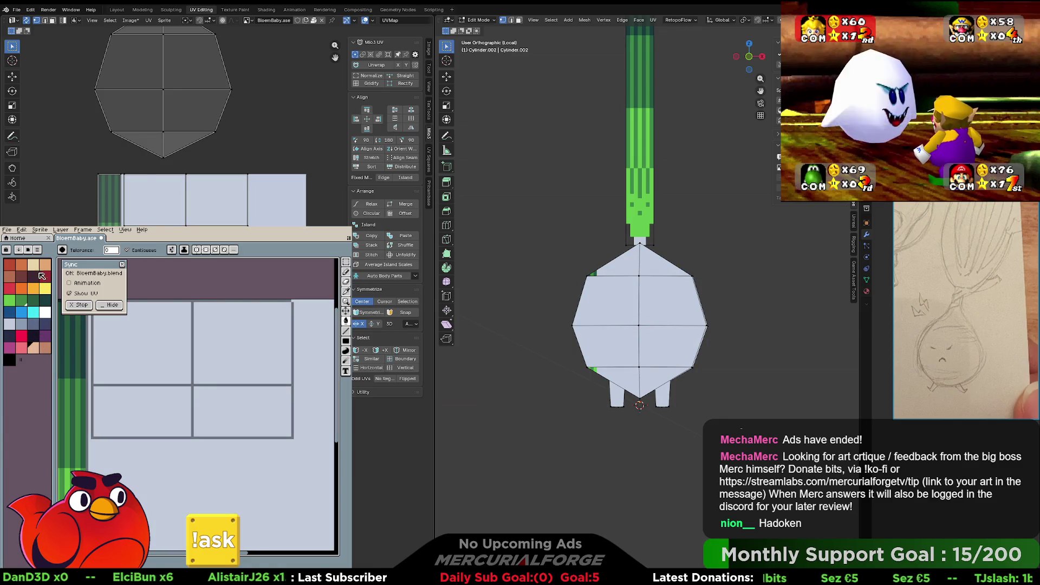
pyautogui.click(60, 229)
pyautogui.moveTo(58, 247)
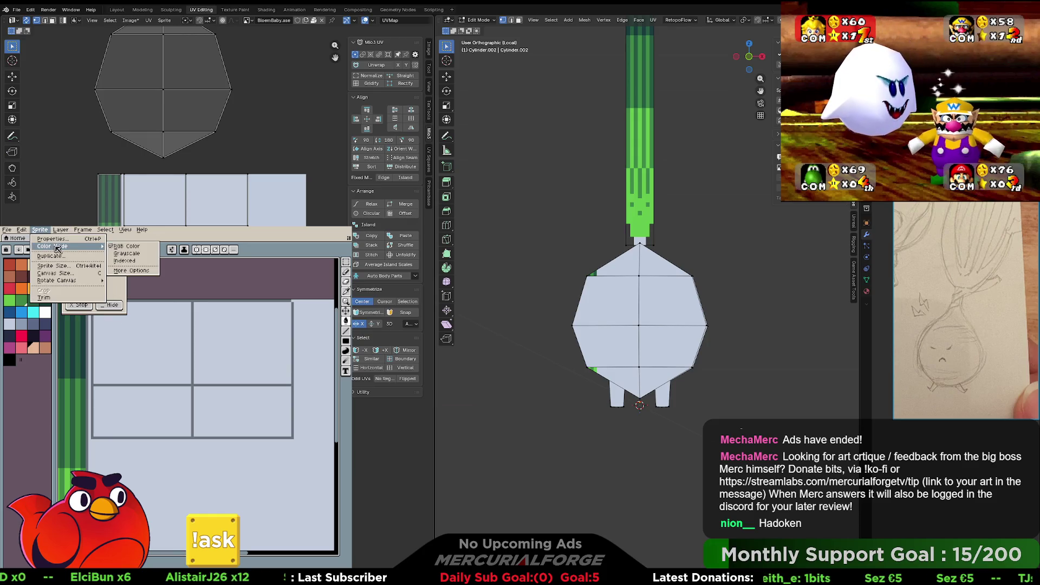
pyautogui.click(173, 243)
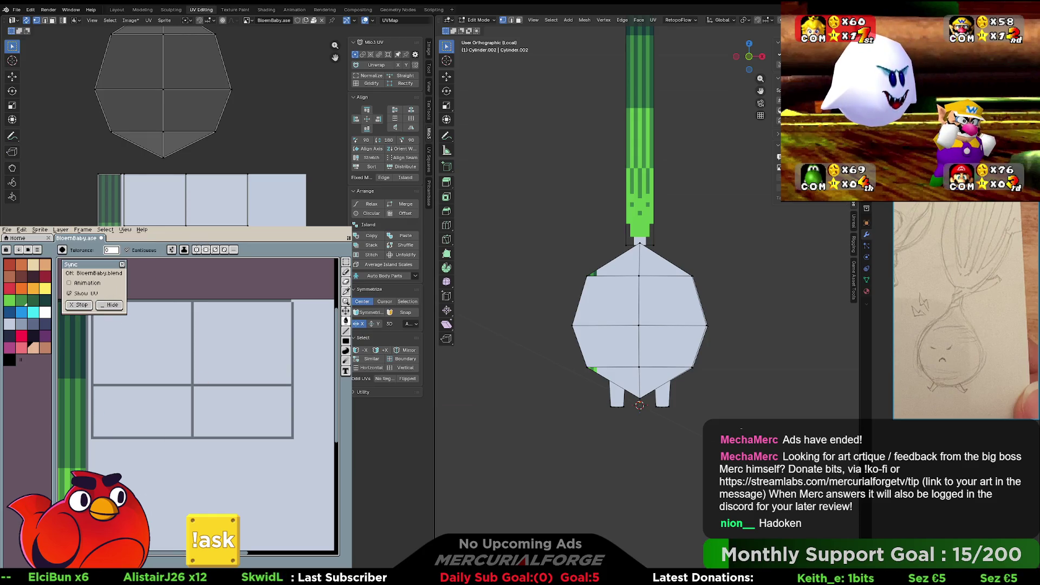
pyautogui.press('i')
pyautogui.click(9, 323)
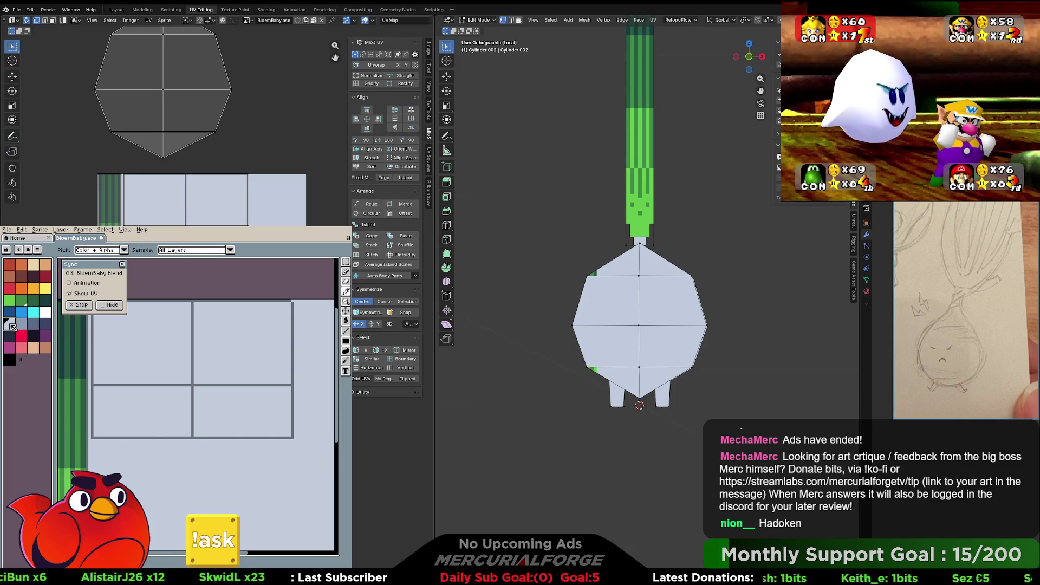
pyautogui.press('g')
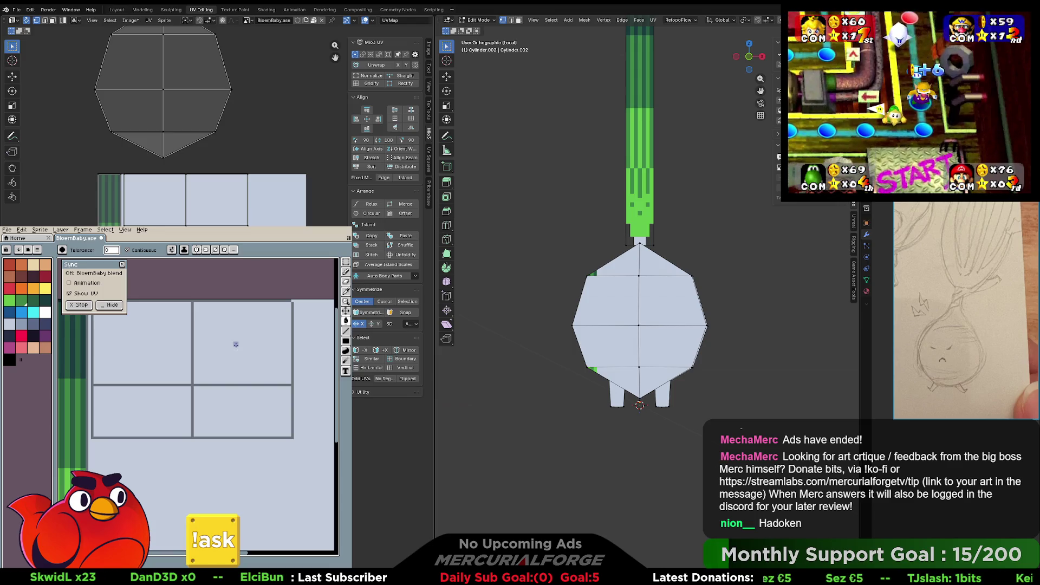
# - Centre the vertical symmetry axis and draw mirrored slanted purple eyes and an inverted-V mouth
pyautogui.moveTo(214, 364); pyautogui.dragTo(231, 369, button='middle')
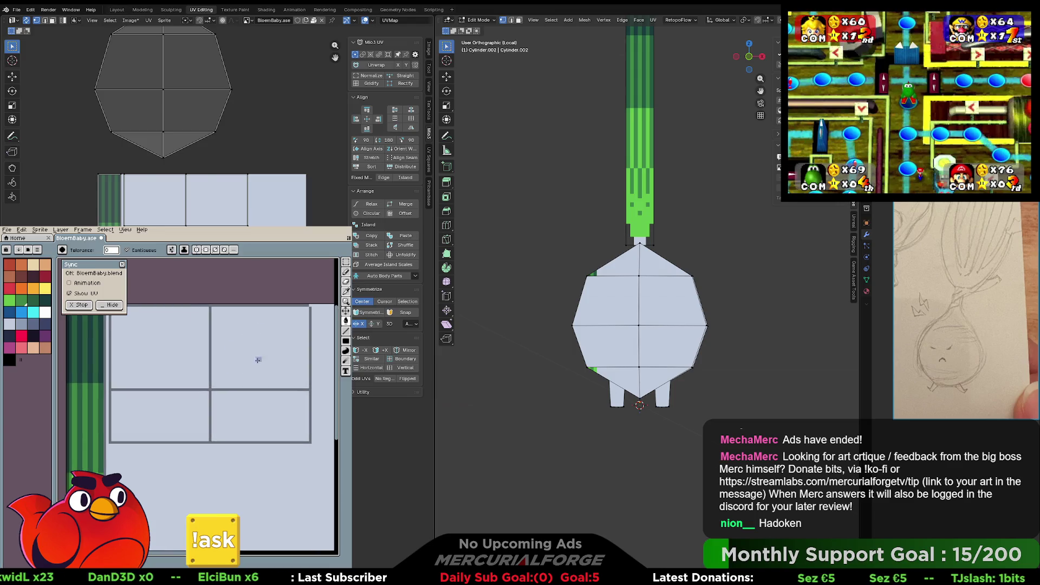
pyautogui.press('b')
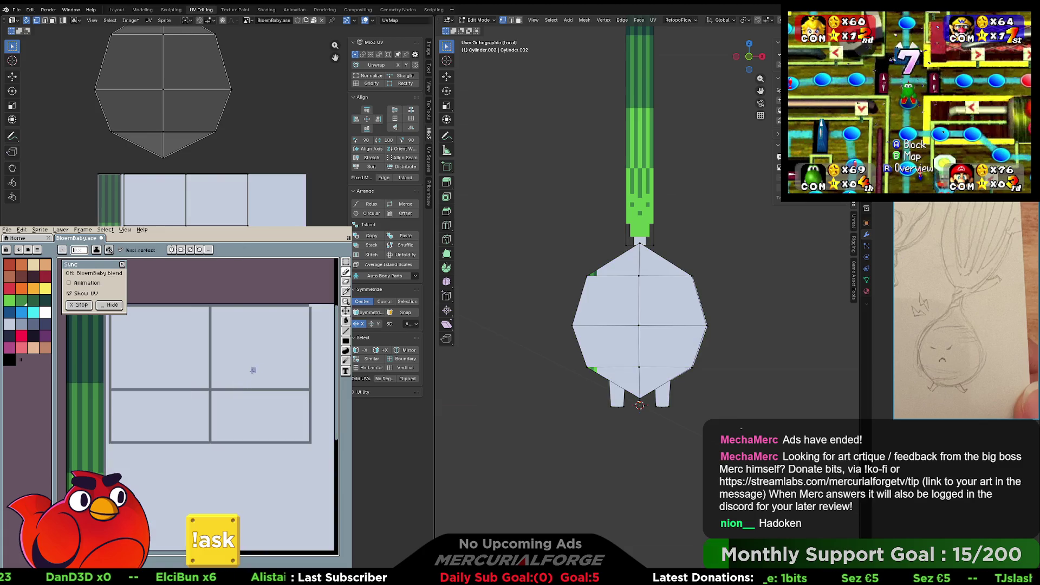
pyautogui.moveTo(235, 302); pyautogui.dragTo(209, 303)
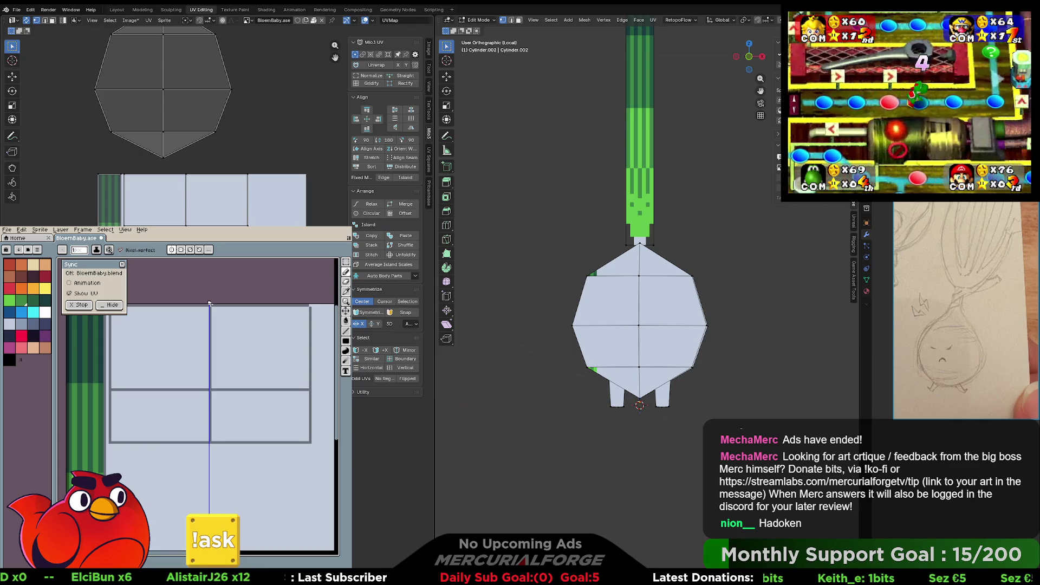
pyautogui.moveTo(271, 343); pyautogui.dragTo(247, 366)
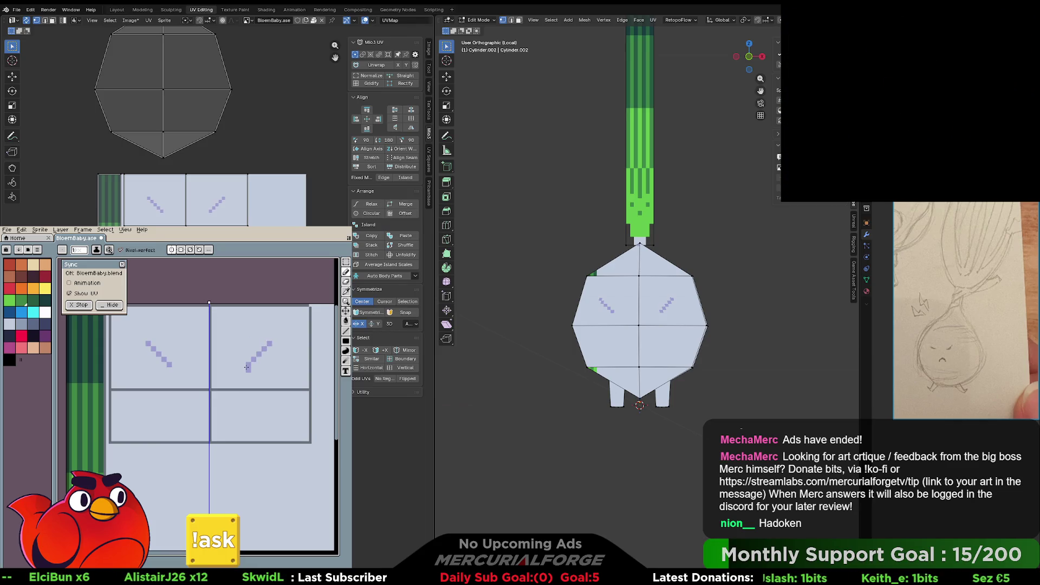
pyautogui.hotkey('ctrl', 'z')
pyautogui.moveTo(232, 387)
pyautogui.mouseDown()
pyautogui.moveTo(253, 378)
pyautogui.moveTo(238, 386)
pyautogui.mouseUp()
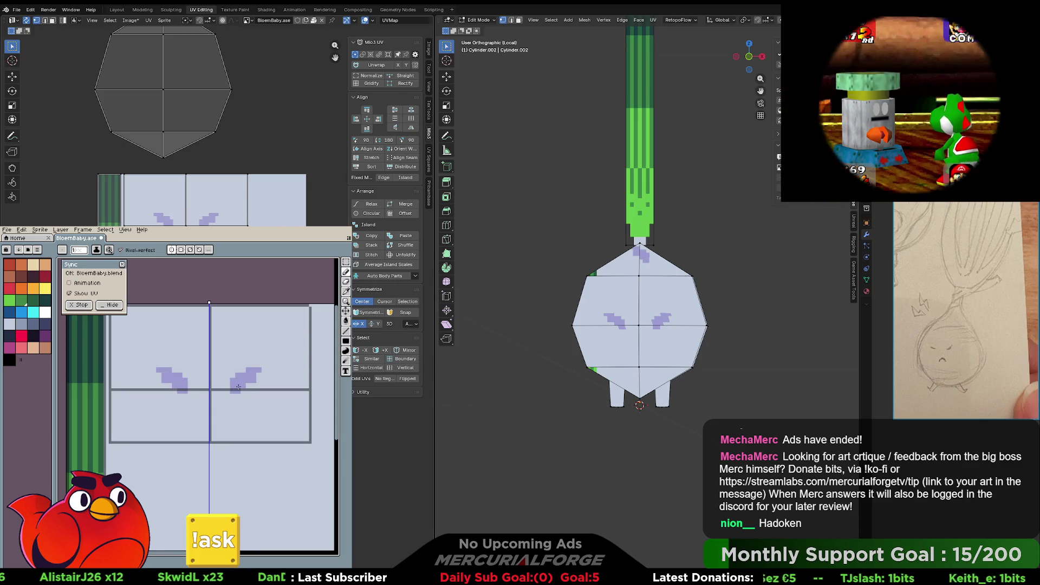
pyautogui.moveTo(228, 427)
pyautogui.mouseDown()
pyautogui.moveTo(215, 416)
pyautogui.moveTo(226, 425)
pyautogui.mouseUp()
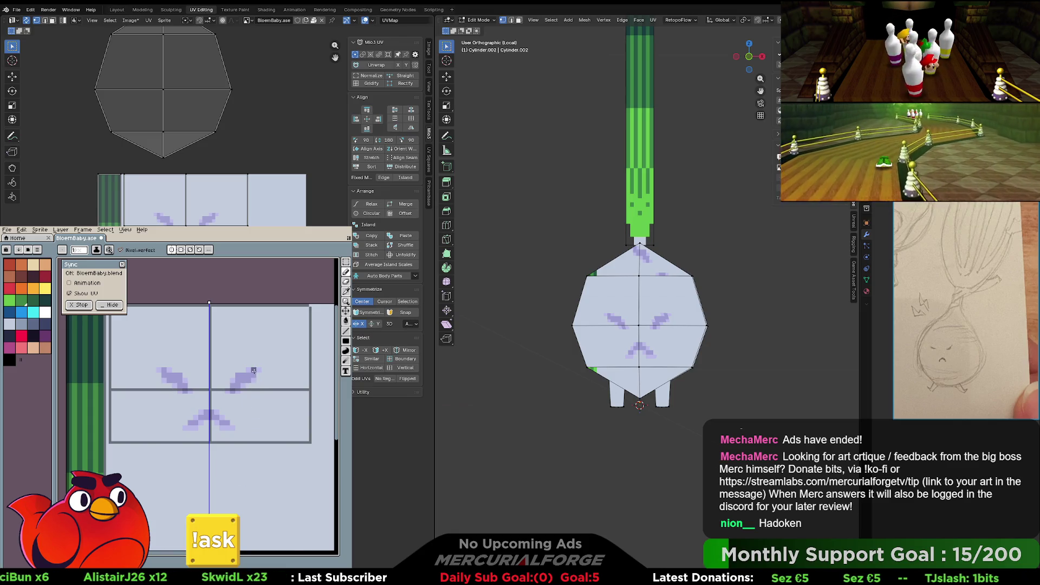
# - Shade the eyes and mouth with darker purple pixels and check the face on the 3D model
pyautogui.moveTo(253, 370); pyautogui.dragTo(231, 389)
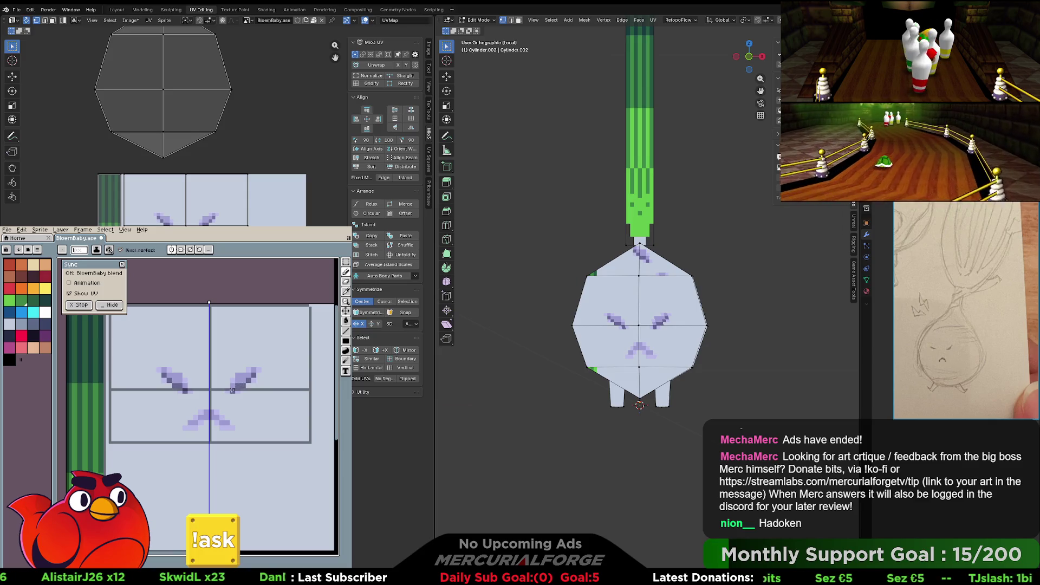
pyautogui.click(222, 422)
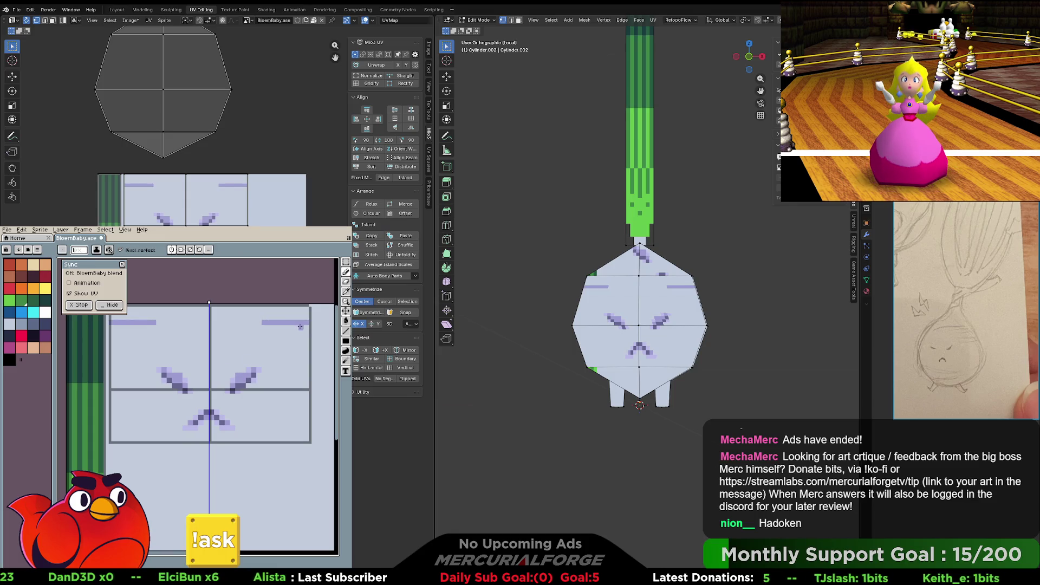
pyautogui.scroll(-2, 296, 343)
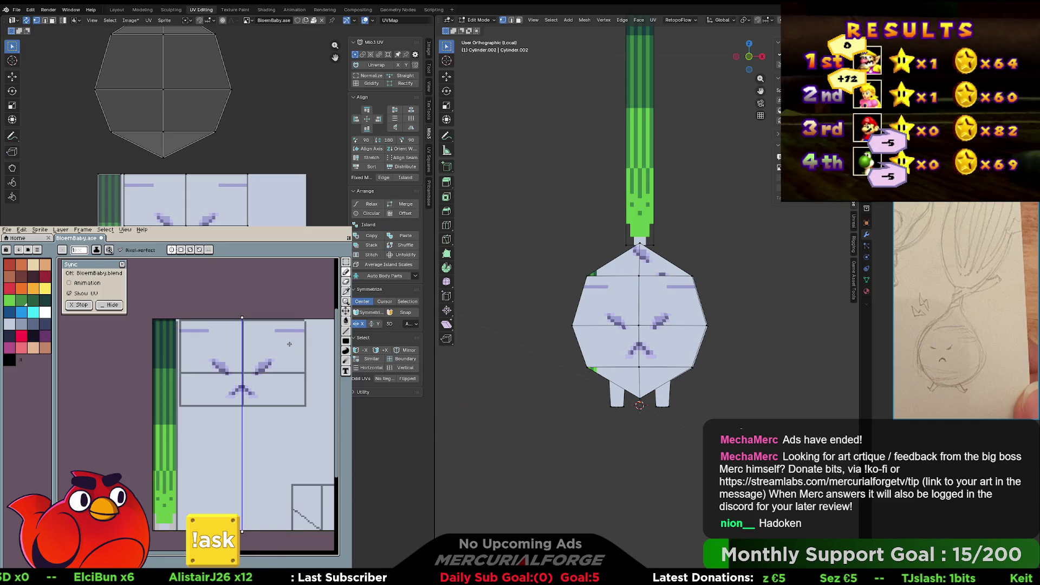
pyautogui.scroll(-1, 289, 343)
pyautogui.moveTo(289, 342); pyautogui.dragTo(222, 372, button='middle')
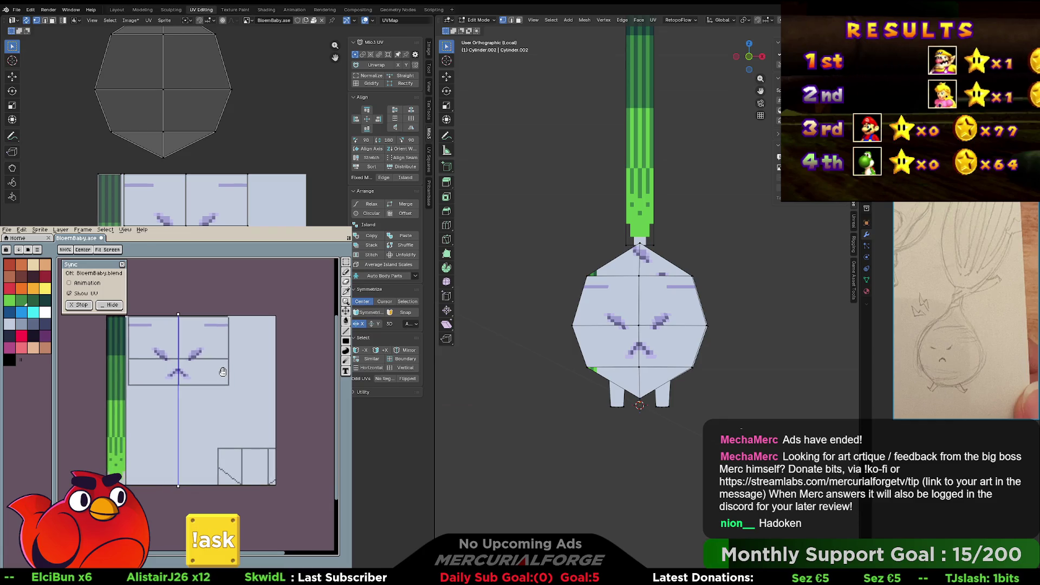
pyautogui.moveTo(568, 268); pyautogui.dragTo(597, 254, button='middle')
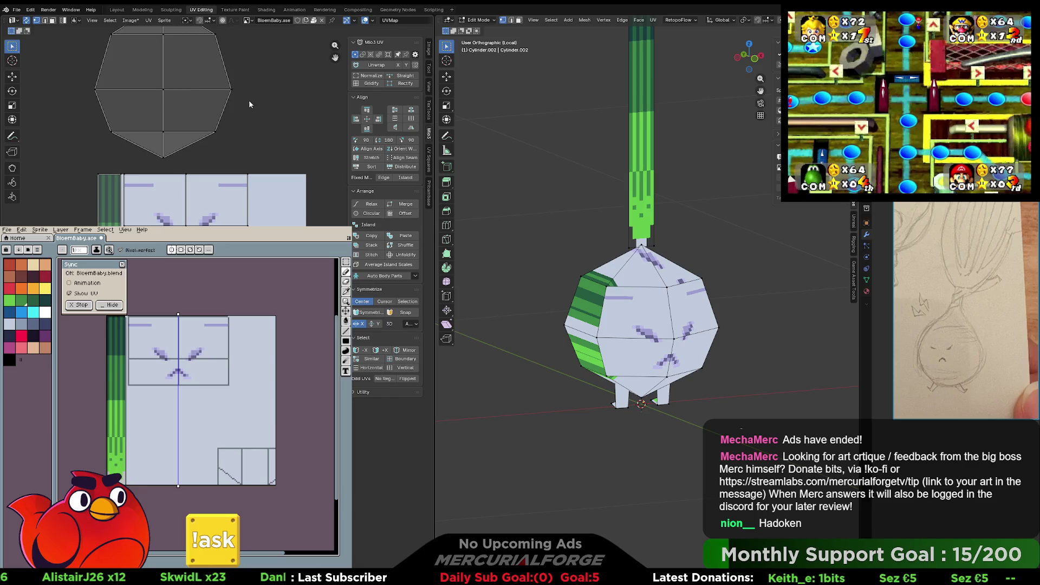
# - Select all faces and shift the whole UV layout down on the texture
pyautogui.press('a')
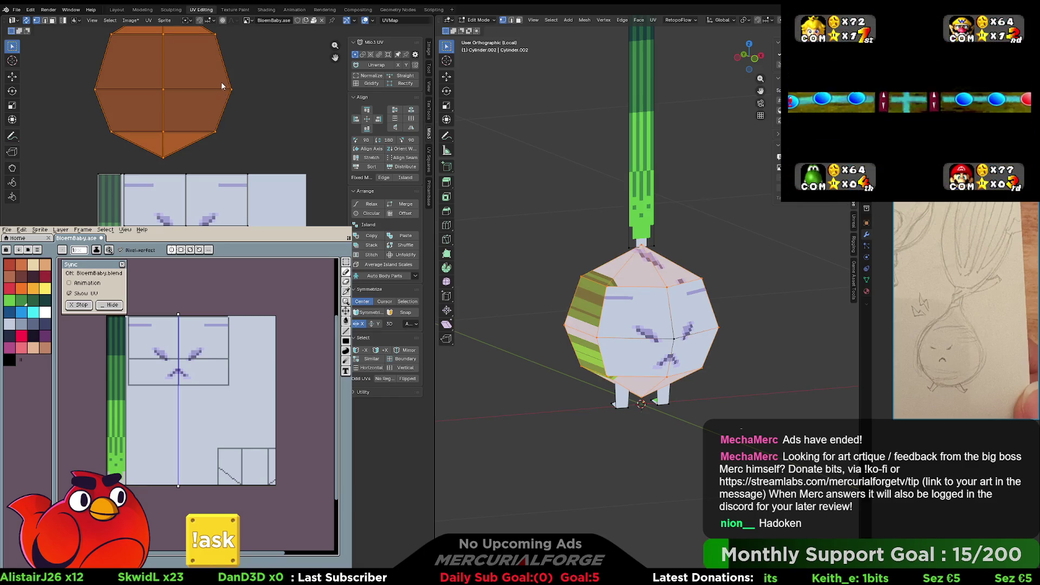
pyautogui.press('g')
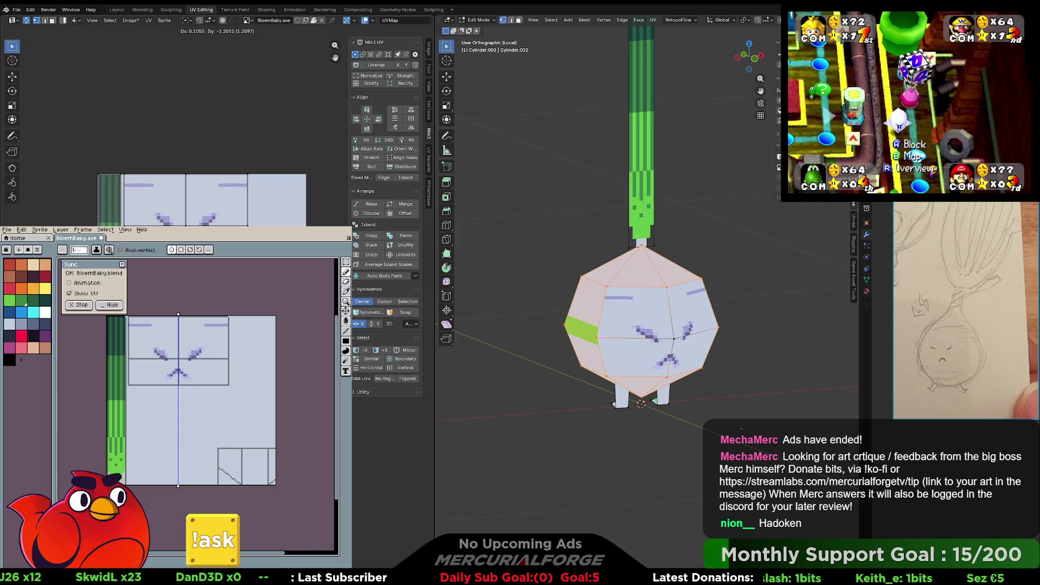
pyautogui.press('KP_Decimal')
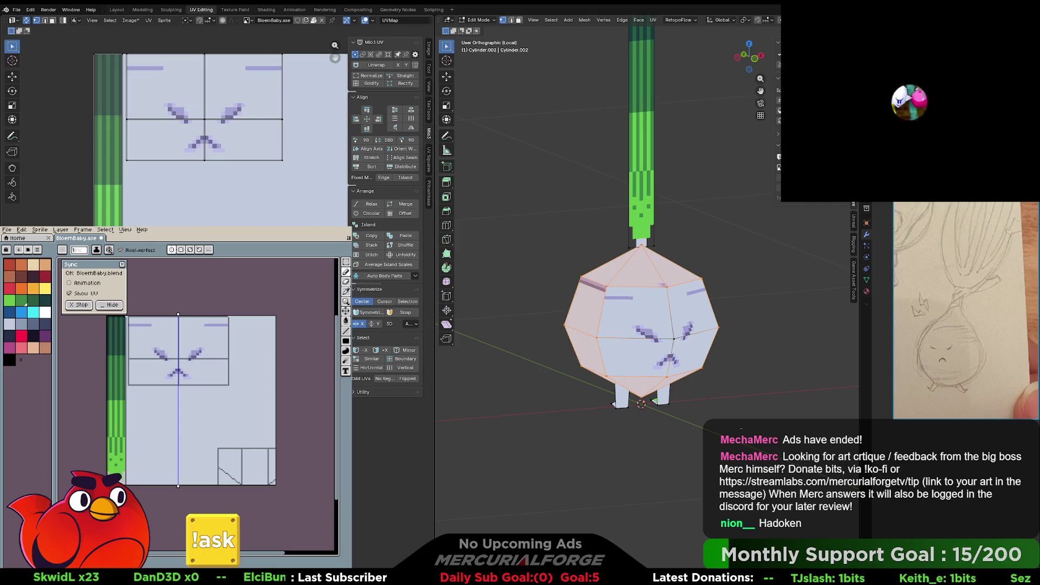
pyautogui.hotkey('alt', 'a')
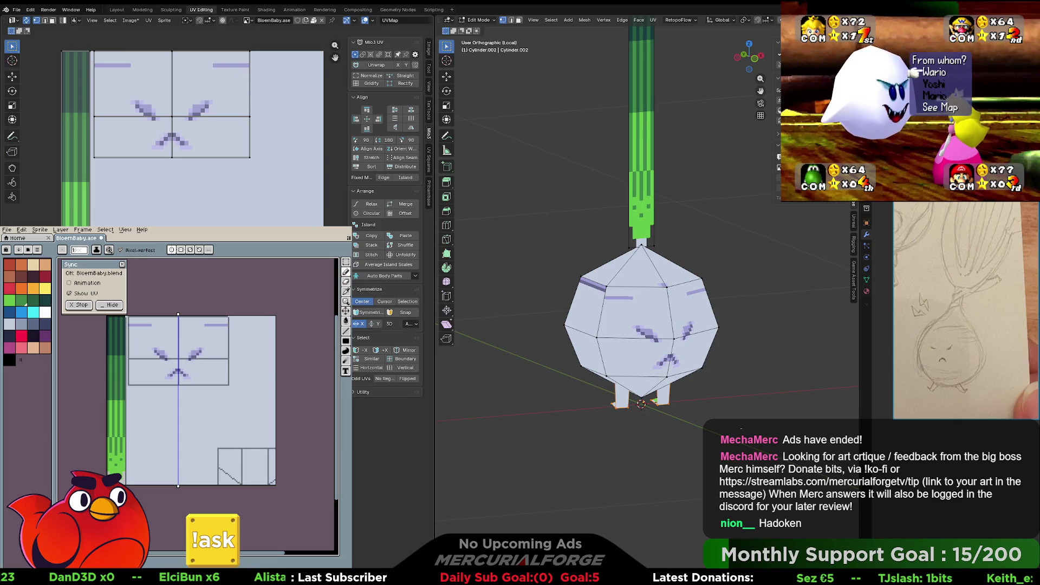
# - In face select mode, pick the body's bottom faces and move their UVs onto the green strip
pyautogui.press('3')
pyautogui.click(640, 268)
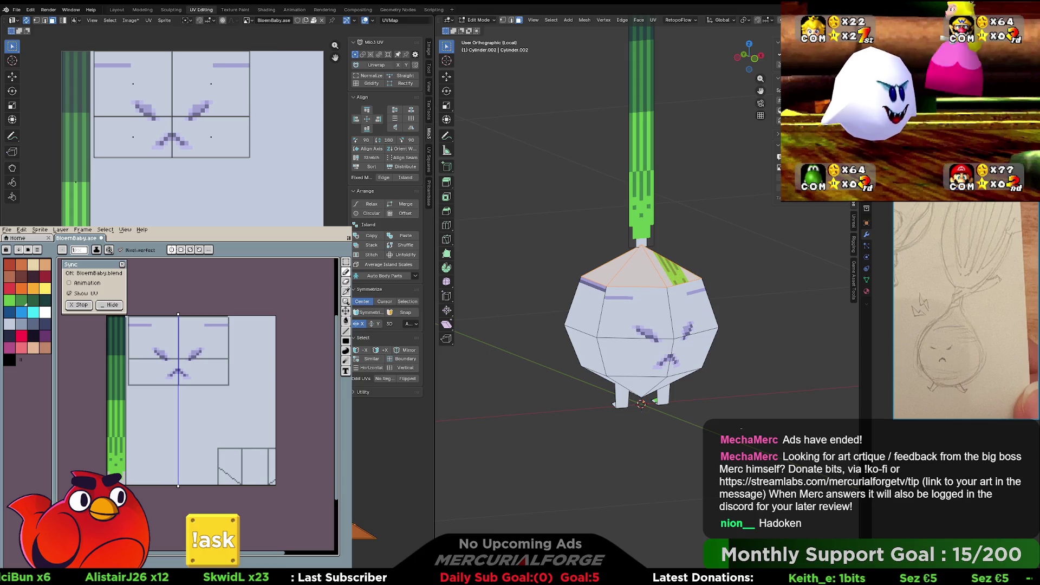
pyautogui.click(641, 382)
pyautogui.press('g')
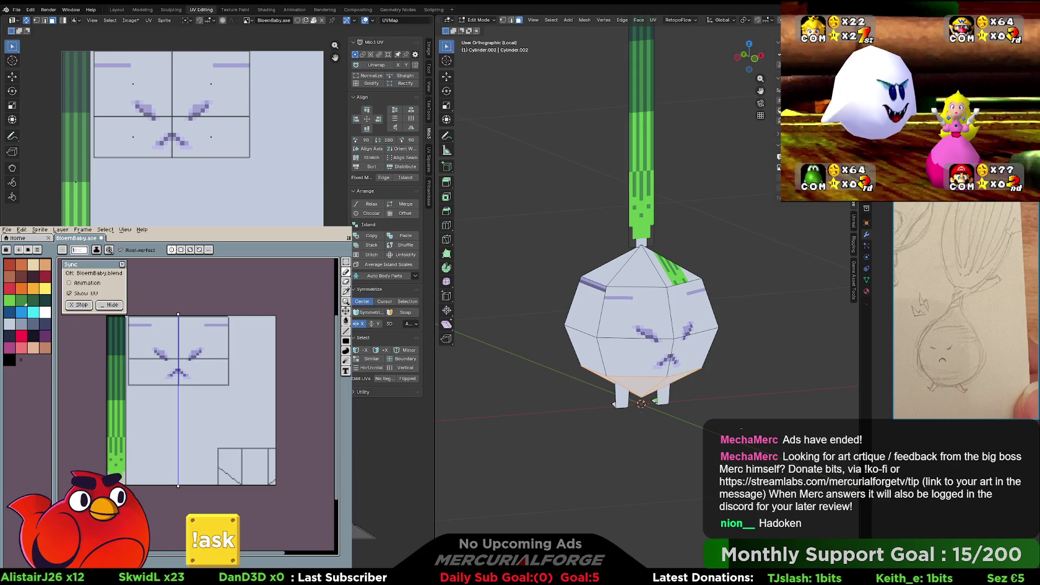
pyautogui.press('g')
pyautogui.press('Return')
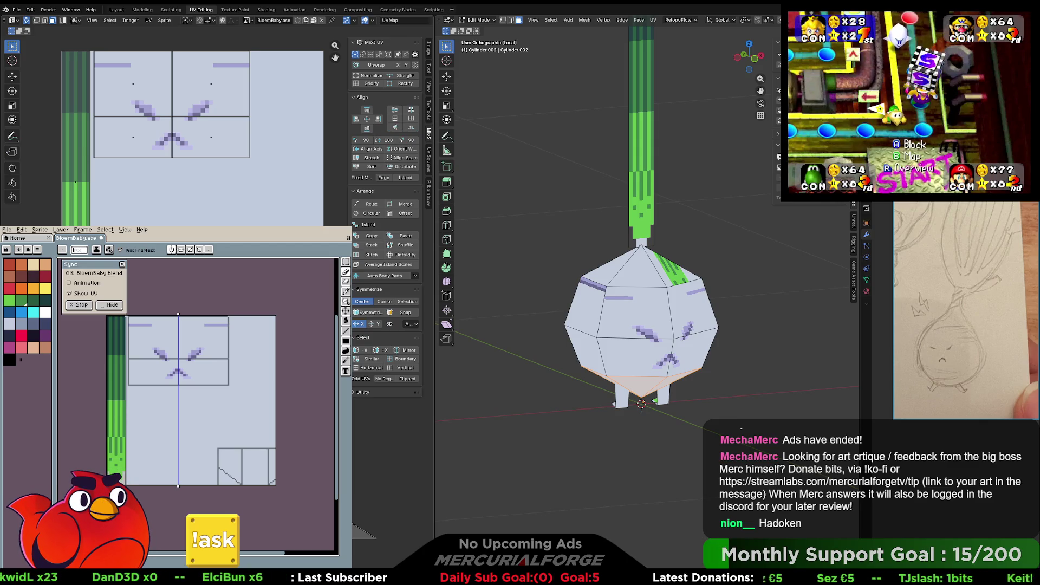
pyautogui.press('g')
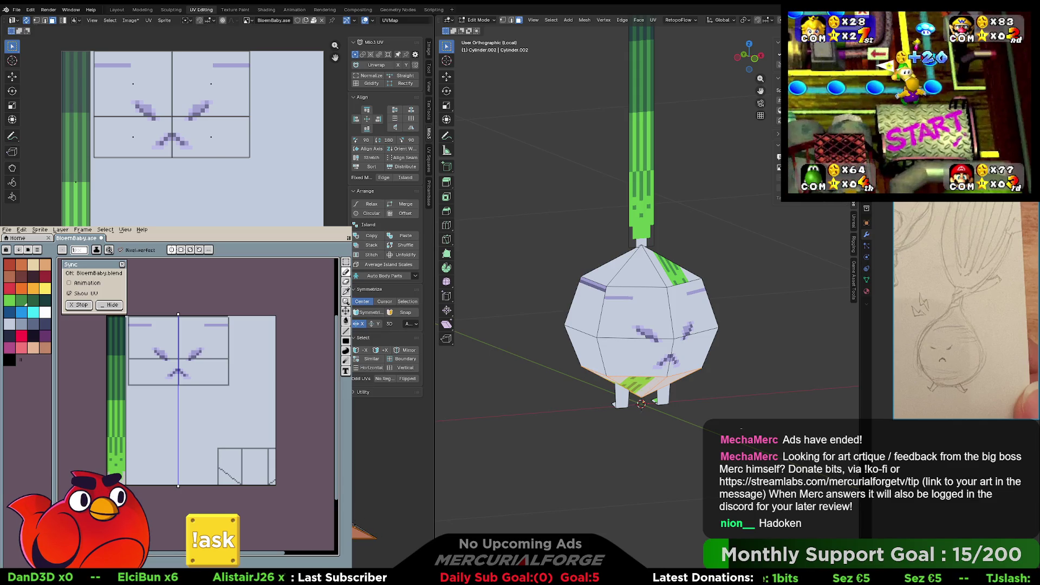
pyautogui.press('1')
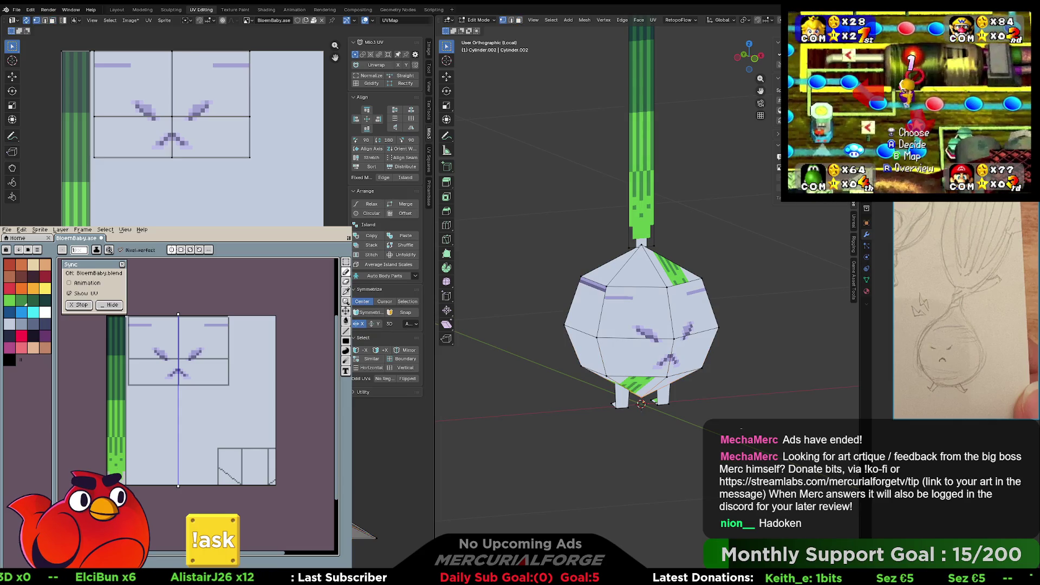
pyautogui.press('Return')
# - Select the body's left-side faces and move their UVs vertically along the texture
pyautogui.moveTo(335, 57)
pyautogui.mouseDown()
pyautogui.moveTo(370, 65)
pyautogui.moveTo(343, 65)
pyautogui.mouseUp()
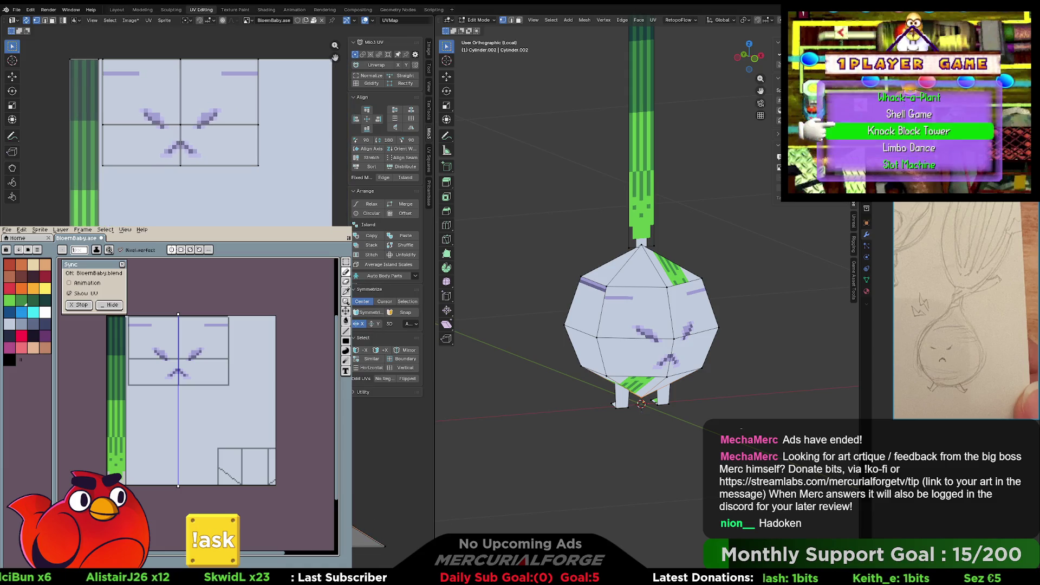
pyautogui.press('l')
pyautogui.press('g')
pyautogui.press('y')
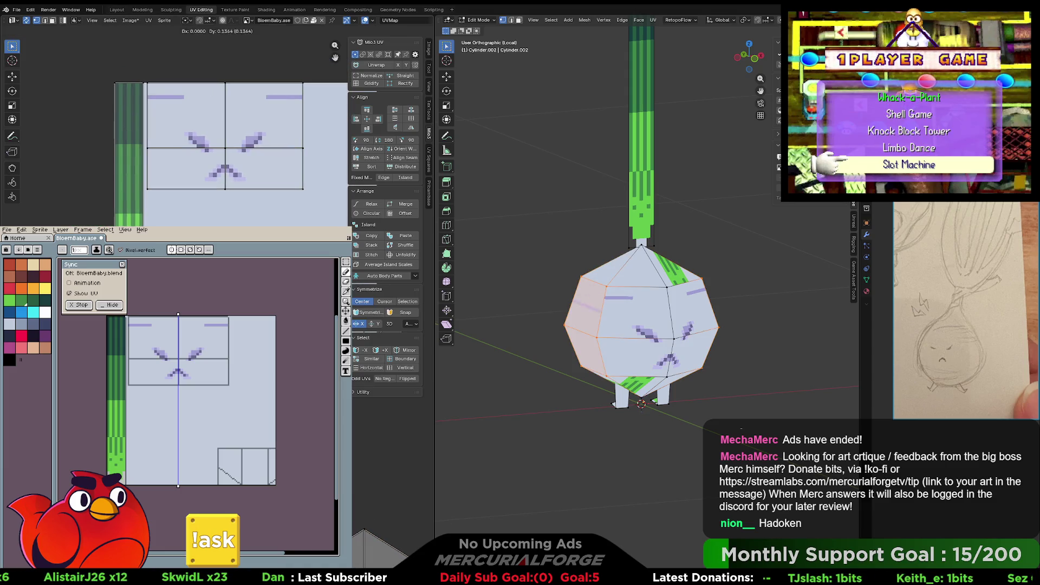
pyautogui.press('Return')
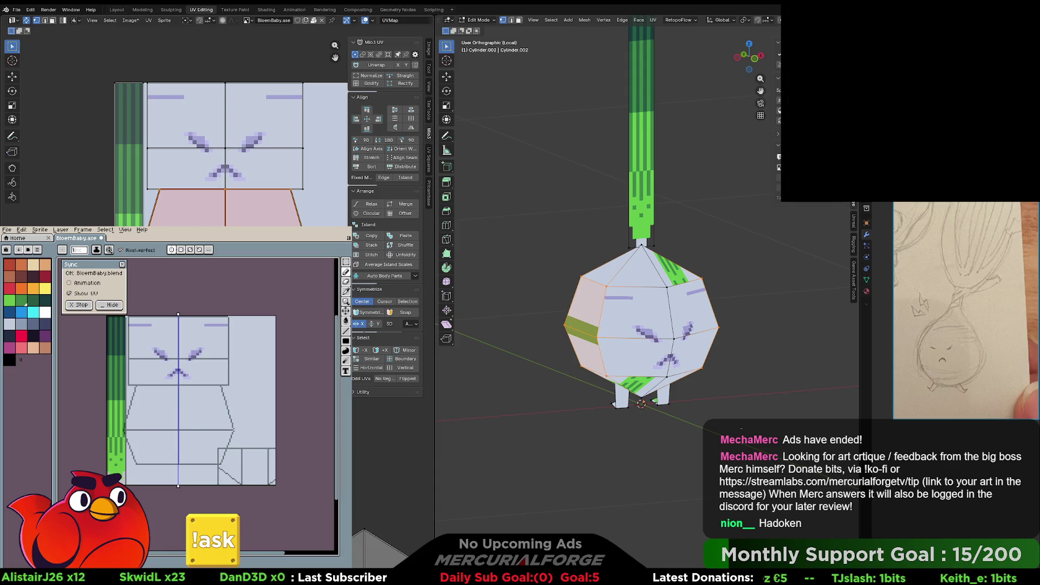
# - Slide the left leg's UVs down the texture, then select both legs' linked geometry
pyautogui.moveTo(211, 157); pyautogui.dragTo(149, 155, button='middle')
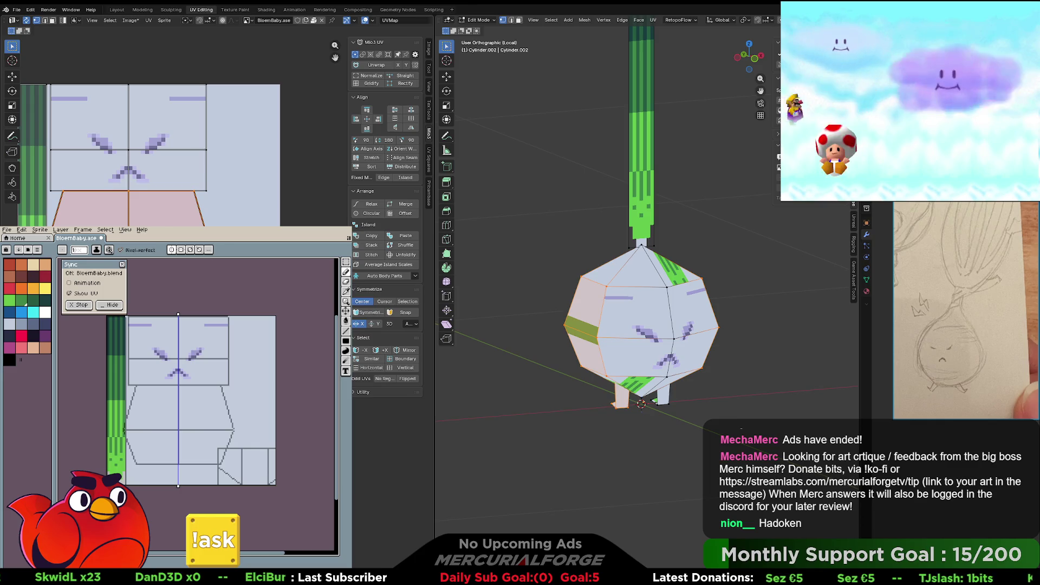
pyautogui.hotkey('alt', 'a')
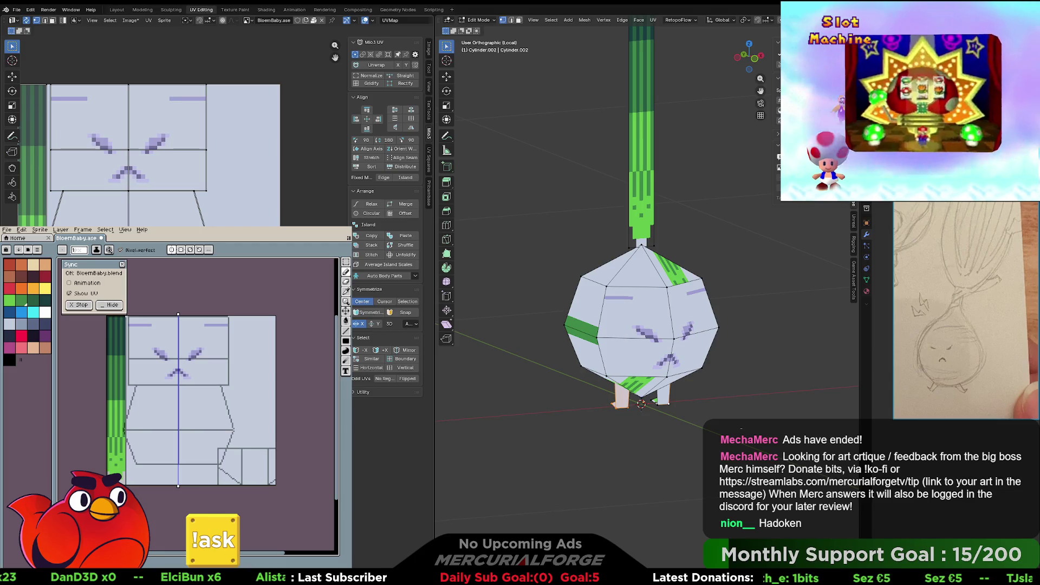
pyautogui.click(621, 398)
pyautogui.press('g')
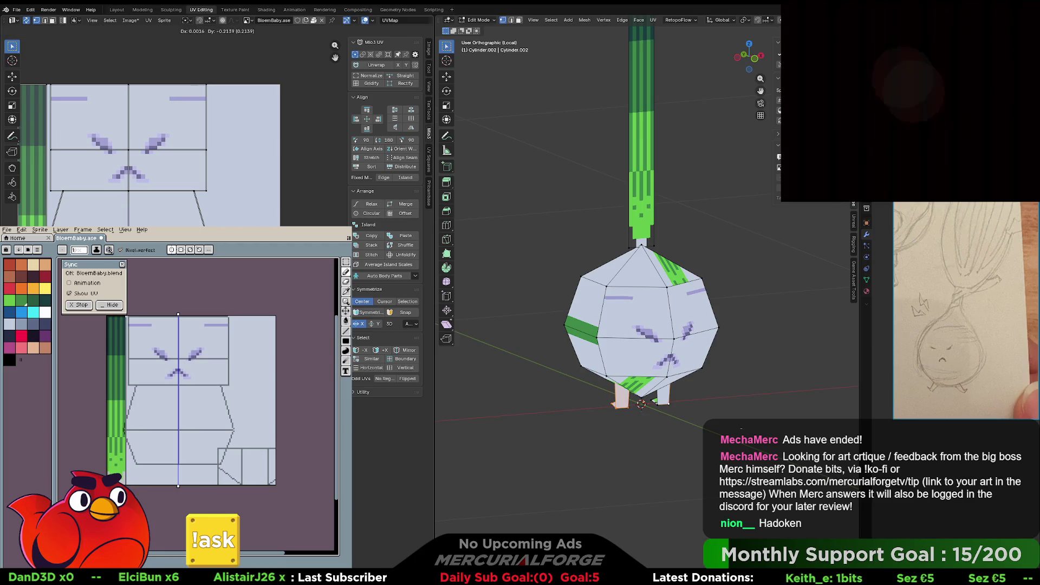
pyautogui.press('Return')
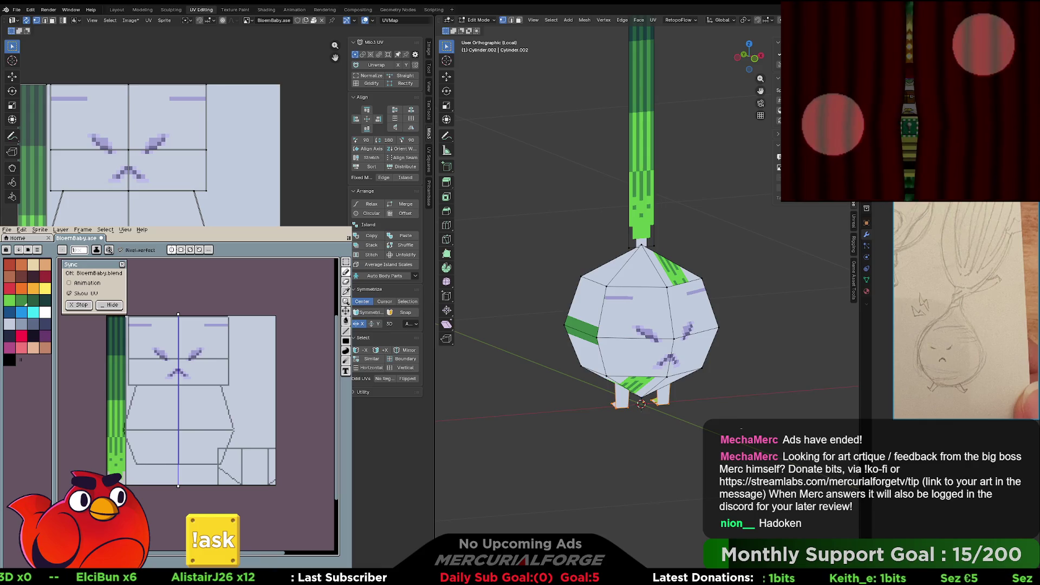
pyautogui.click(634, 452)
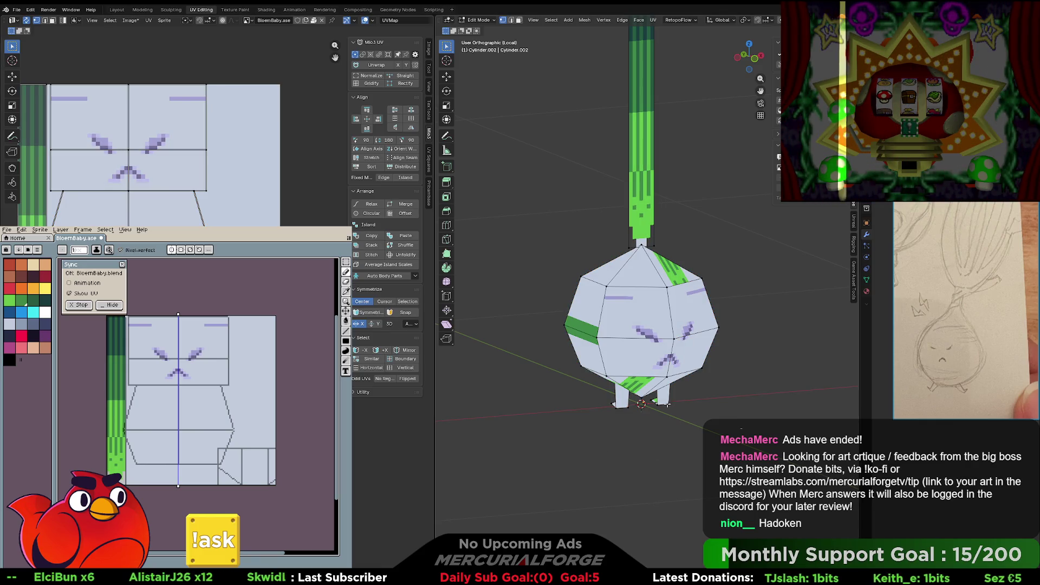
pyautogui.press('l')
pyautogui.press('l')
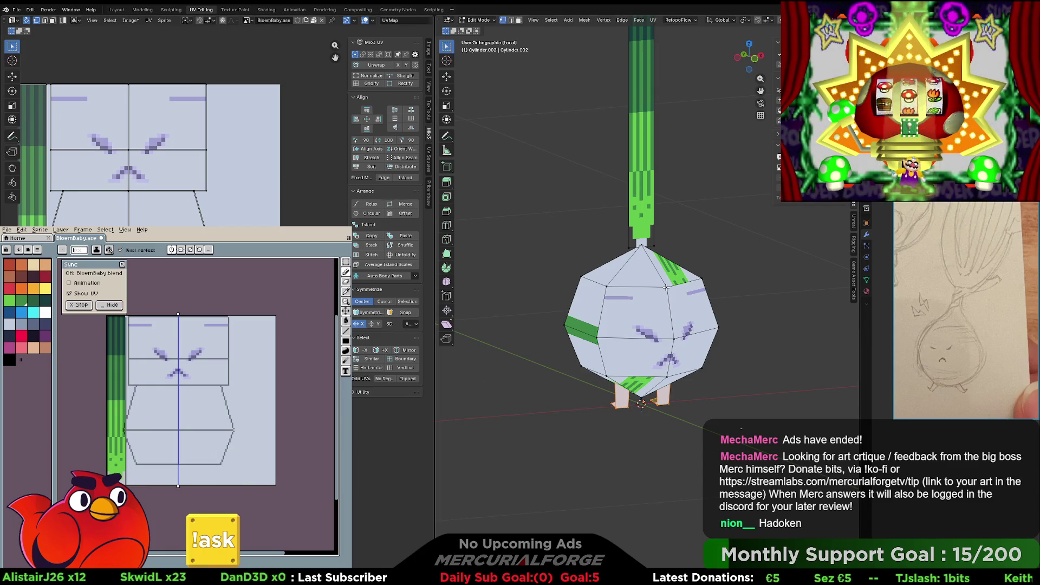
# - Rotate the body and stem 180 degrees around Z, check the front view, then undo
pyautogui.press('l')
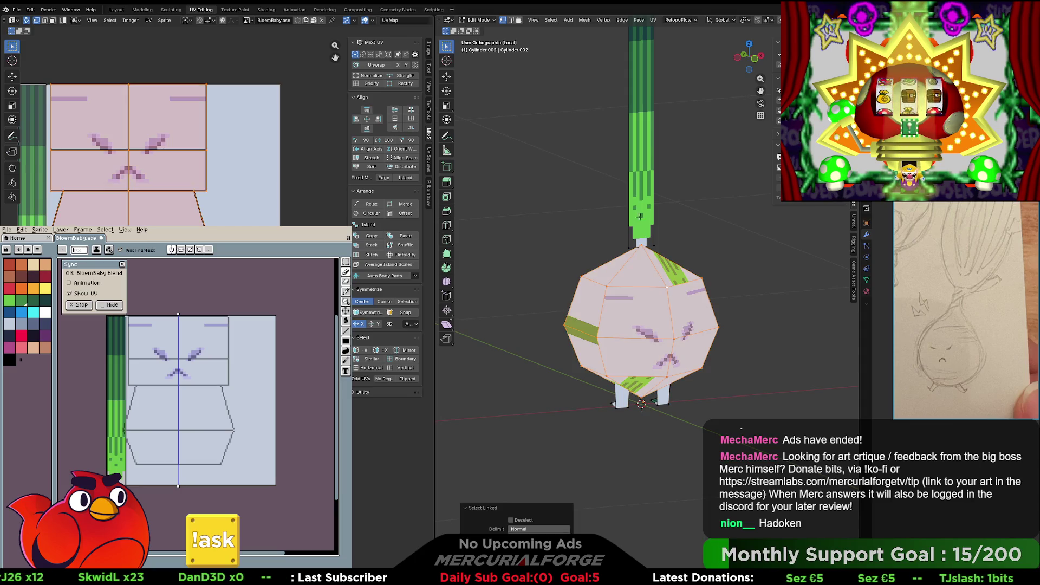
pyautogui.press('l')
pyautogui.press('r')
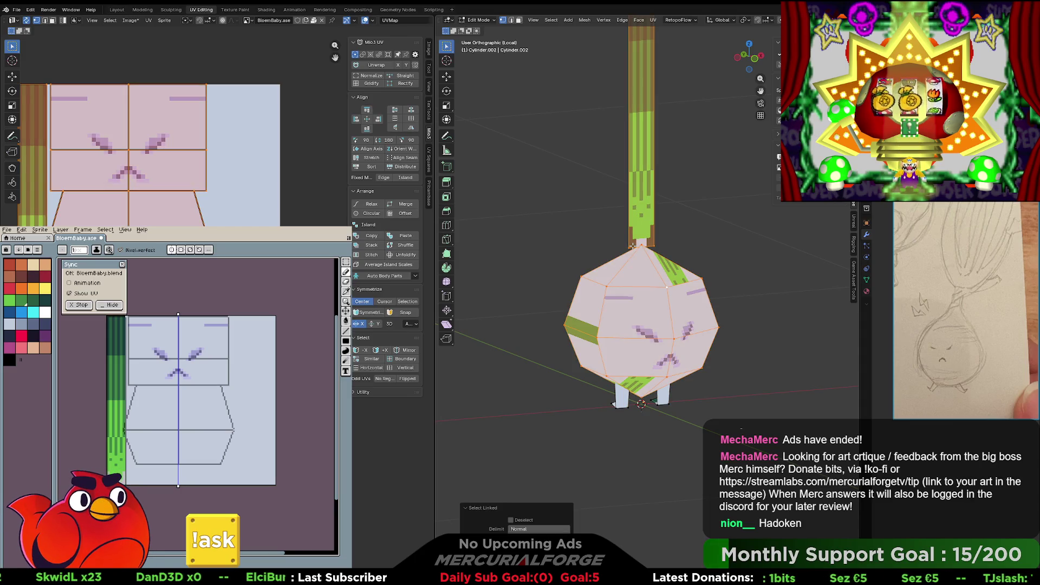
pyautogui.write('z')
pyautogui.write('80')
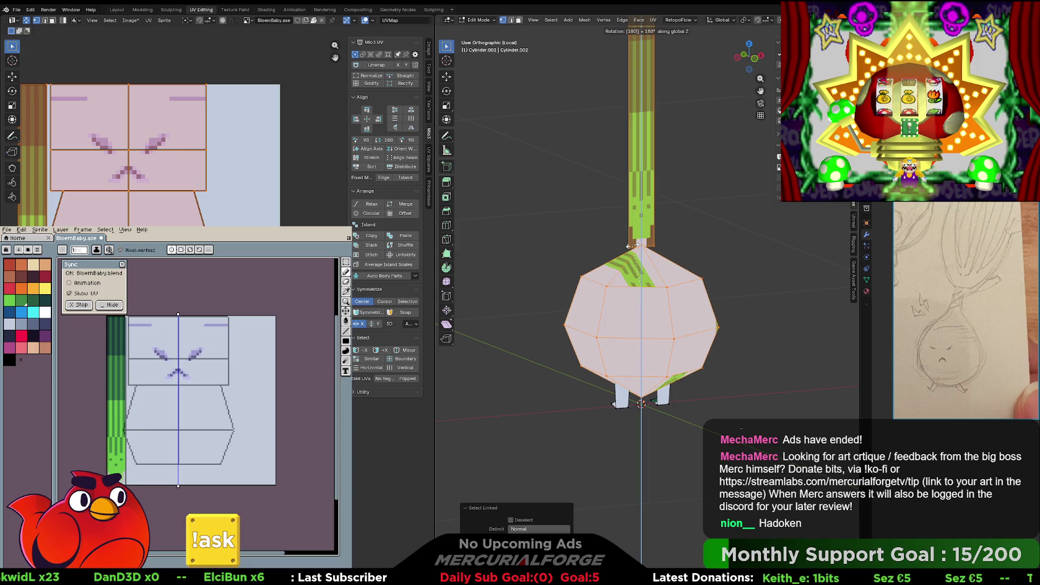
pyautogui.press('Return')
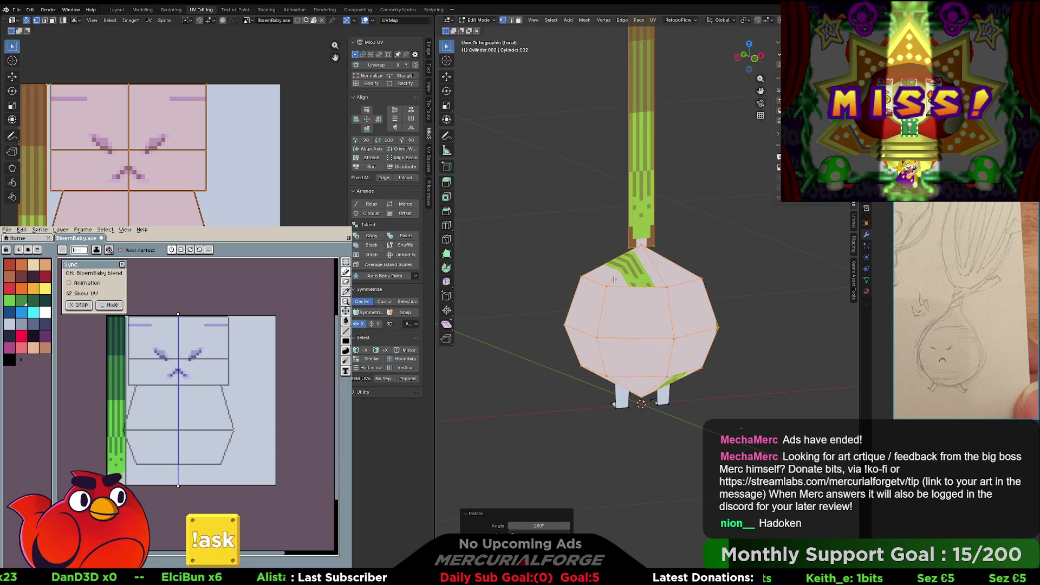
pyautogui.press('KP_1')
pyautogui.press('KP_5')
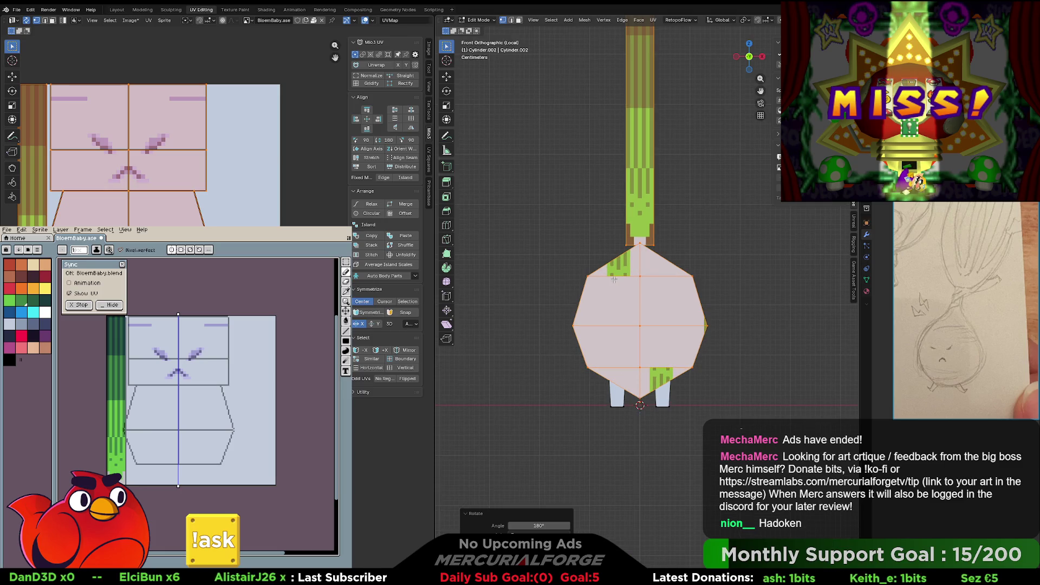
pyautogui.hotkey('ctrl', 'z')
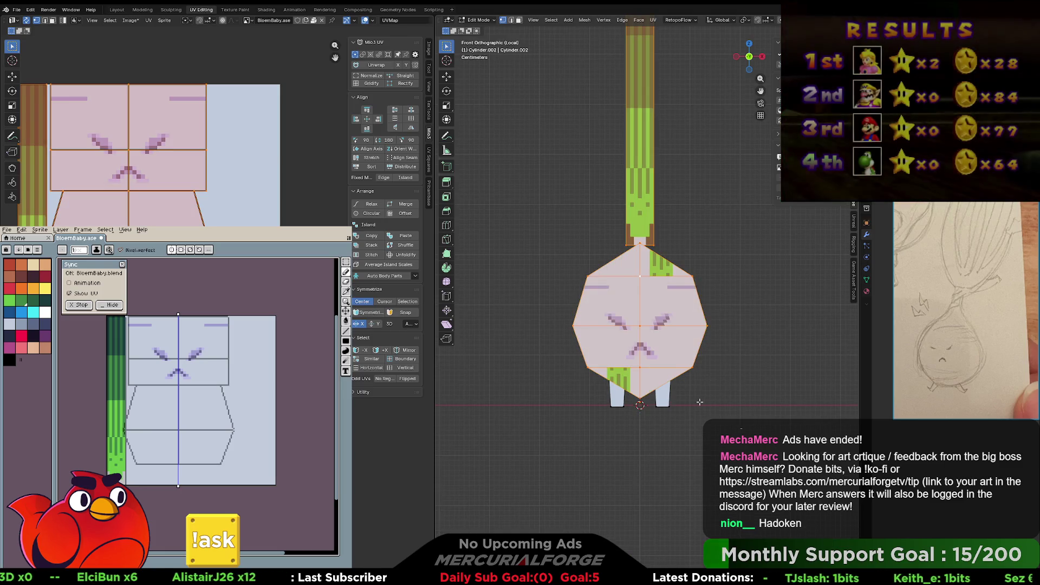
# - Select only both legs and turn them 180 degrees around the vertical axis
pyautogui.click(669, 405)
pyautogui.press('l')
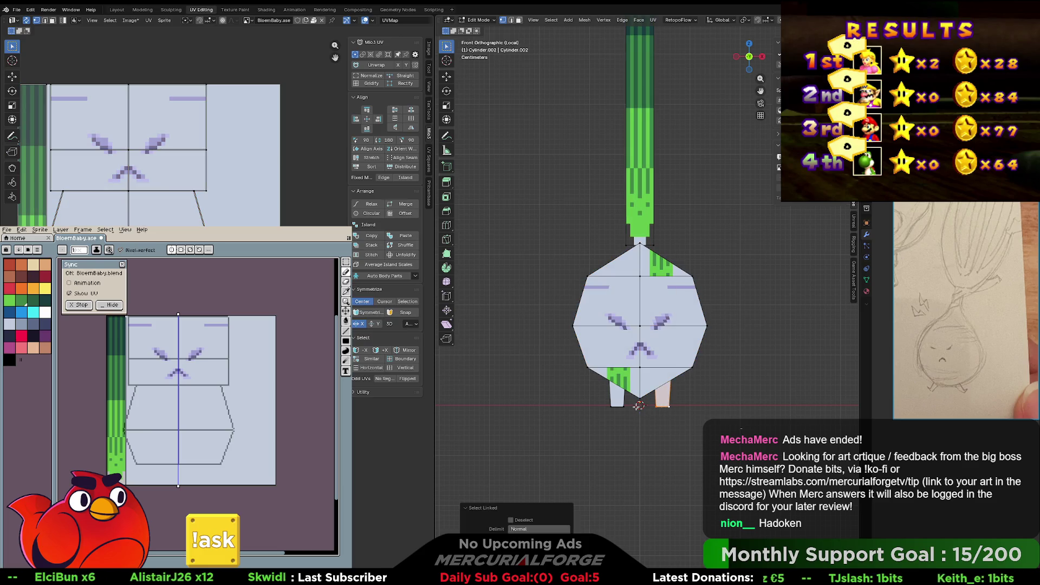
pyautogui.press('l')
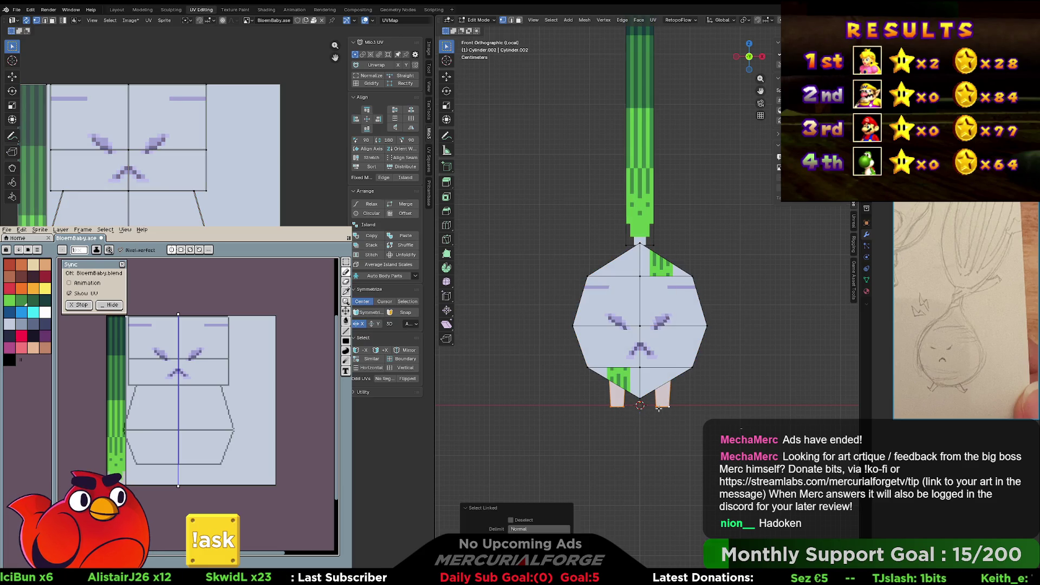
pyautogui.write('r')
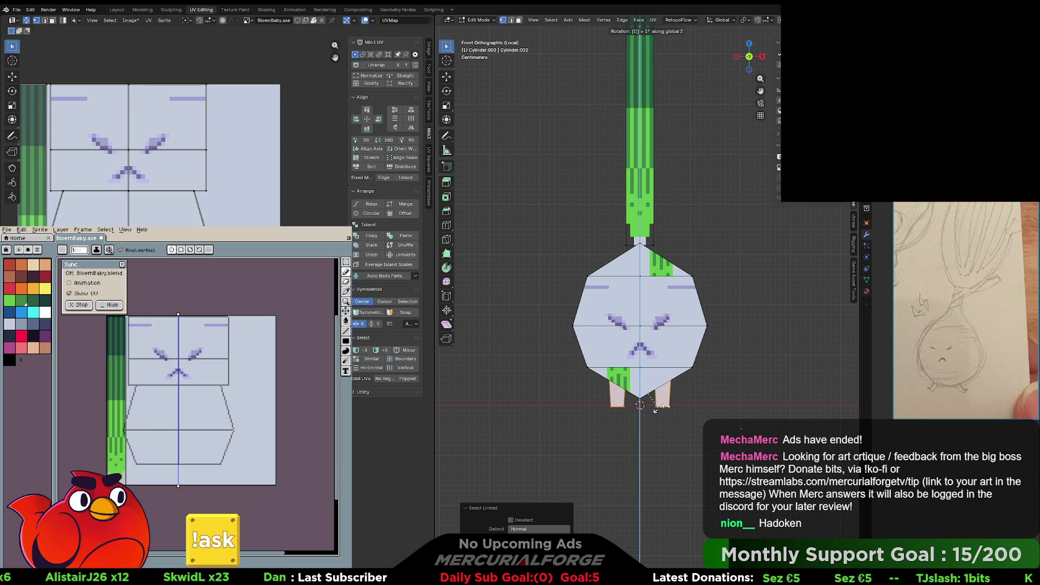
pyautogui.write('80')
pyautogui.press('Return')
pyautogui.moveTo(692, 369); pyautogui.dragTo(712, 377, button='middle')
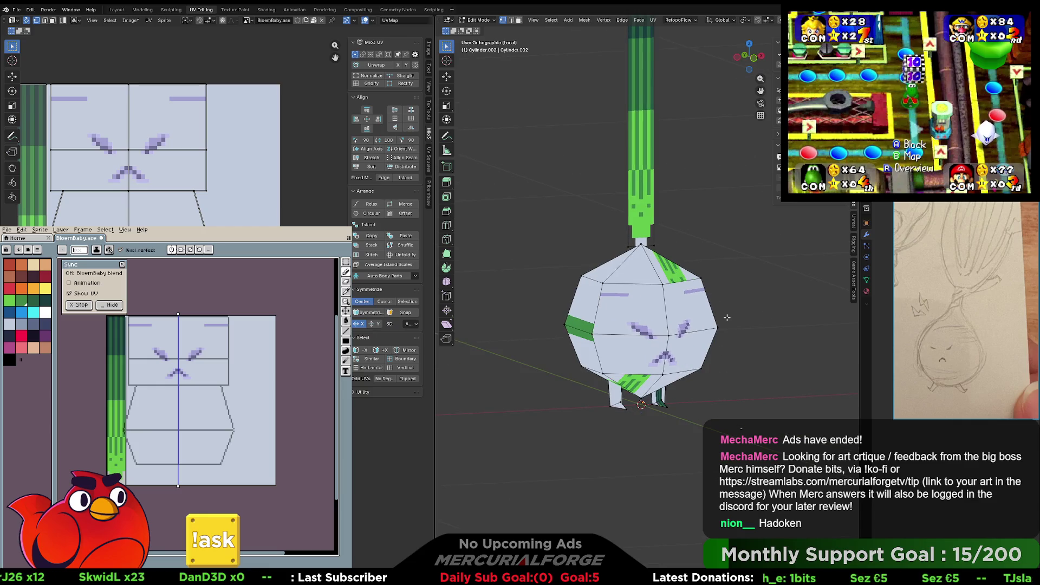
# - Adjust the UVs of the body's edge loop and right-side edges in the UV editor
pyautogui.press('KP_5')
pyautogui.moveTo(724, 317); pyautogui.dragTo(694, 340, button='middle')
pyautogui.moveTo(162, 196); pyautogui.dragTo(191, 214, button='middle')
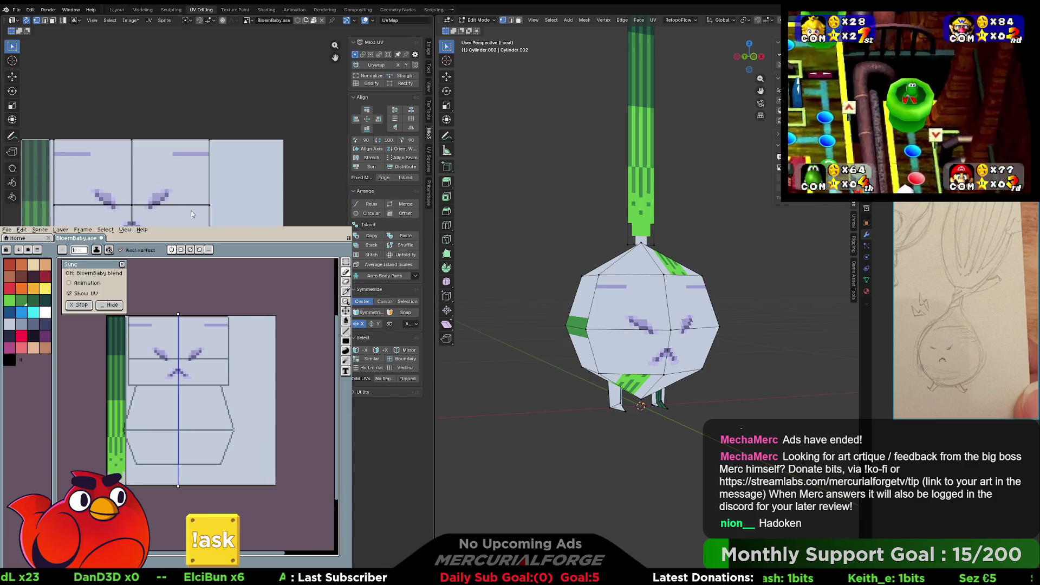
pyautogui.keyDown('alt'); pyautogui.click(131, 213); pyautogui.keyUp('alt')
pyautogui.press('g')
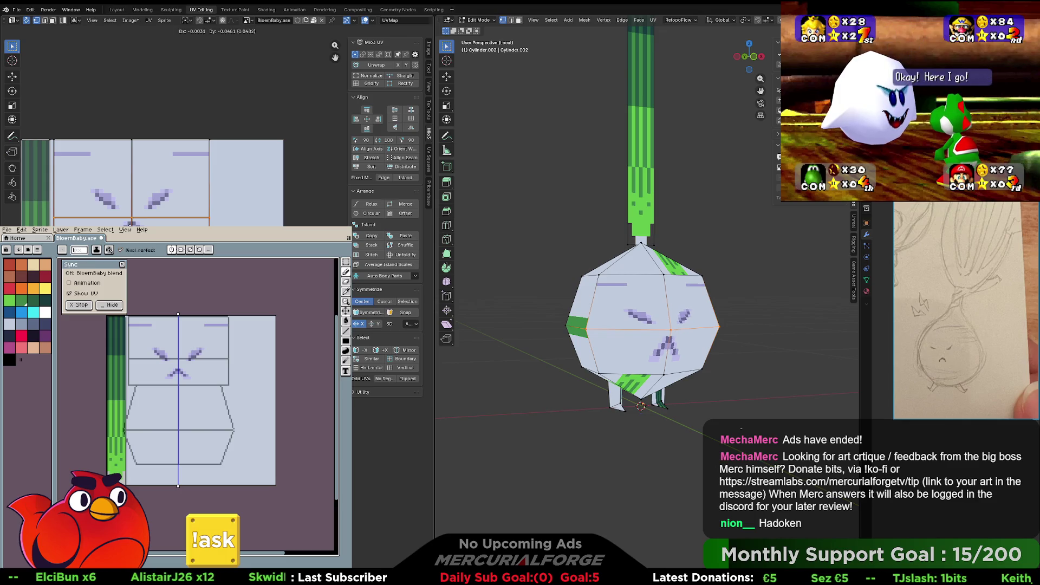
pyautogui.press('Return')
pyautogui.moveTo(162, 184); pyautogui.dragTo(241, 164, button='middle')
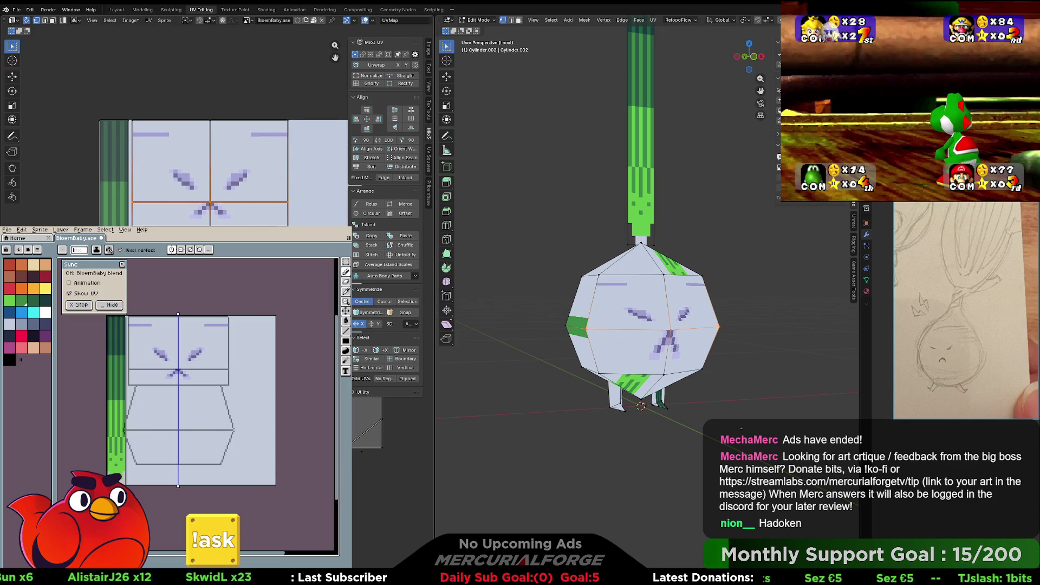
pyautogui.click(273, 222)
pyautogui.press('Return')
pyautogui.press('Return')
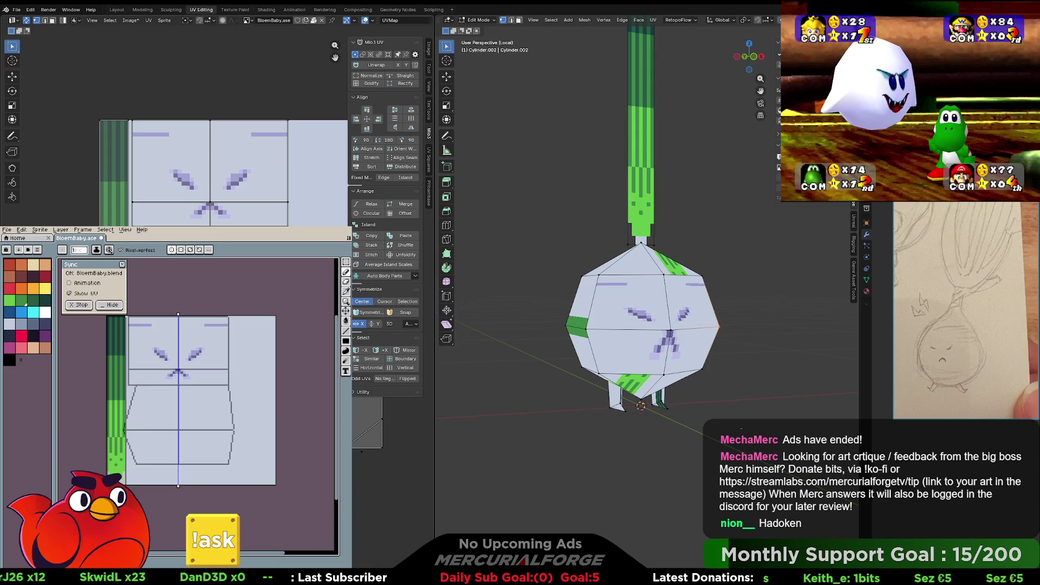
# - Straighten the left UV edges, clear the selection, and hide overlays to preview the textured onion
pyautogui.moveTo(137, 205); pyautogui.dragTo(149, 224)
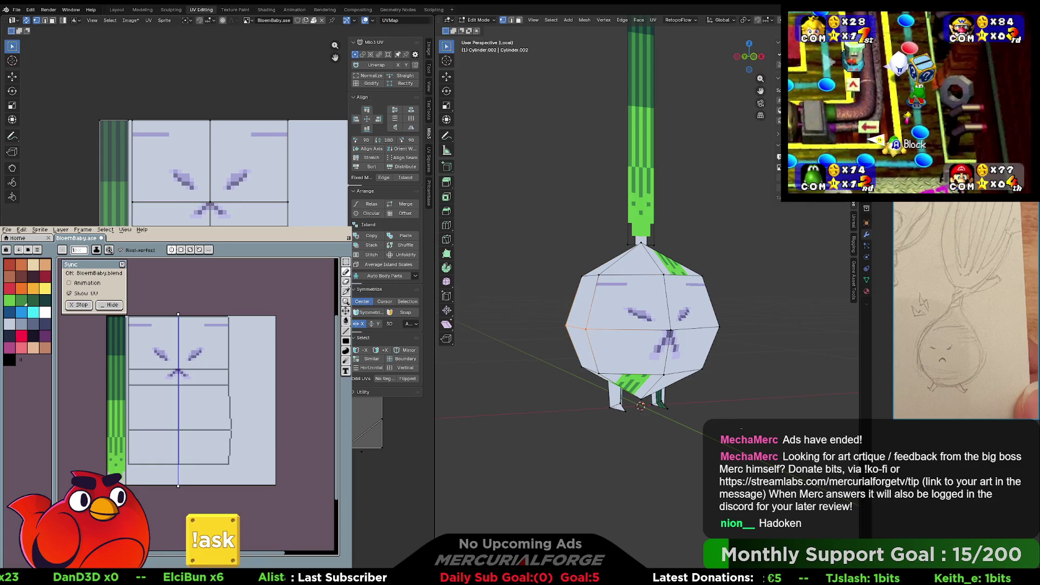
pyautogui.press('Escape')
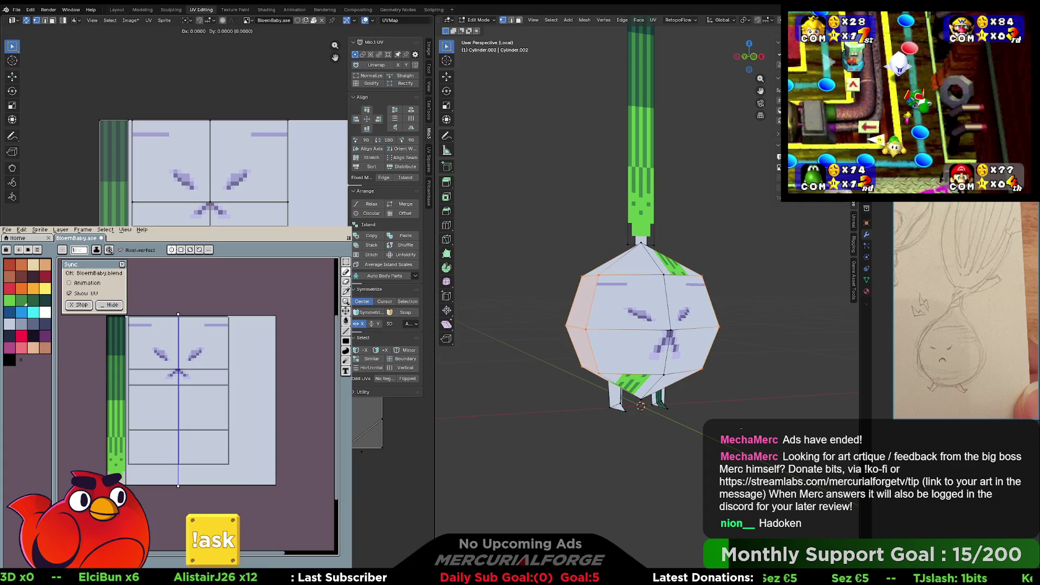
pyautogui.press('Escape')
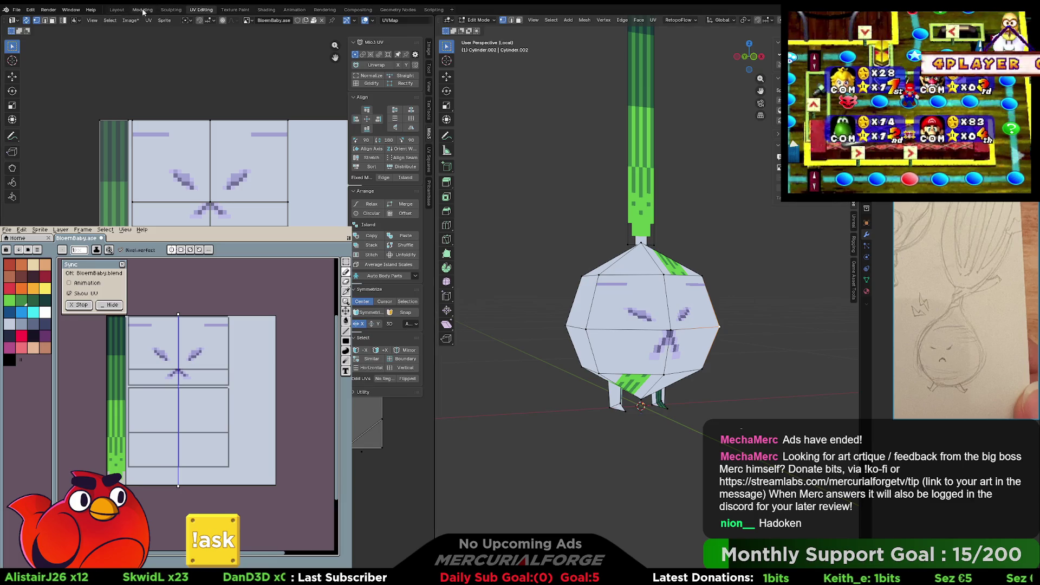
pyautogui.click(722, 357)
pyautogui.hotkey('shift', 'alt', 'z')
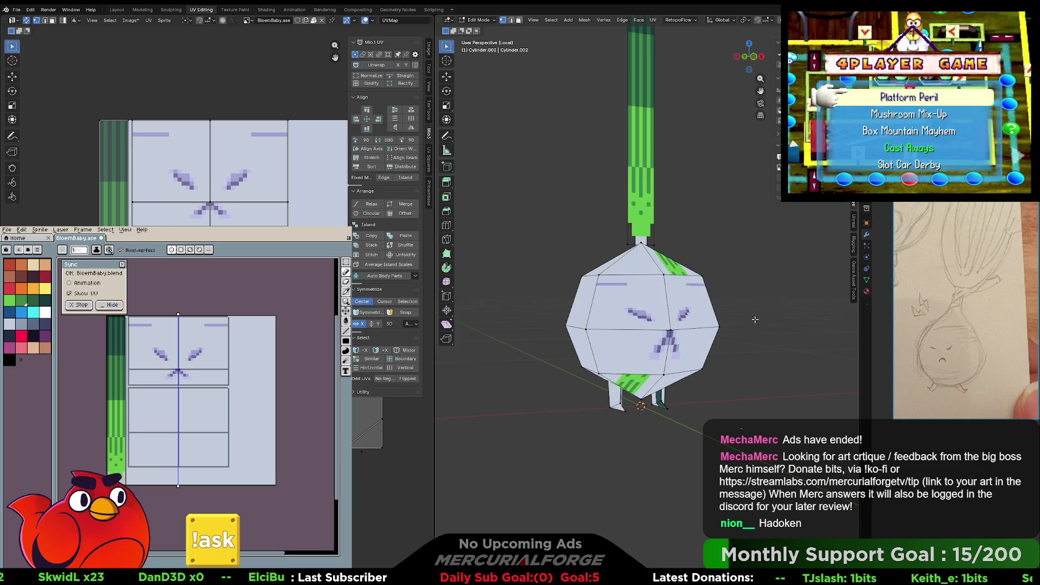
pyautogui.moveTo(754, 319); pyautogui.dragTo(730, 335, button='middle')
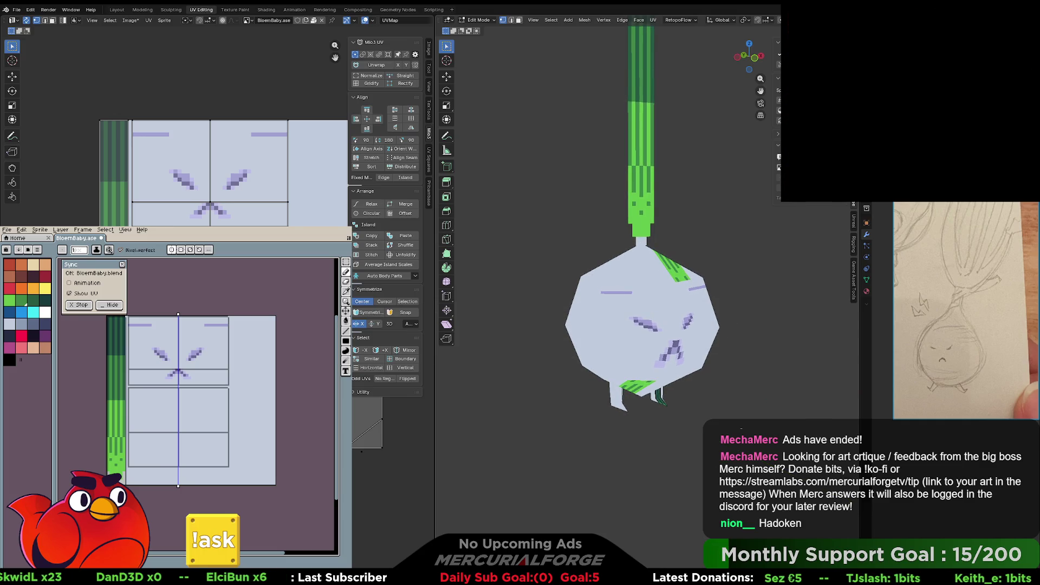
pyautogui.scroll(1, 210, 390)
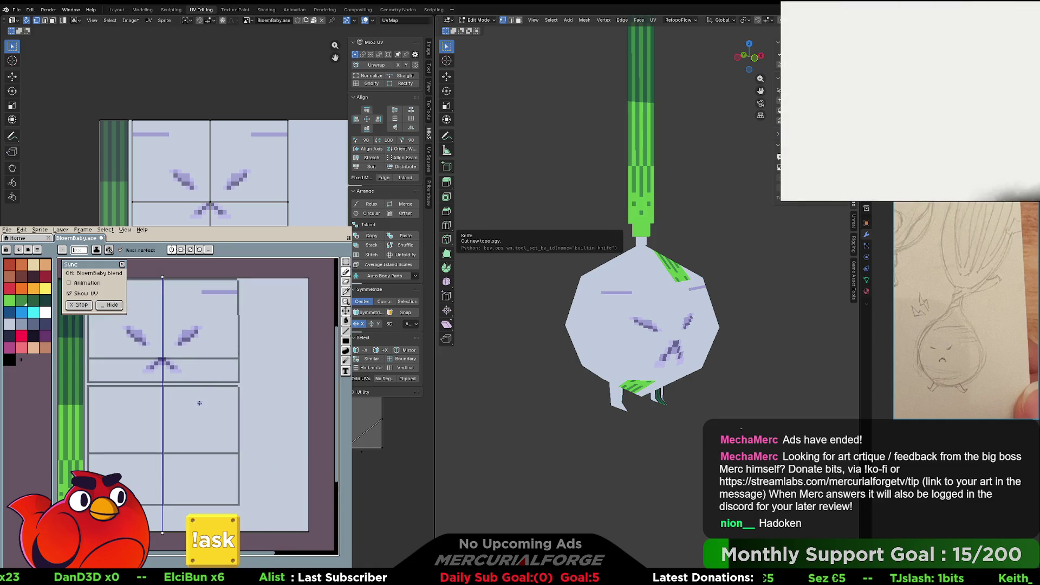
# - Undo the two stray purple marks and draw mirrored horizontal purple lines on the lower body panels
pyautogui.hotkey('ctrl', 'z')
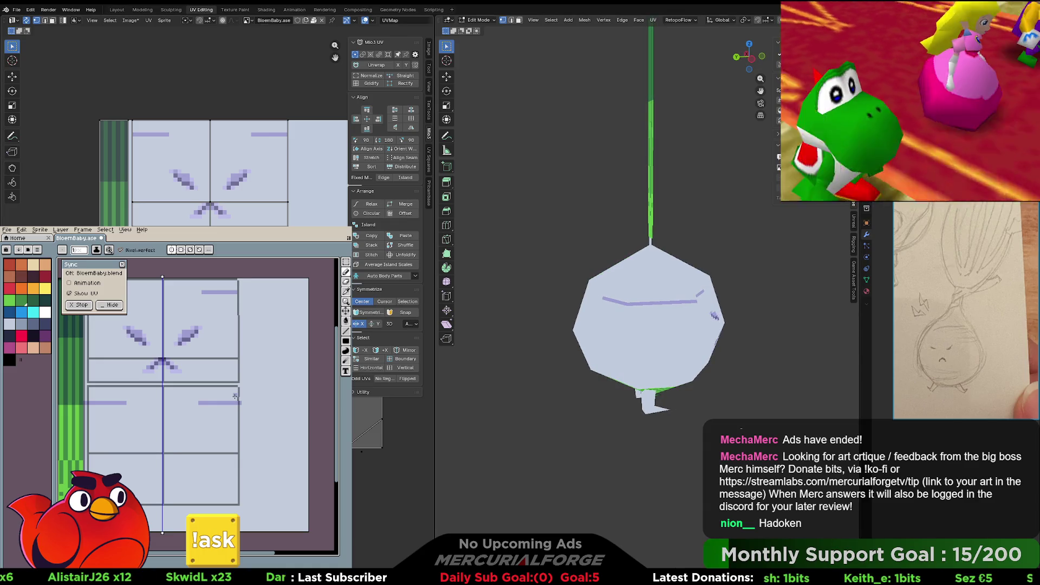
pyautogui.moveTo(199, 415); pyautogui.dragTo(180, 415)
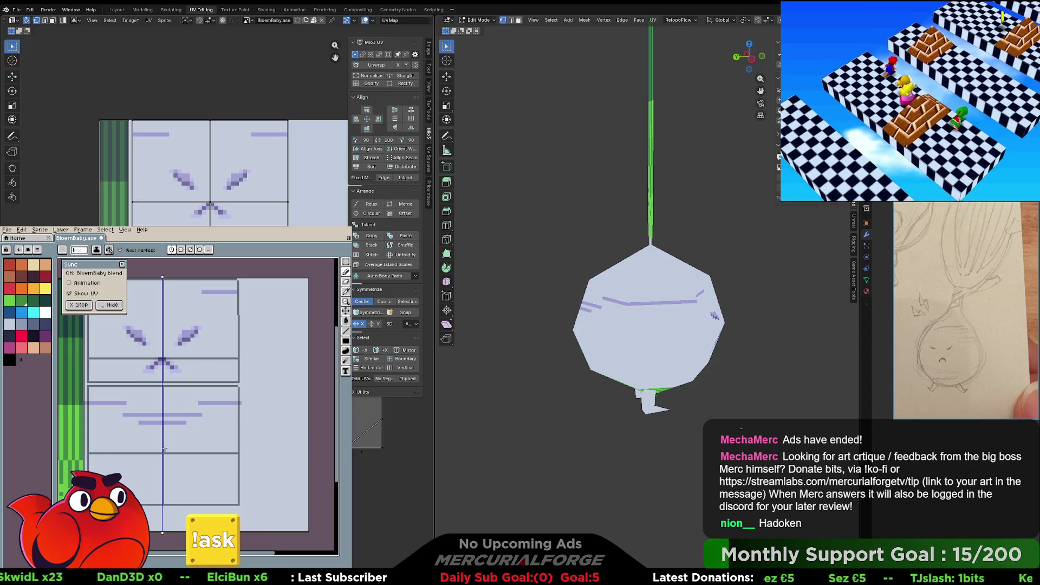
pyautogui.moveTo(204, 492); pyautogui.dragTo(219, 490)
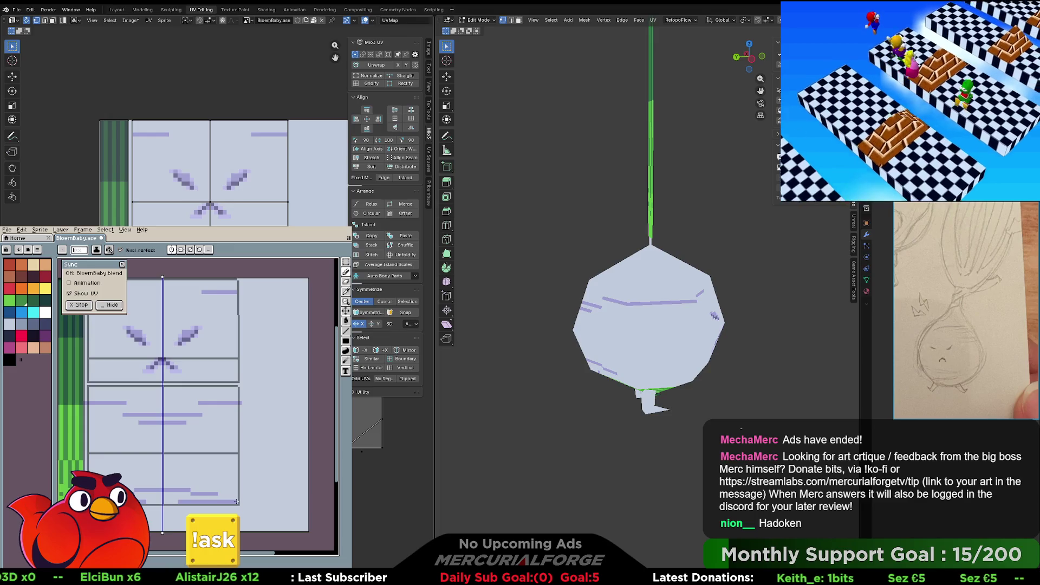
pyautogui.moveTo(596, 320)
pyautogui.mouseDown(button='middle')
pyautogui.moveTo(514, 319)
pyautogui.moveTo(649, 333)
pyautogui.moveTo(660, 323)
pyautogui.mouseUp(button='middle')
# - Return to Edit Mode with overlays restored and select the upper-right body face in face mode
pyautogui.press('Tab')
pyautogui.press('Tab')
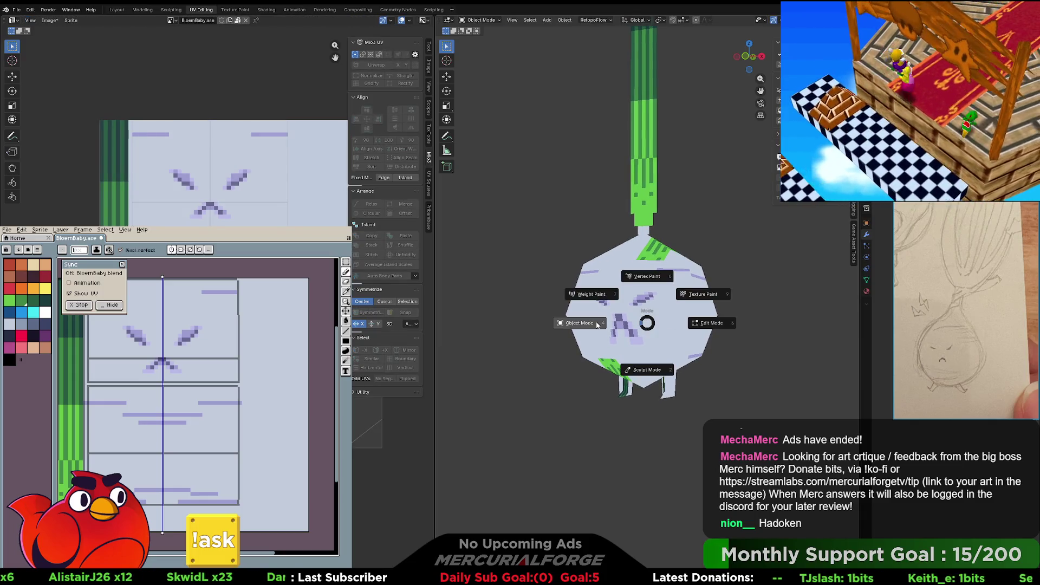
pyautogui.press('Tab')
pyautogui.scroll(2, 635, 321)
pyautogui.hotkey('ctrl', 'Tab')
pyautogui.click(694, 308)
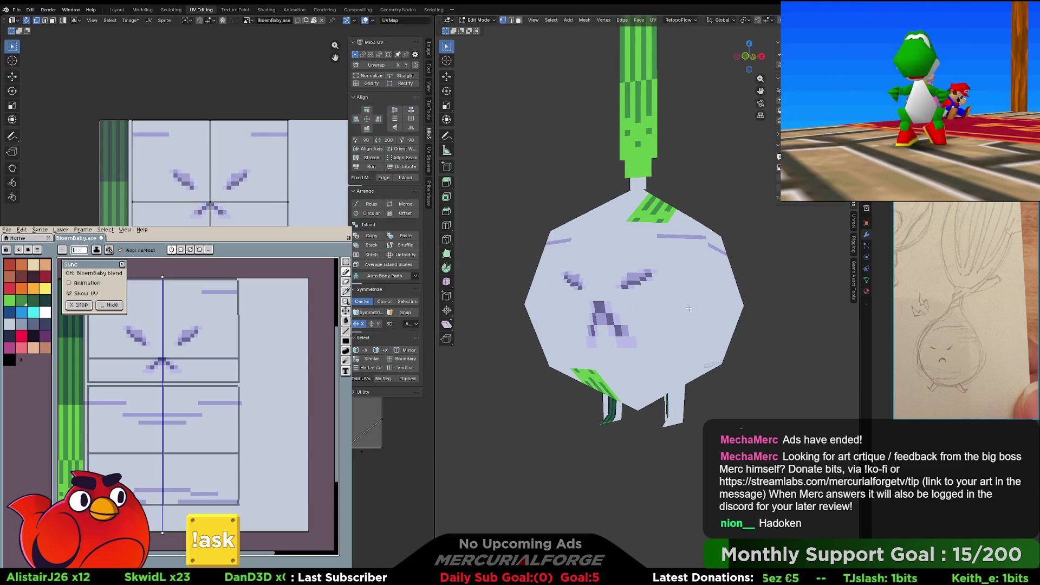
pyautogui.moveTo(688, 307); pyautogui.dragTo(680, 291, button='middle')
pyautogui.hotkey('shift', 'alt', 'z')
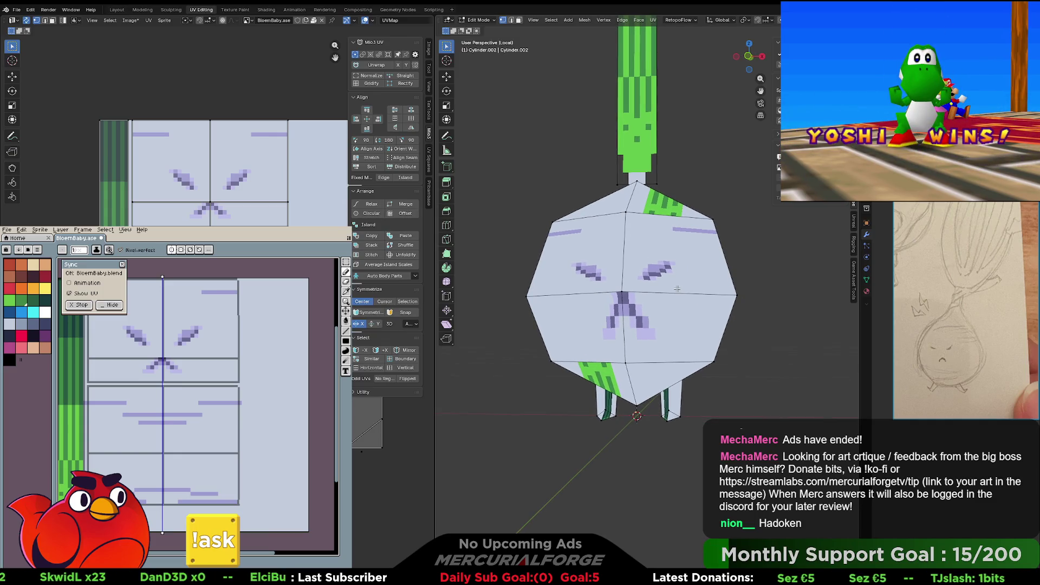
pyautogui.press('3')
pyautogui.click(676, 287)
# - Select a front face of the onion body and nudge its UV island right, previewing without overlays
pyautogui.press('l')
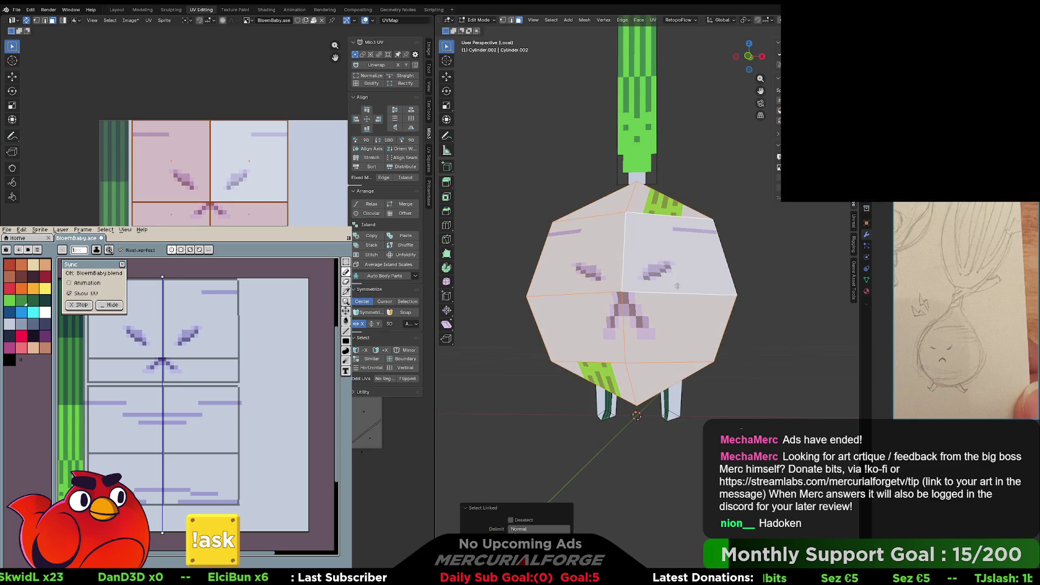
pyautogui.press('g')
pyautogui.rightClick(731, 215)
pyautogui.moveTo(731, 215); pyautogui.dragTo(658, 282, button='middle')
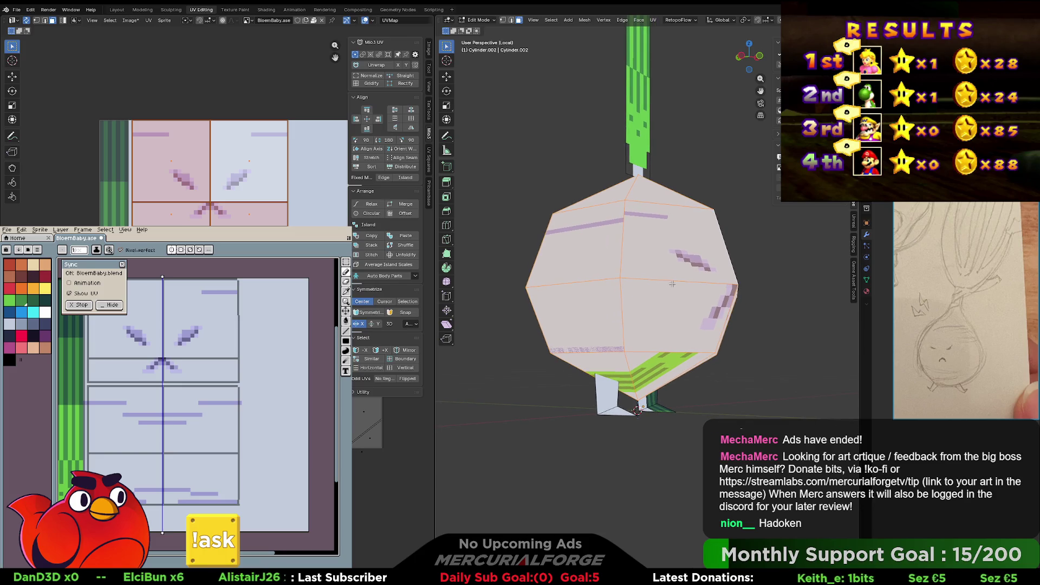
pyautogui.click(625, 334)
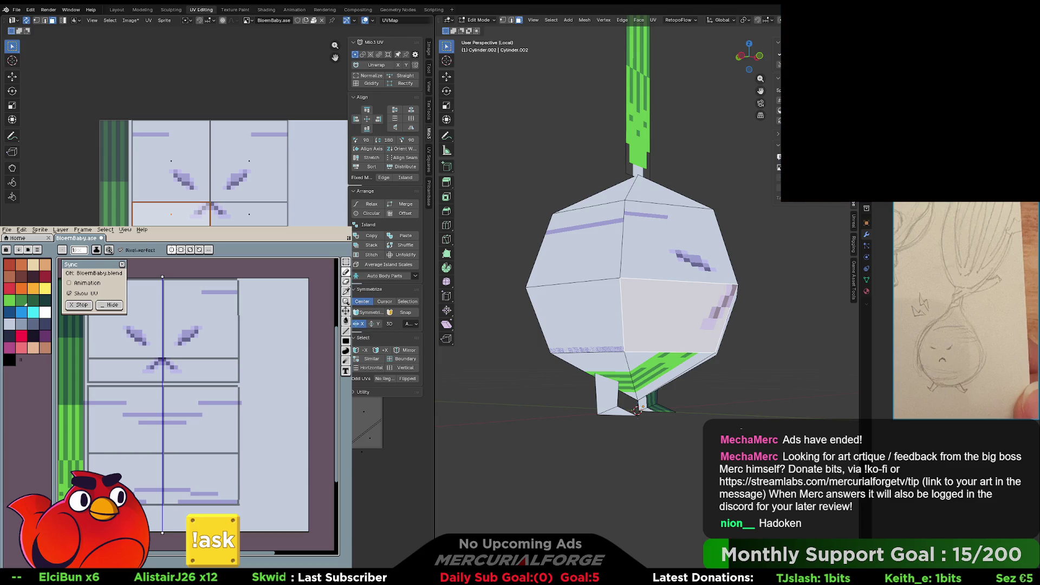
pyautogui.moveTo(574, 282); pyautogui.dragTo(594, 279, button='middle')
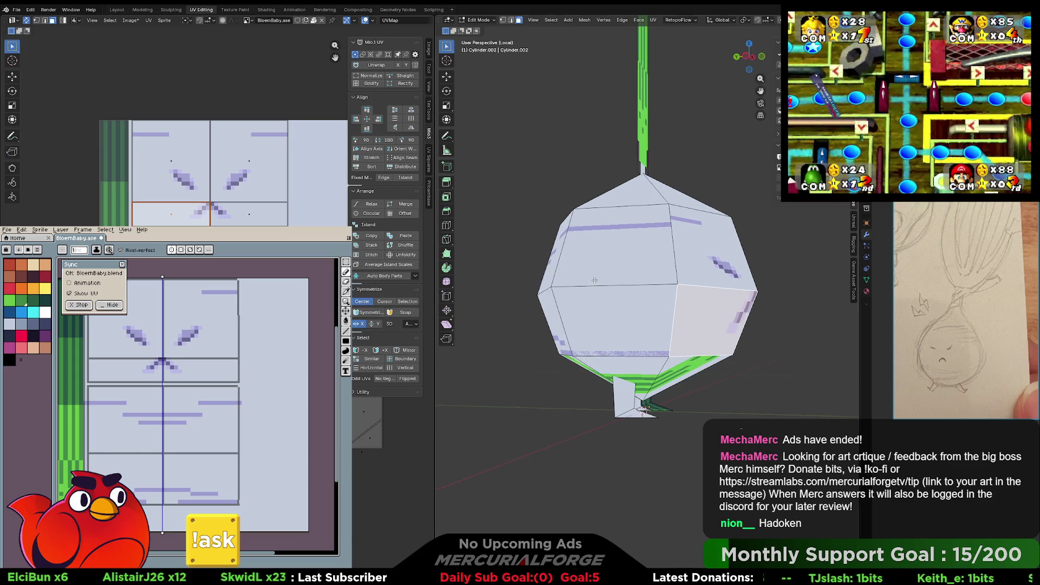
pyautogui.click(627, 307)
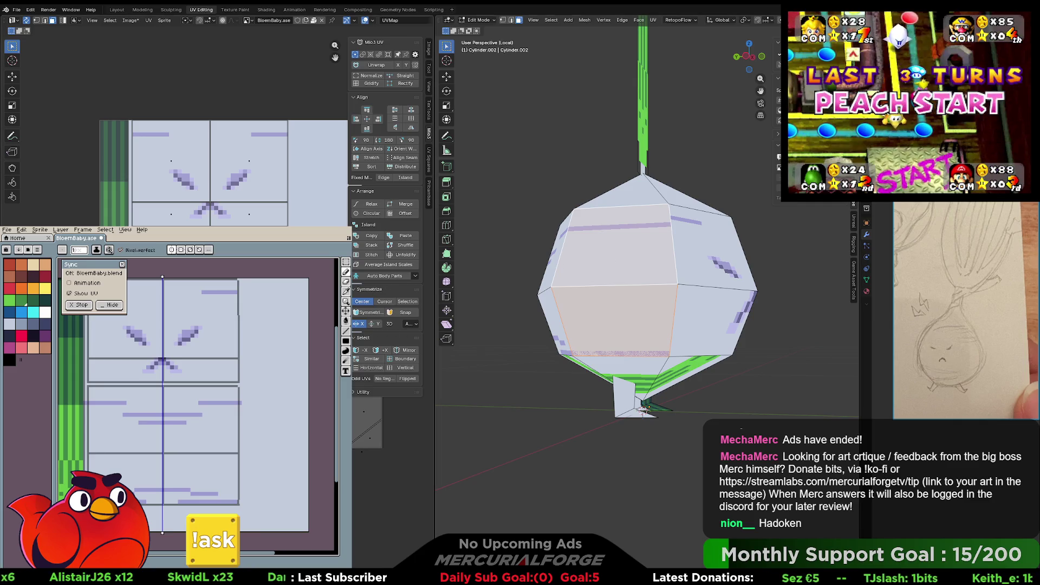
pyautogui.press('Return')
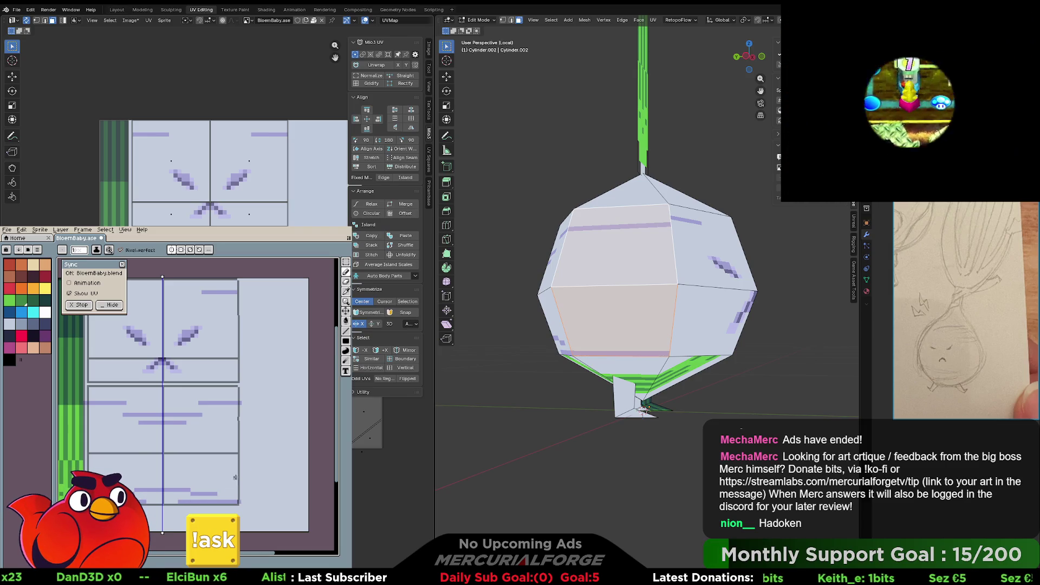
pyautogui.hotkey('shift', 'alt', 'z')
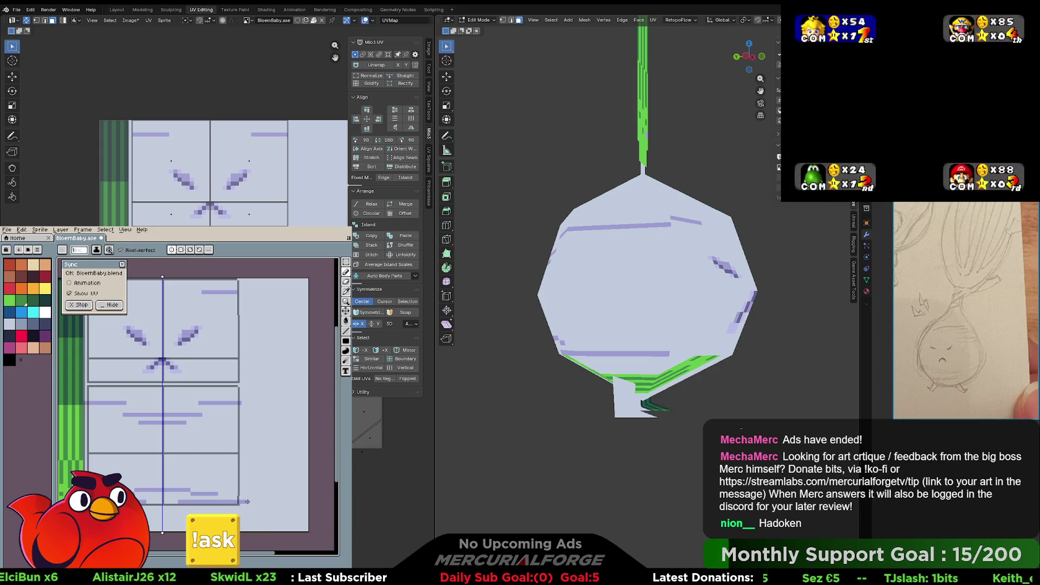
# - Shift the texture canvas view and set the onion to a right-side orthographic view
pyautogui.press('ctrl')
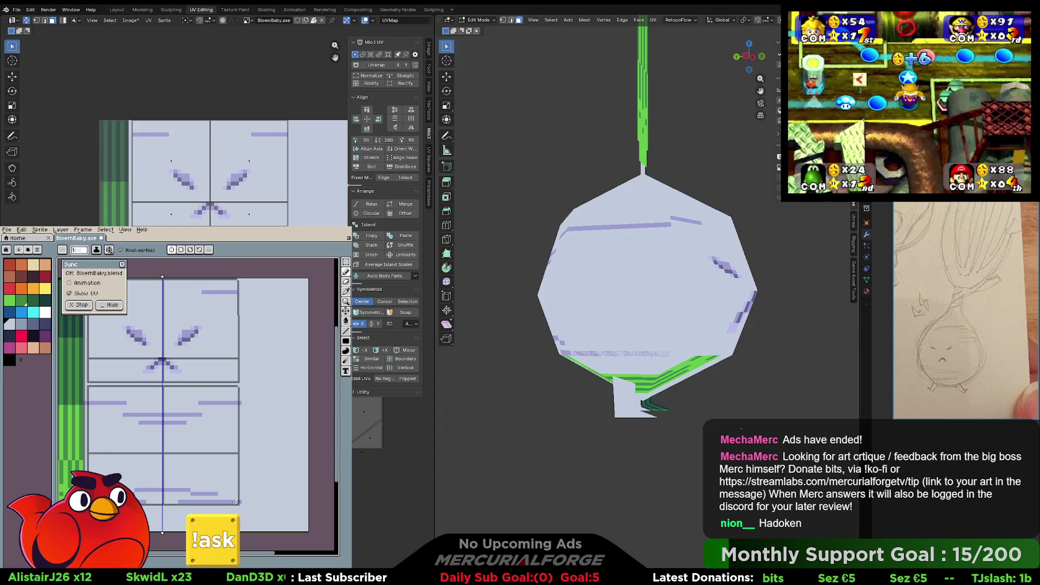
pyautogui.moveTo(235, 502); pyautogui.dragTo(273, 495, button='middle')
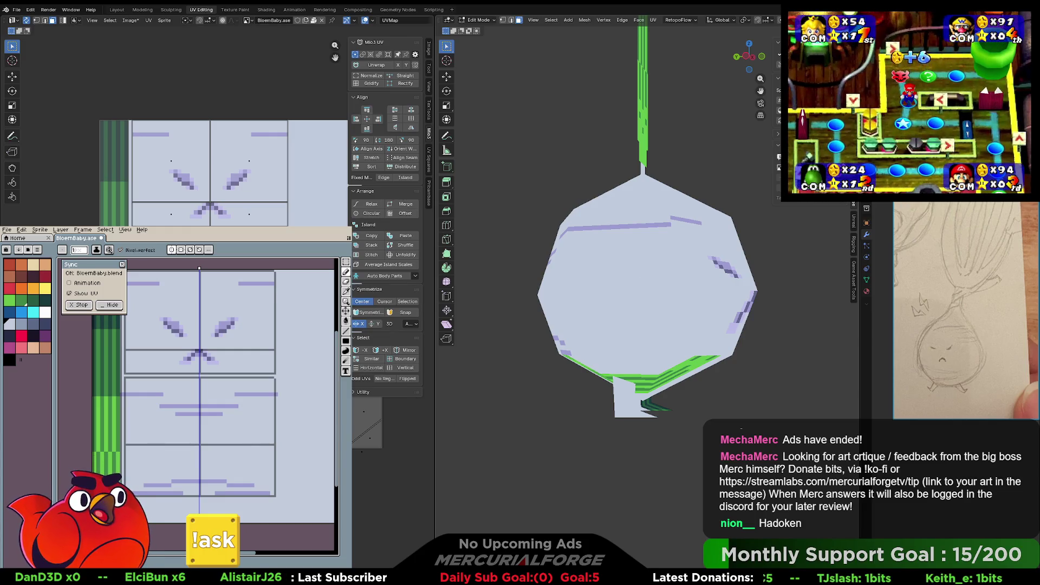
pyautogui.press('KP_5')
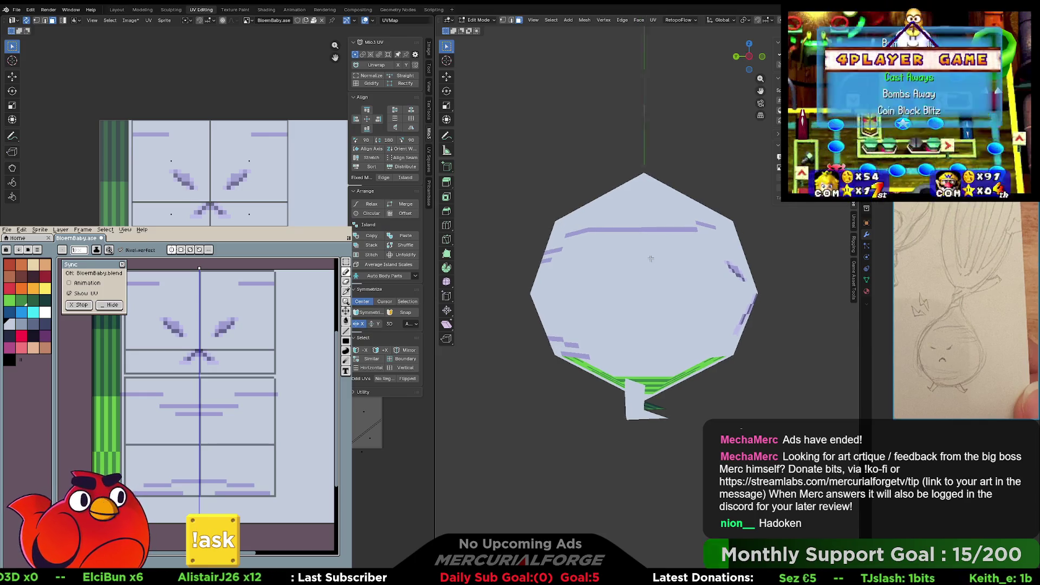
pyautogui.press('`')
pyautogui.click(620, 251)
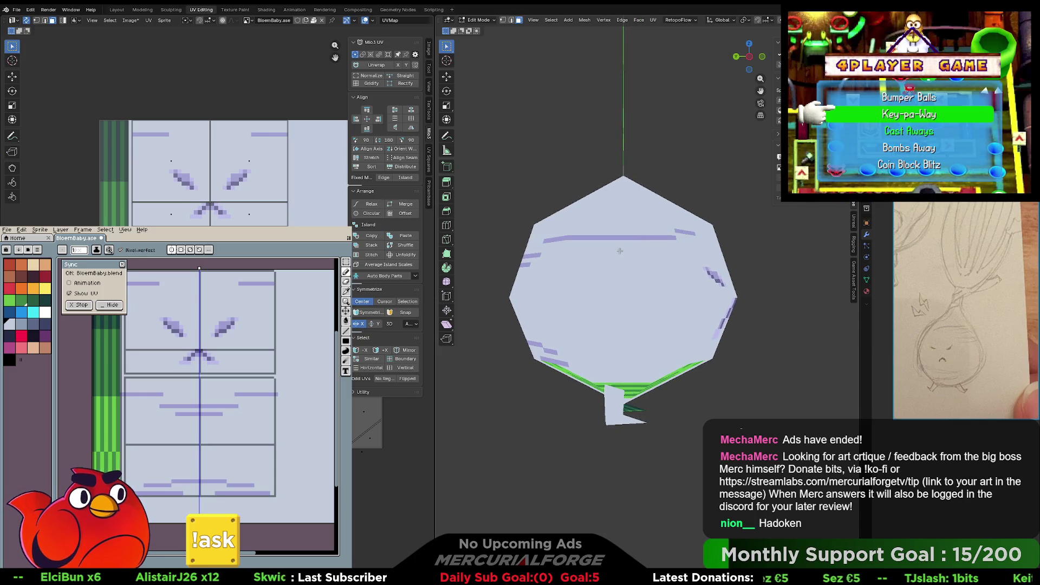
pyautogui.hotkey('shift', 'alt', 'z')
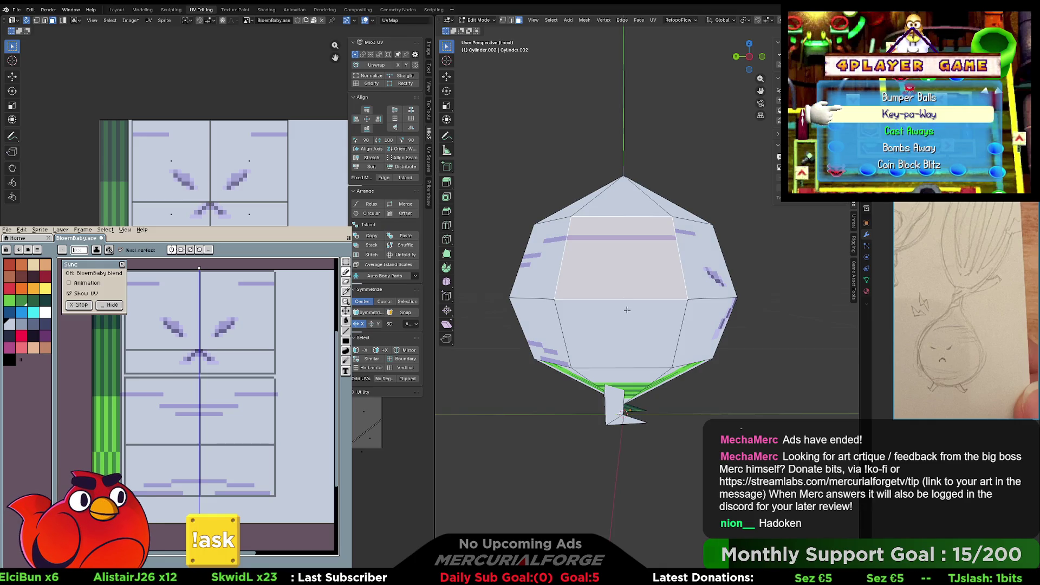
pyautogui.press('KP_5')
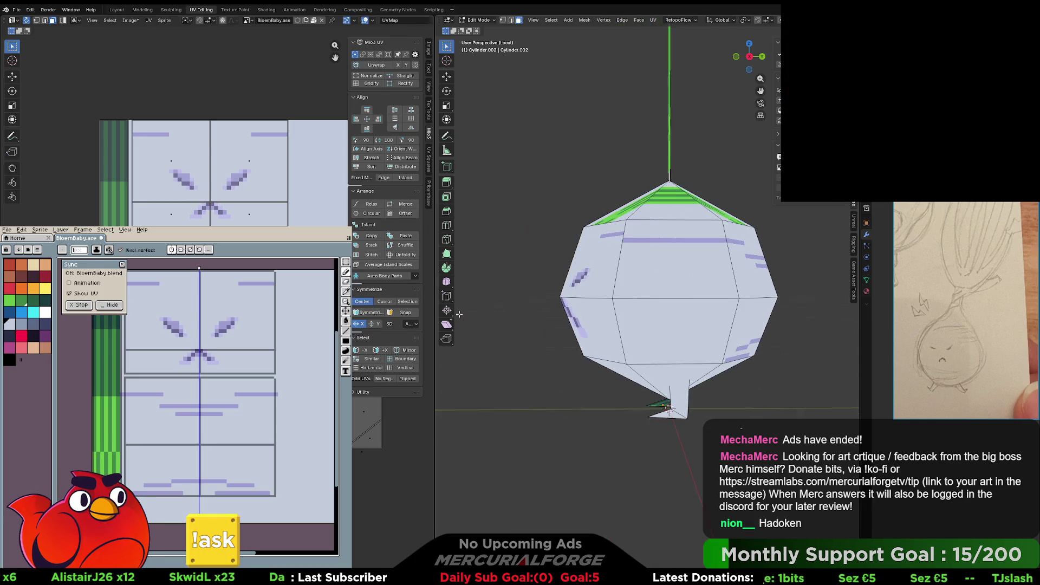
pyautogui.moveTo(460, 315); pyautogui.dragTo(706, 320, button='middle')
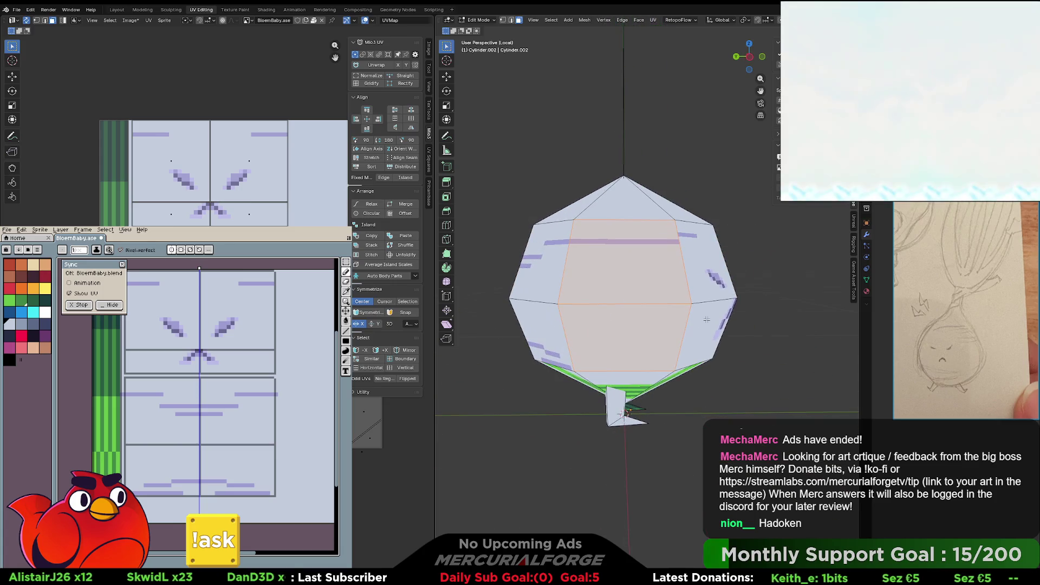
pyautogui.press('KP_3')
pyautogui.press('KP_5')
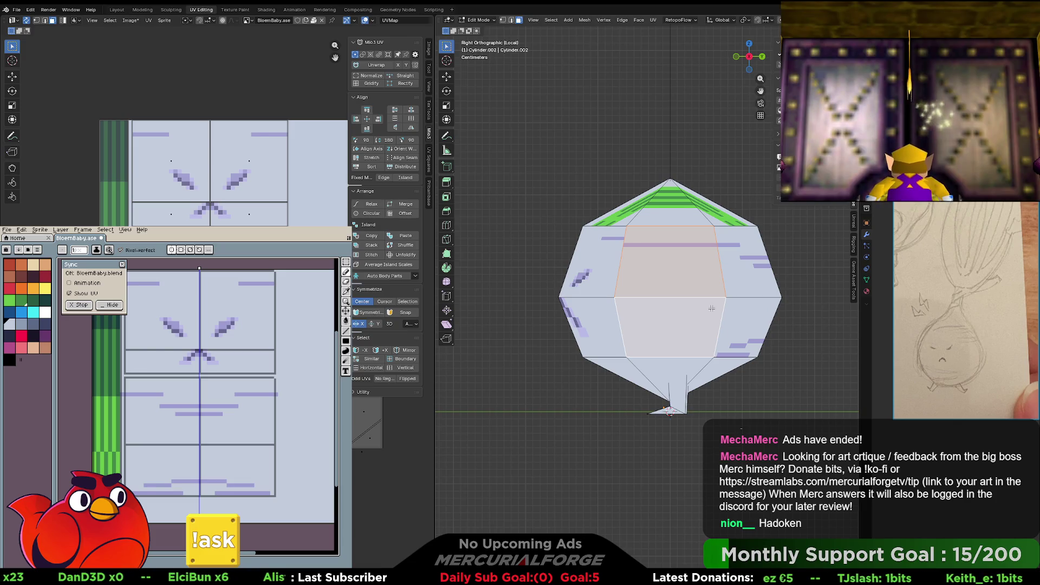
# - Project the selected face's UVs from view, then select the stem piece in see-through left view
pyautogui.press('u')
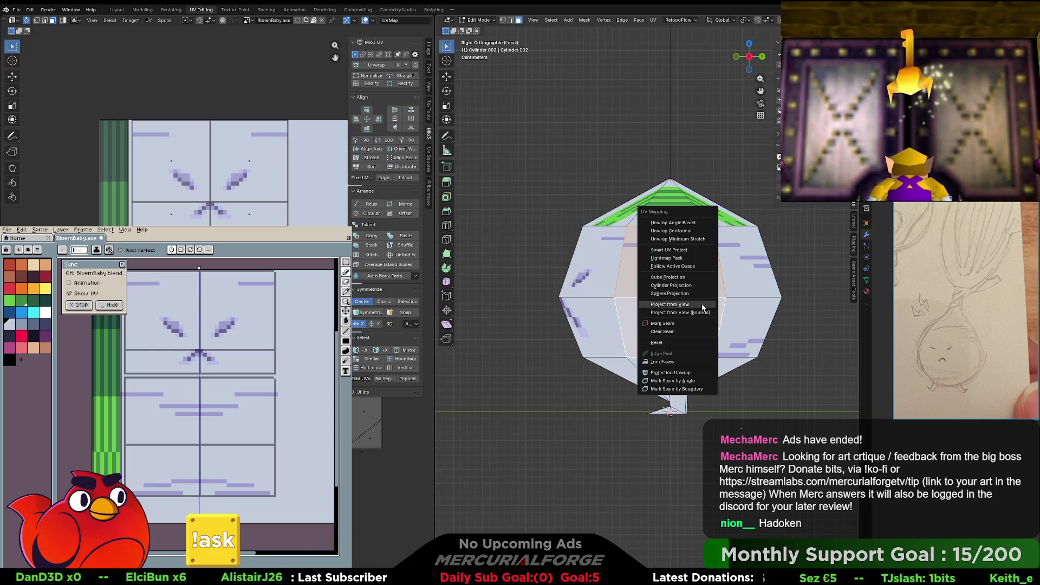
pyautogui.click(700, 327)
pyautogui.keyDown('shift'); pyautogui.moveTo(700, 326); pyautogui.dragTo(668, 340, button='middle'); pyautogui.keyUp('shift')
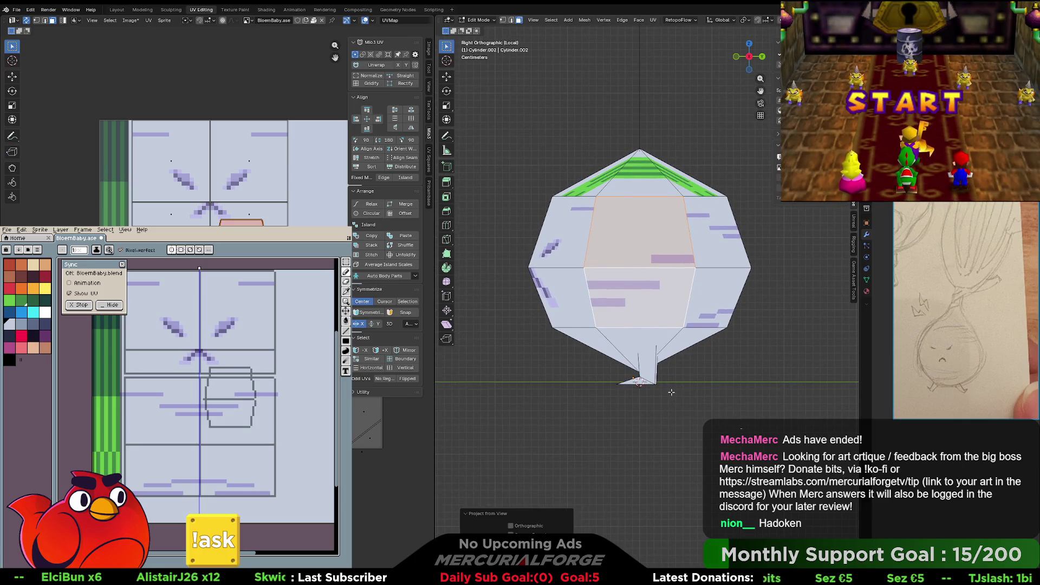
pyautogui.hotkey('alt', 'z')
pyautogui.click(638, 381)
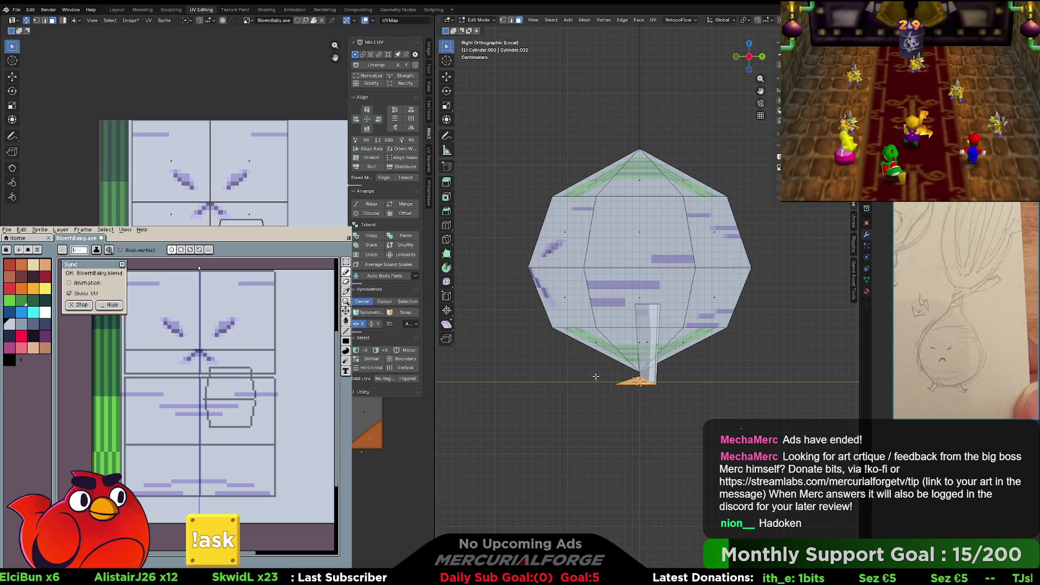
pyautogui.press('l')
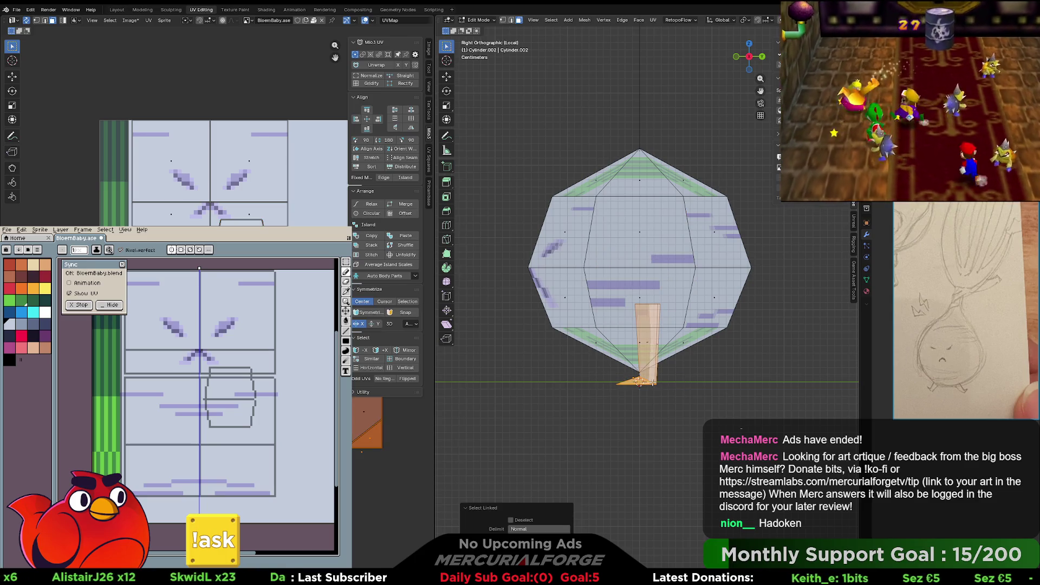
pyautogui.press('ctrl+KP_3')
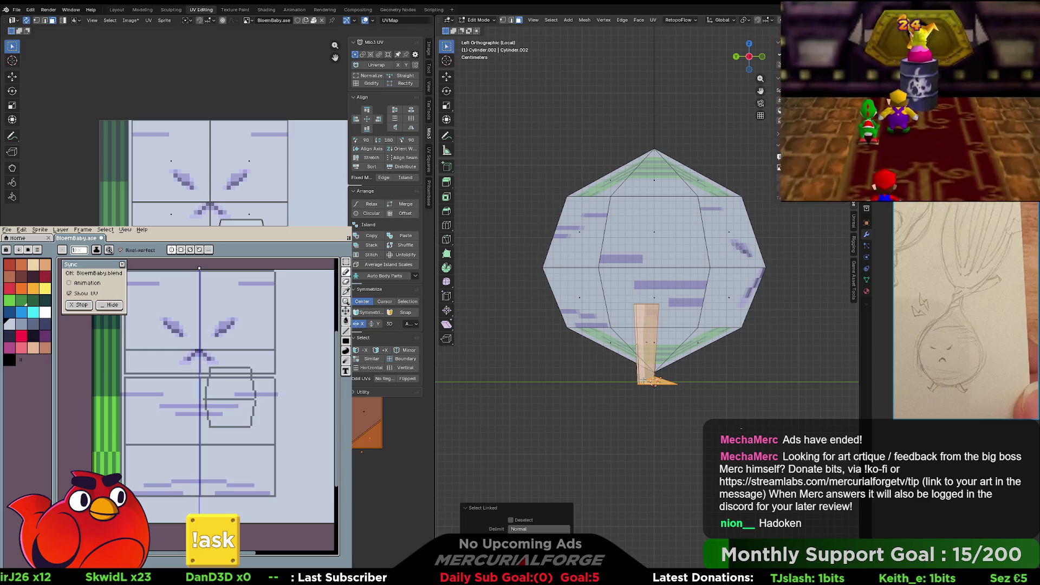
pyautogui.press('g')
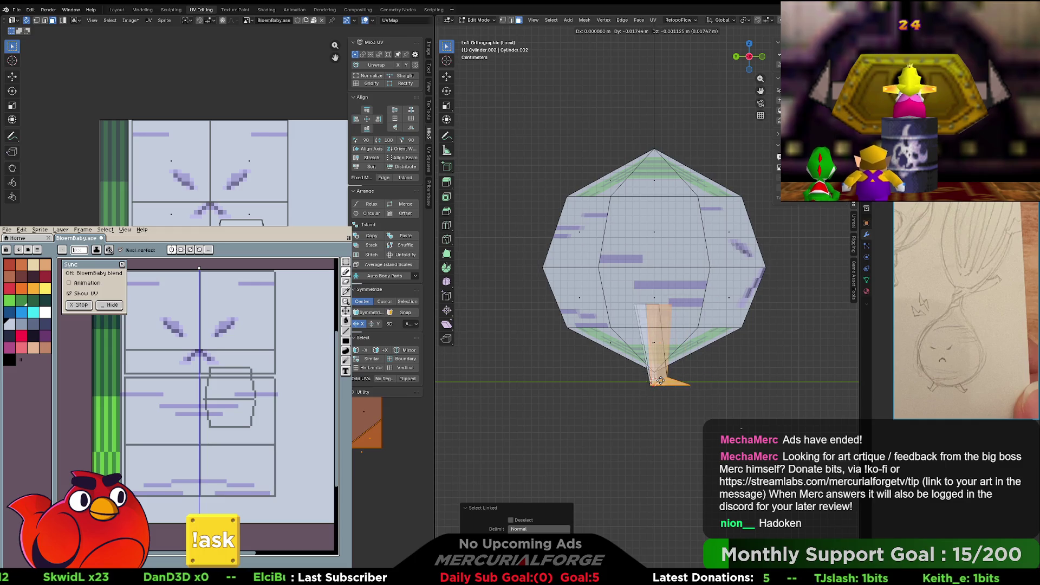
pyautogui.press('Escape')
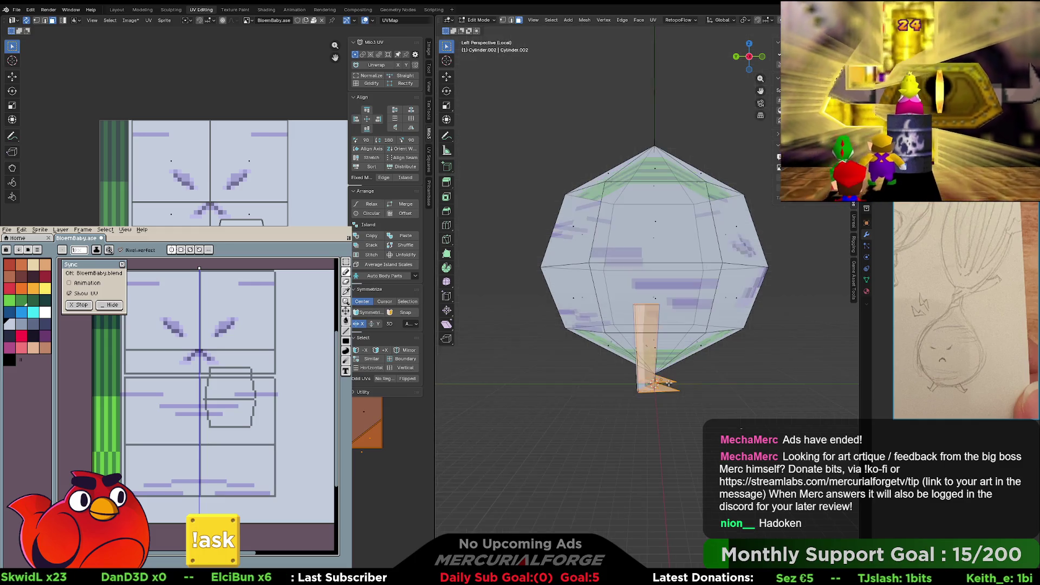
# - Select the left leg and move it about 0.013 m along Y in side view, then deselect
pyautogui.moveTo(670, 383); pyautogui.dragTo(627, 386, button='middle')
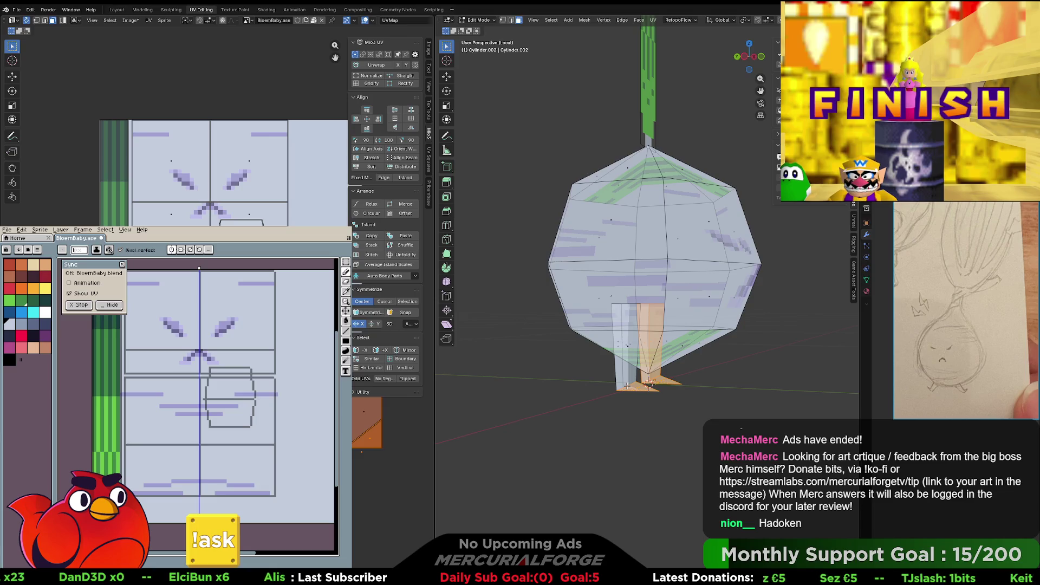
pyautogui.press('l')
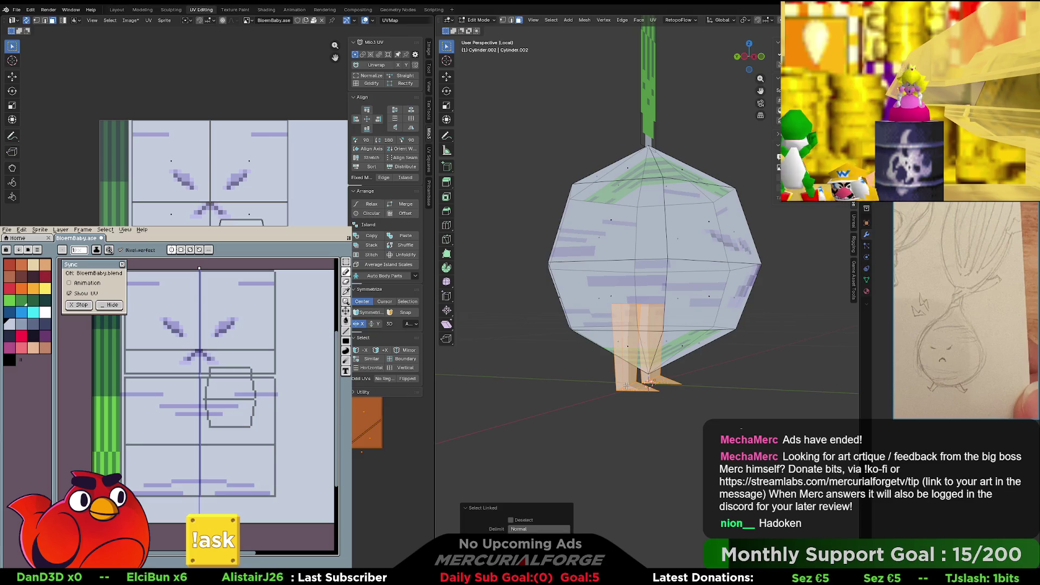
pyautogui.press('KP_1')
pyautogui.press('KP_3')
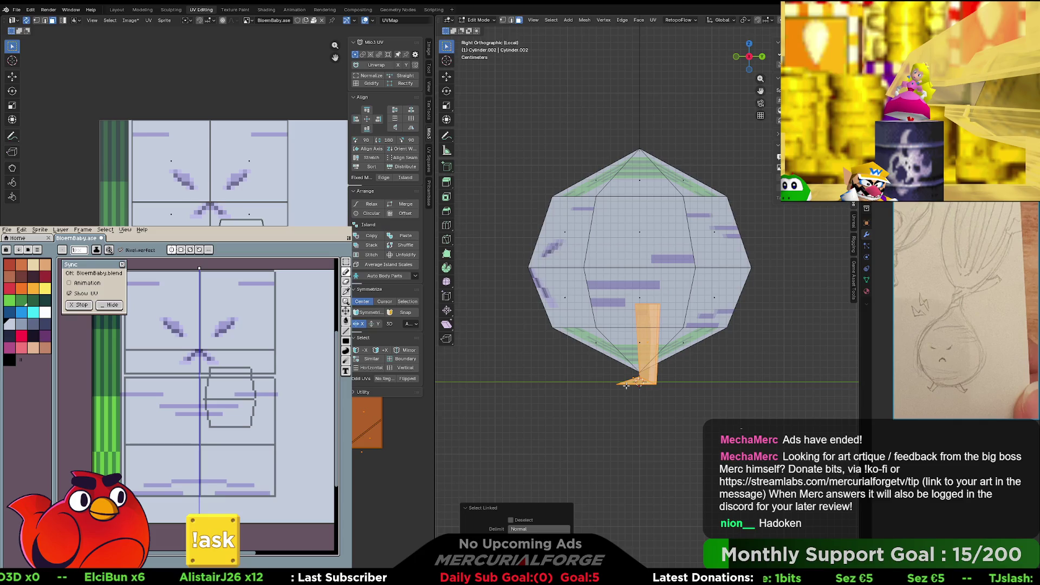
pyautogui.press('g')
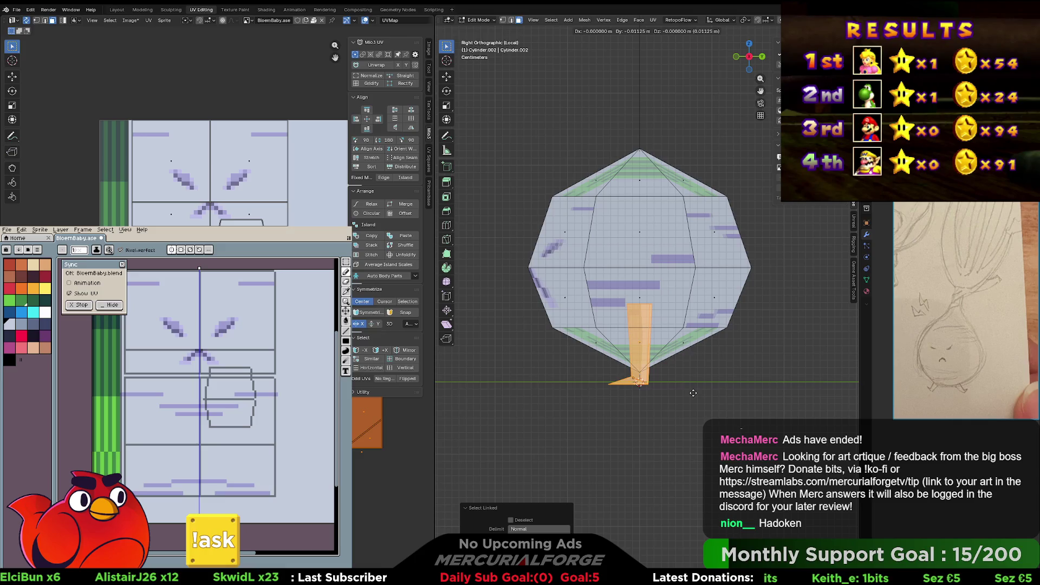
pyautogui.click(692, 393)
pyautogui.keyDown('shift'); pyautogui.moveTo(674, 204); pyautogui.dragTo(674, 254, button='middle'); pyautogui.keyUp('shift')
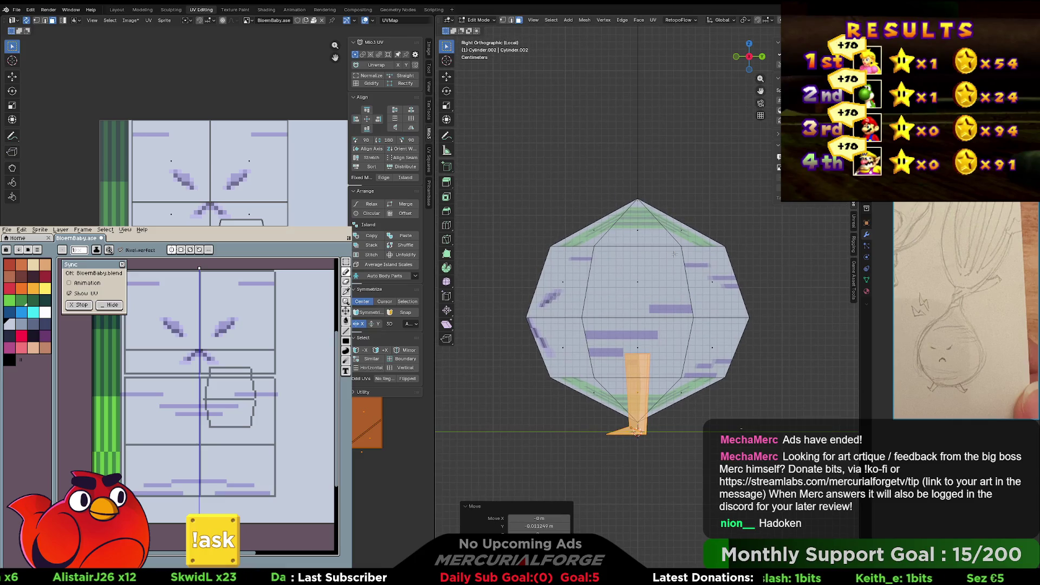
pyautogui.press('1')
pyautogui.hotkey('alt', 'a')
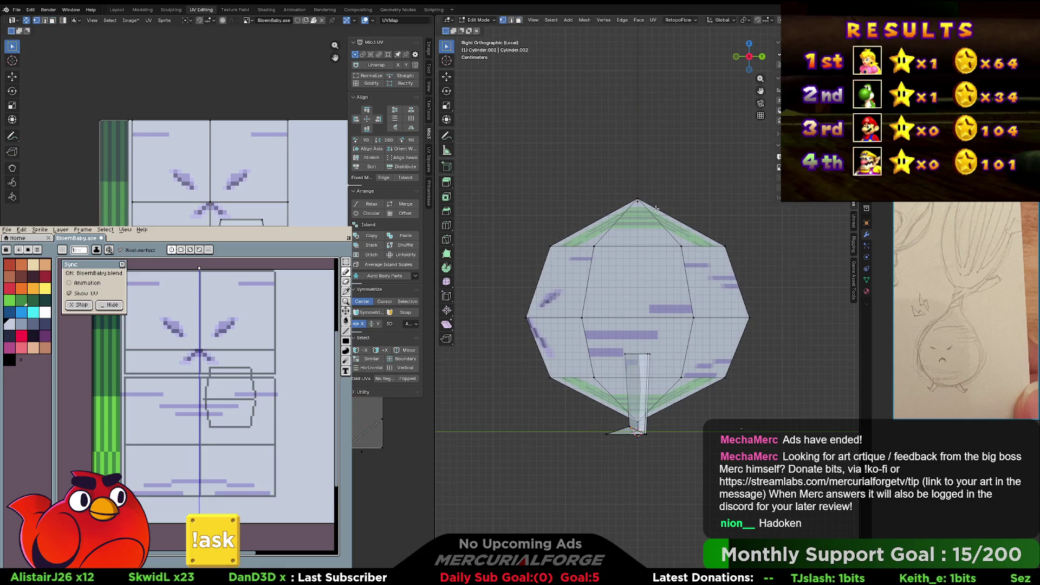
# - Scale the bulb's top vertex to 0.735 with proportional falloff to taper the upper body
pyautogui.click(642, 201)
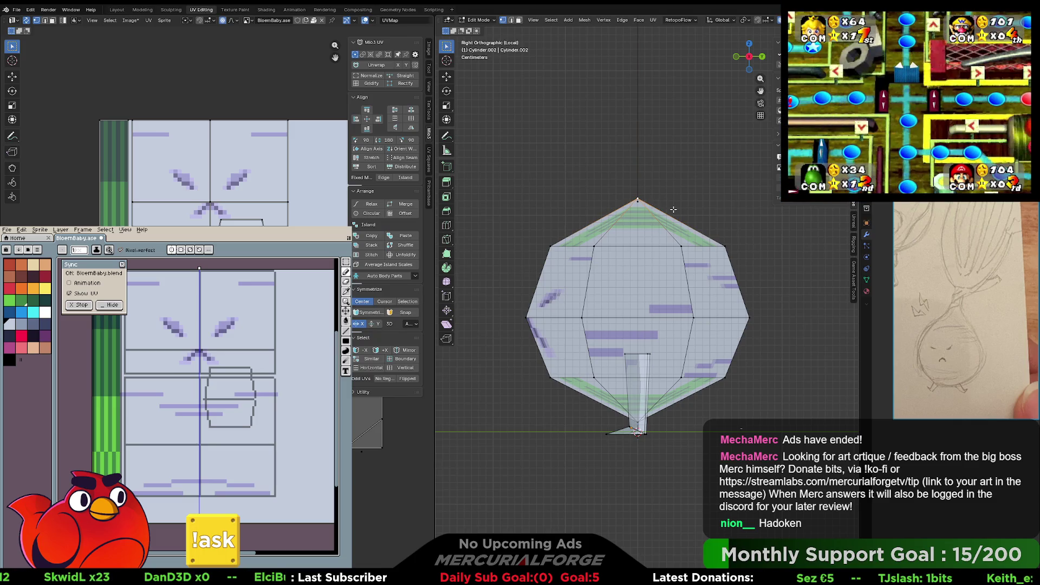
pyautogui.press('s')
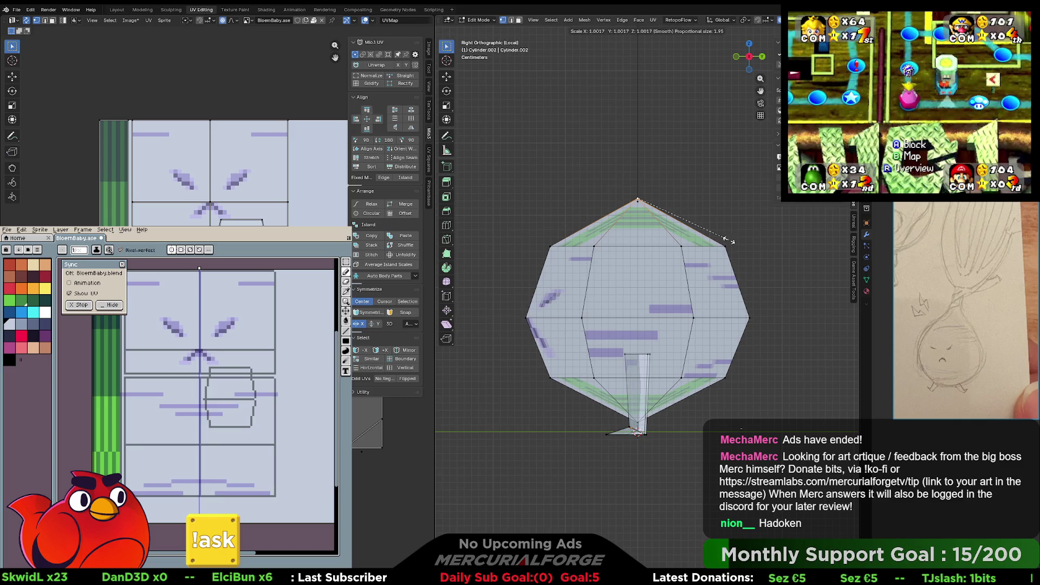
pyautogui.scroll(-4, 729, 240)
pyautogui.scroll(20, 729, 241)
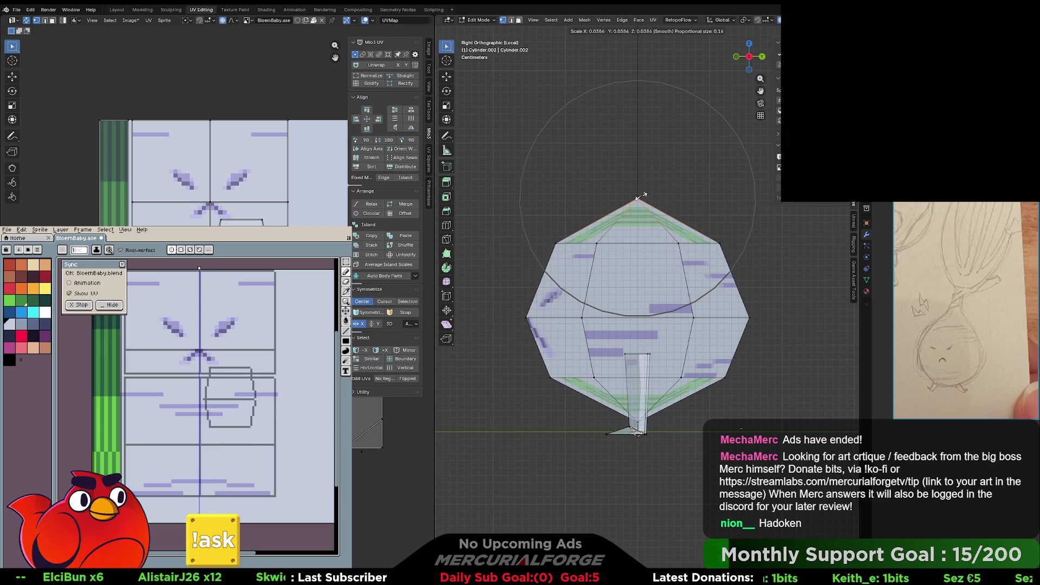
pyautogui.rightClick(659, 196)
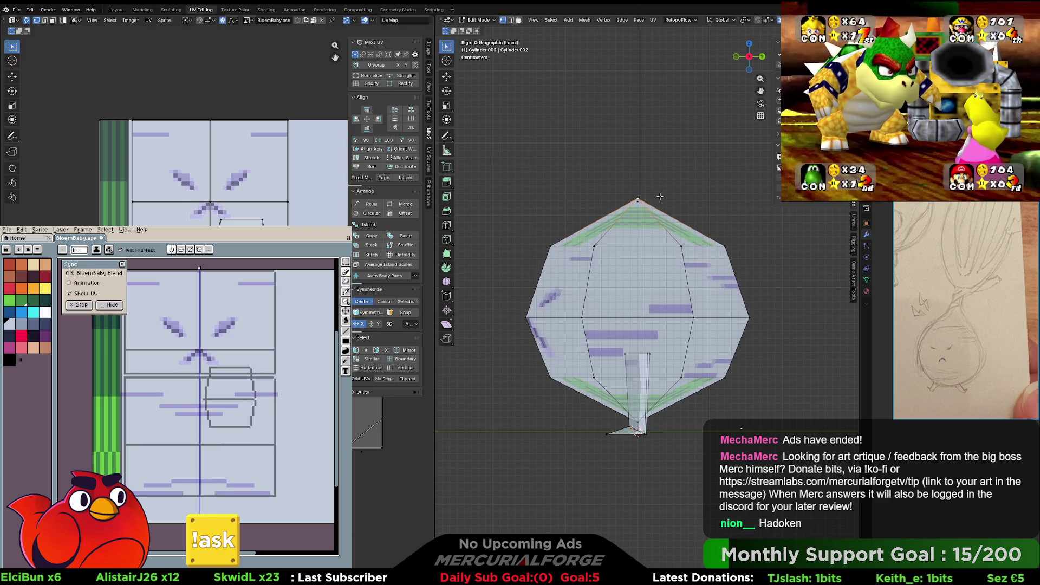
pyautogui.press('s')
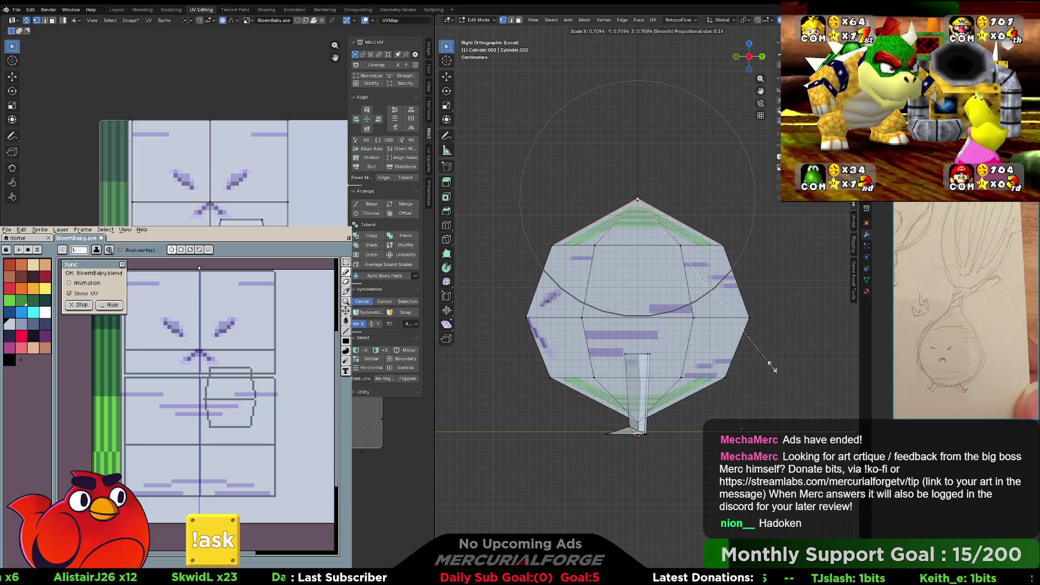
pyautogui.scroll(-6, 720, 281)
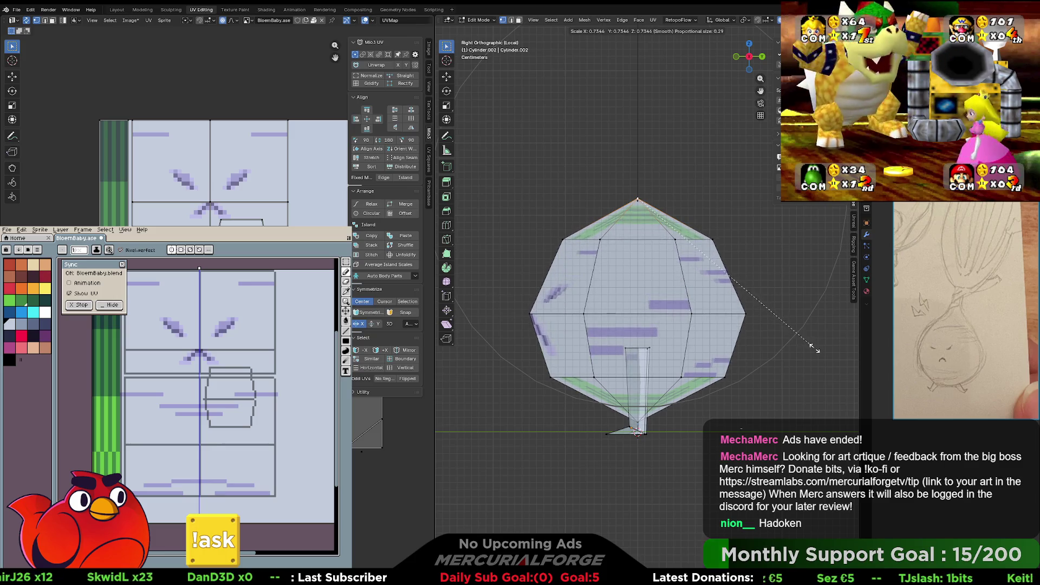
pyautogui.scroll(-1, 801, 335)
pyautogui.scroll(1, 815, 348)
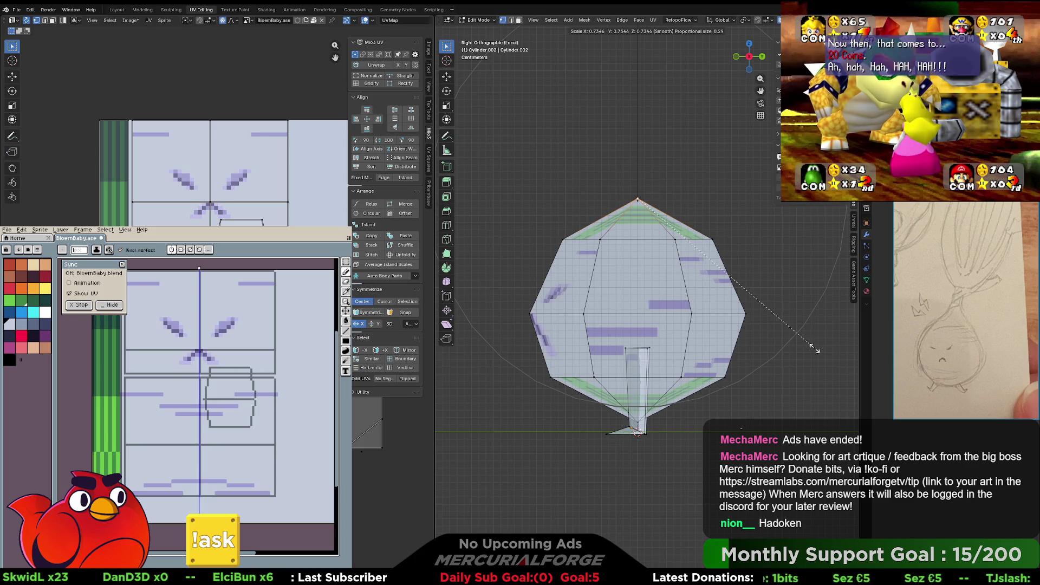
pyautogui.click(815, 348)
# - Orbit around the character with overlays hidden to inspect the tapered shape
pyautogui.moveTo(801, 336); pyautogui.dragTo(731, 281, button='middle')
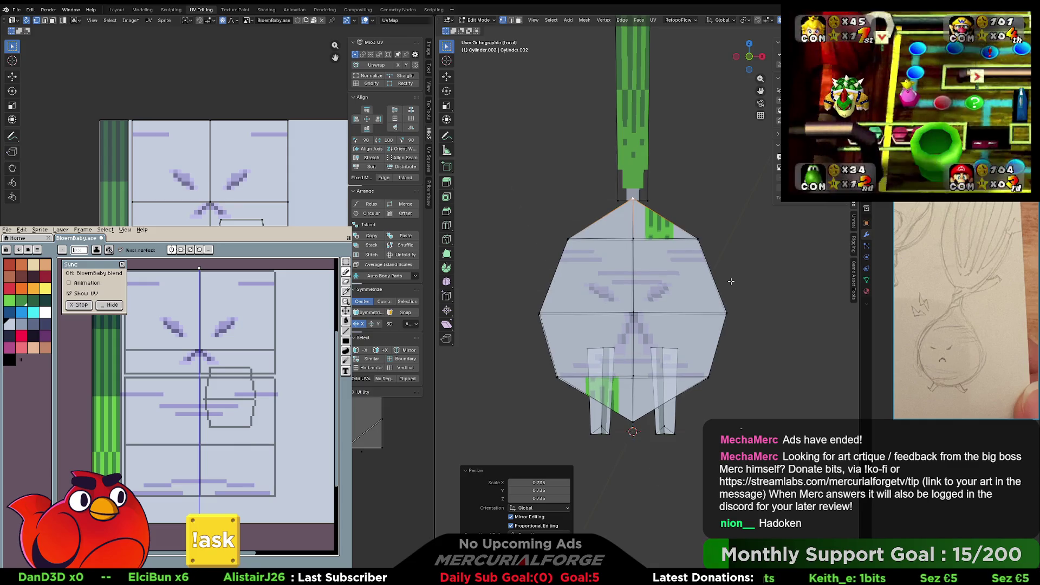
pyautogui.scroll(-2, 728, 280)
pyautogui.keyDown('shift'); pyautogui.scroll(-1, 718, 278); pyautogui.keyUp('shift')
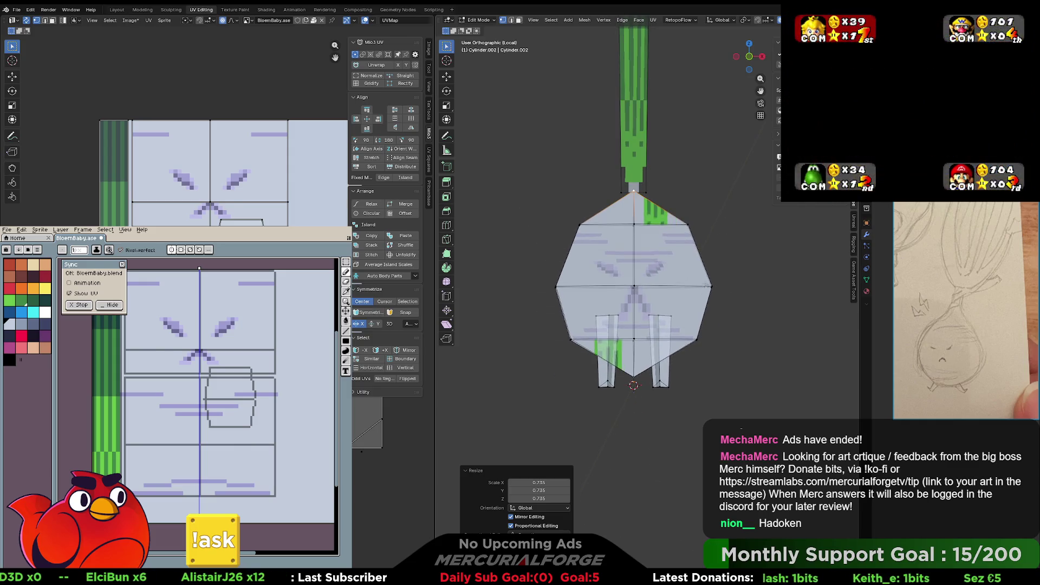
pyautogui.scroll(-2, 704, 290)
pyautogui.hotkey('shift', 'alt', 'z')
pyautogui.moveTo(669, 298)
pyautogui.mouseDown(button='middle')
pyautogui.moveTo(696, 299)
pyautogui.moveTo(663, 301)
pyautogui.mouseUp(button='middle')
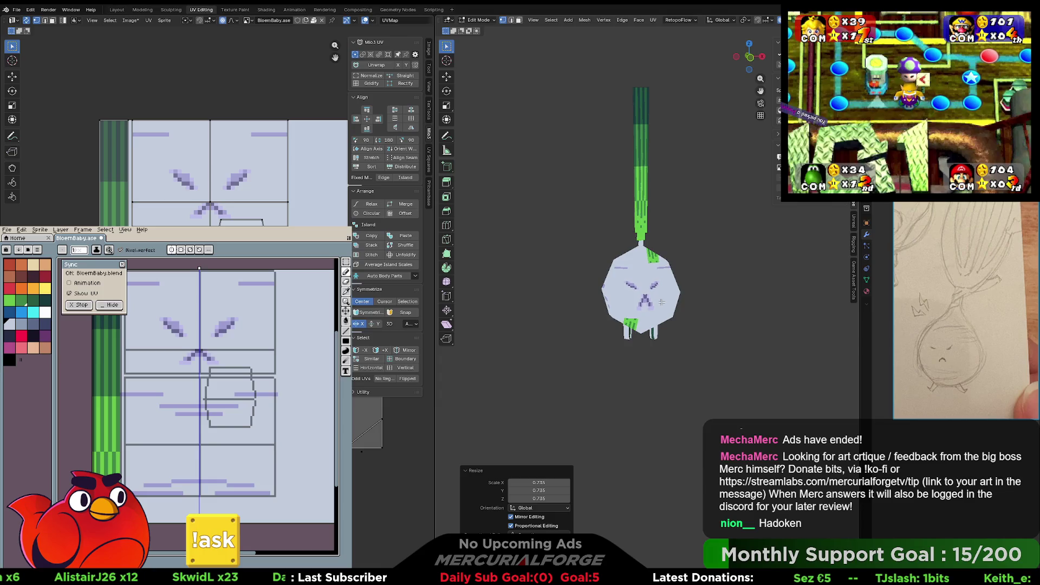
pyautogui.scroll(-3, 661, 301)
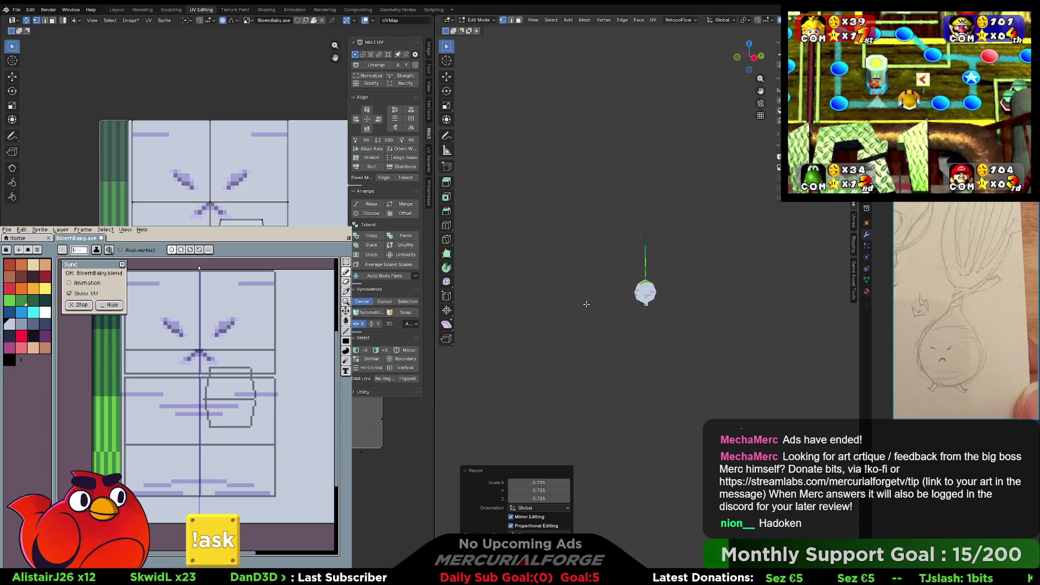
pyautogui.scroll(8, 667, 307)
pyautogui.moveTo(667, 308)
pyautogui.mouseDown(button='middle')
pyautogui.moveTo(682, 289)
pyautogui.moveTo(804, 285)
pyautogui.moveTo(569, 280)
pyautogui.moveTo(731, 283)
pyautogui.mouseUp(button='middle')
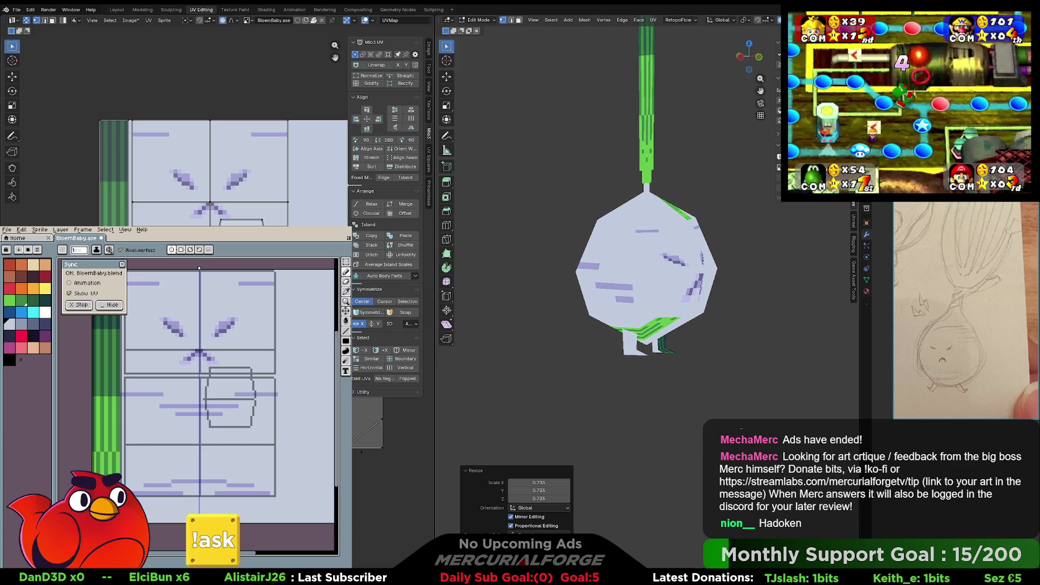
# - Move the lower trapezoid UV island to the lower right and make it taller
pyautogui.moveTo(217, 163); pyautogui.dragTo(172, 147, button='middle')
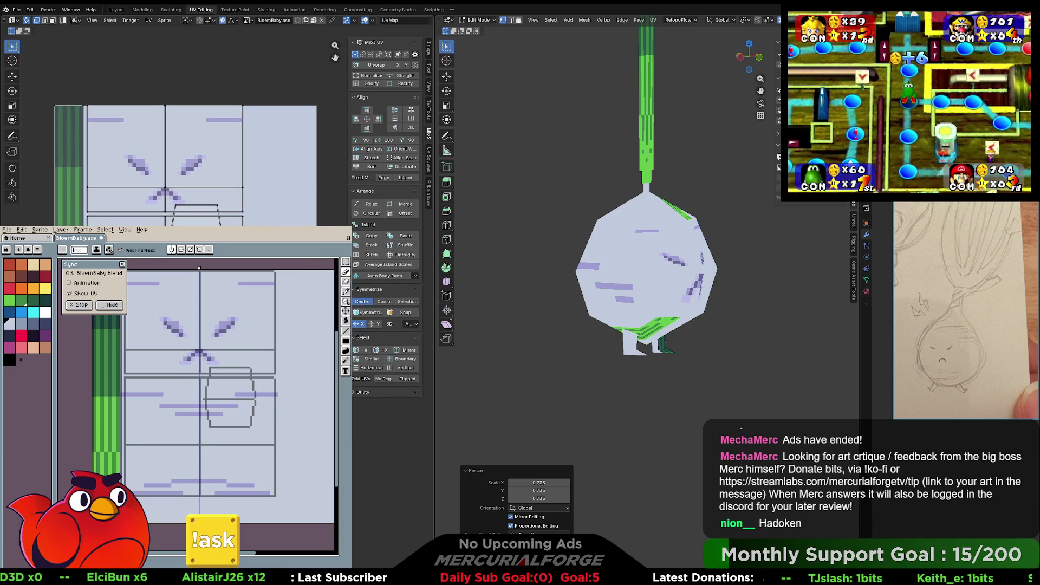
pyautogui.moveTo(227, 225); pyautogui.dragTo(169, 202)
pyautogui.press('s')
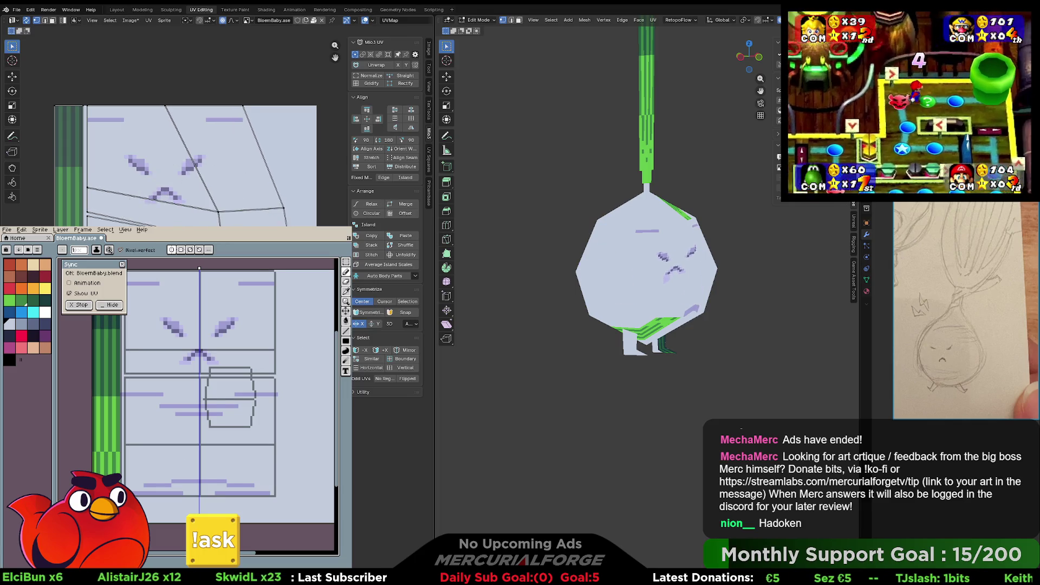
pyautogui.press('Escape')
pyautogui.press('g')
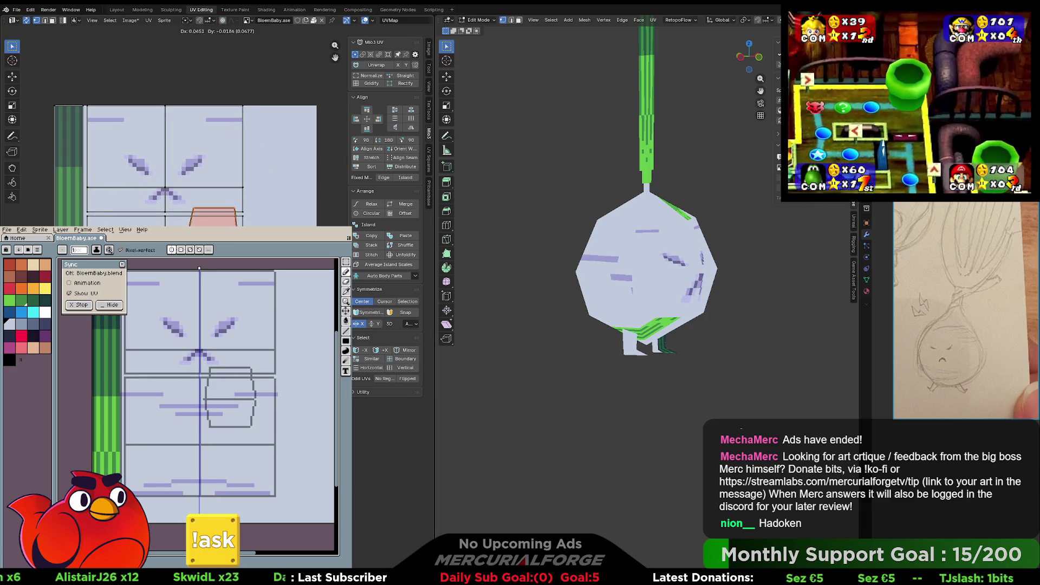
pyautogui.press('Return')
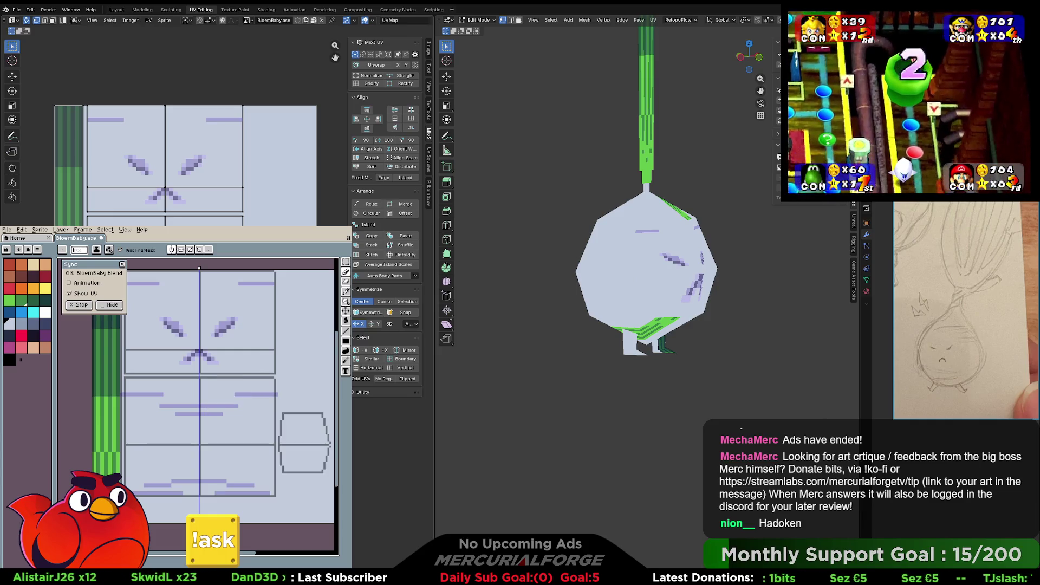
pyautogui.press('s')
pyautogui.press('Return')
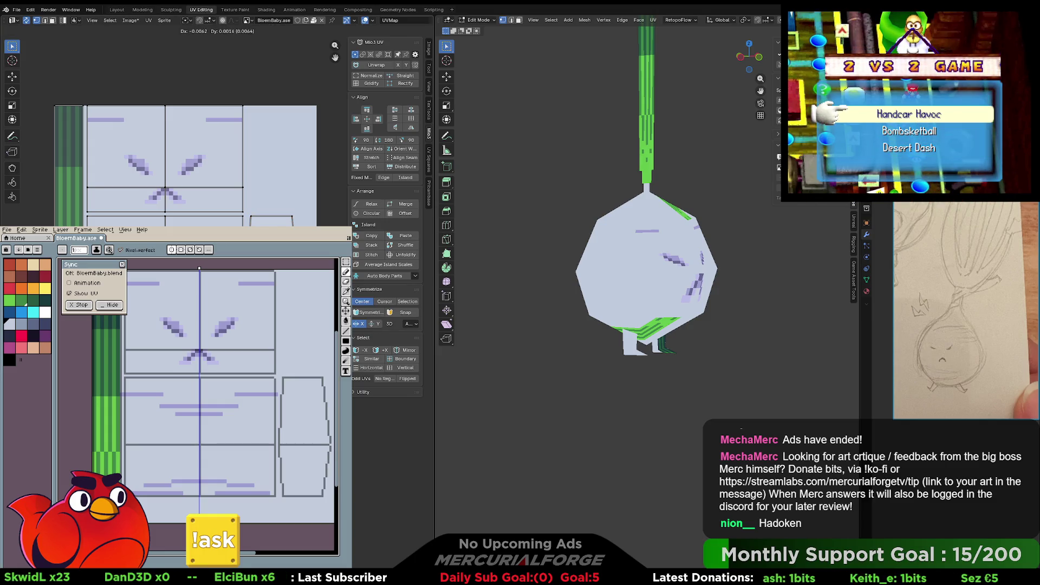
pyautogui.click(262, 222)
# - Reposition the selected UV edge and move the feet UVs across the texture
pyautogui.press('g')
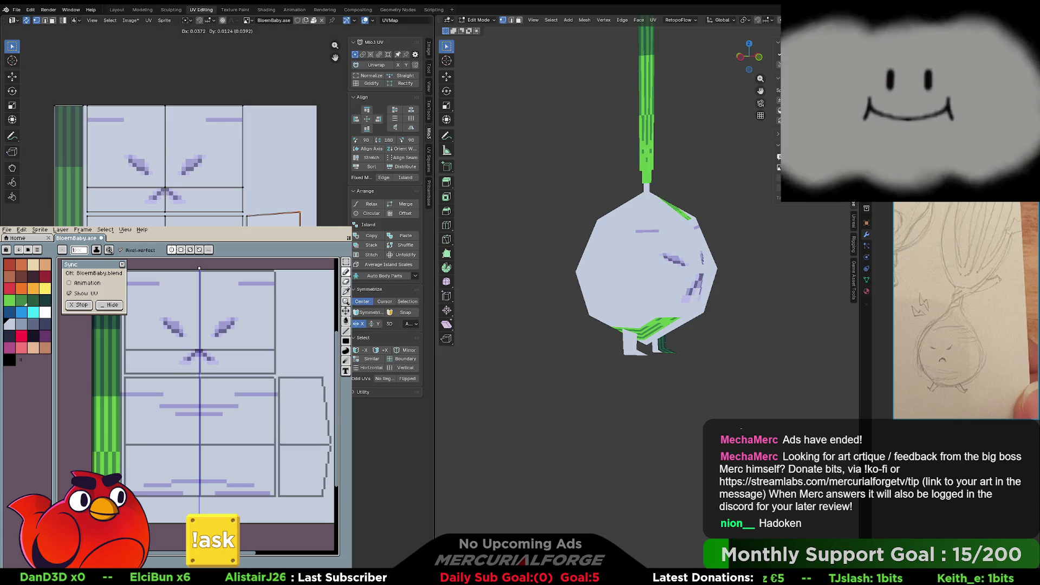
pyautogui.press('Return')
pyautogui.press('g')
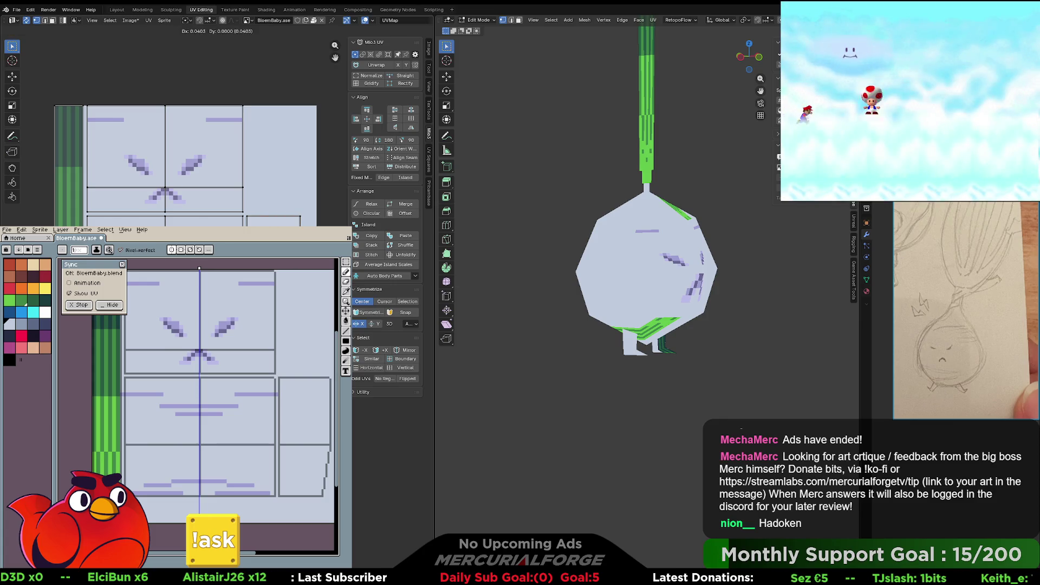
pyautogui.click(302, 202)
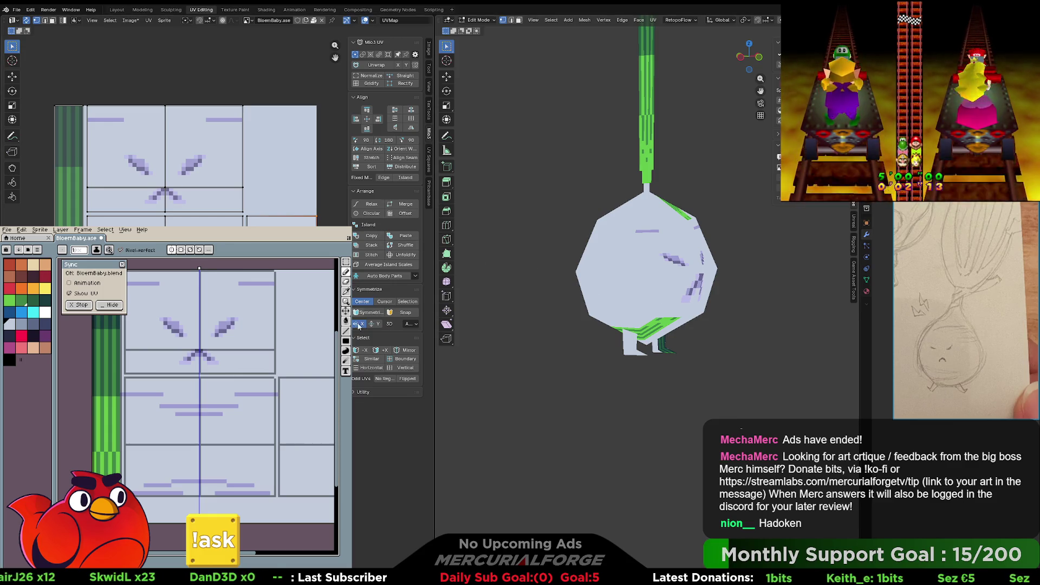
pyautogui.scroll(-3, 184, 163)
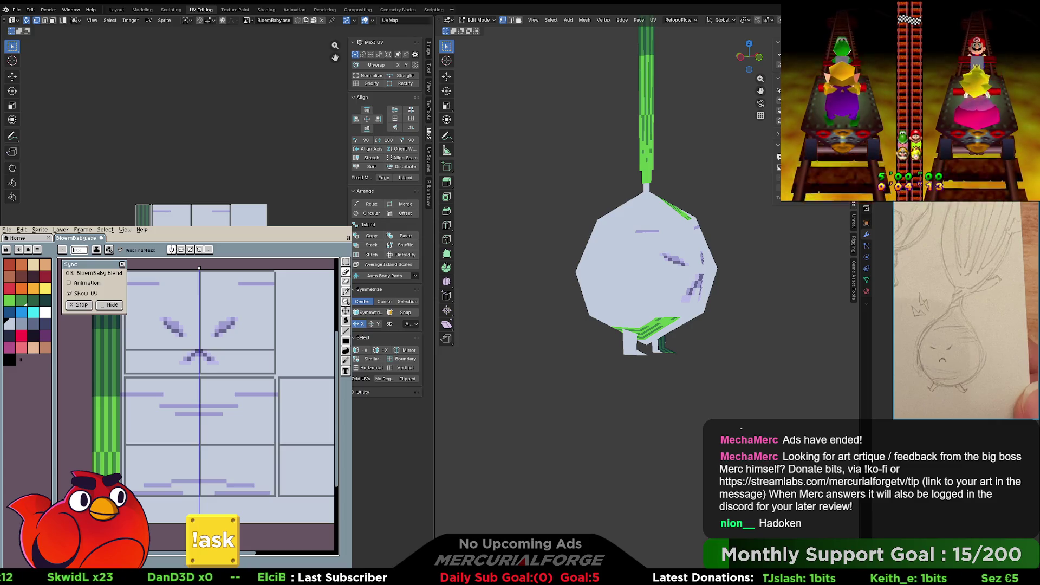
pyautogui.press('g')
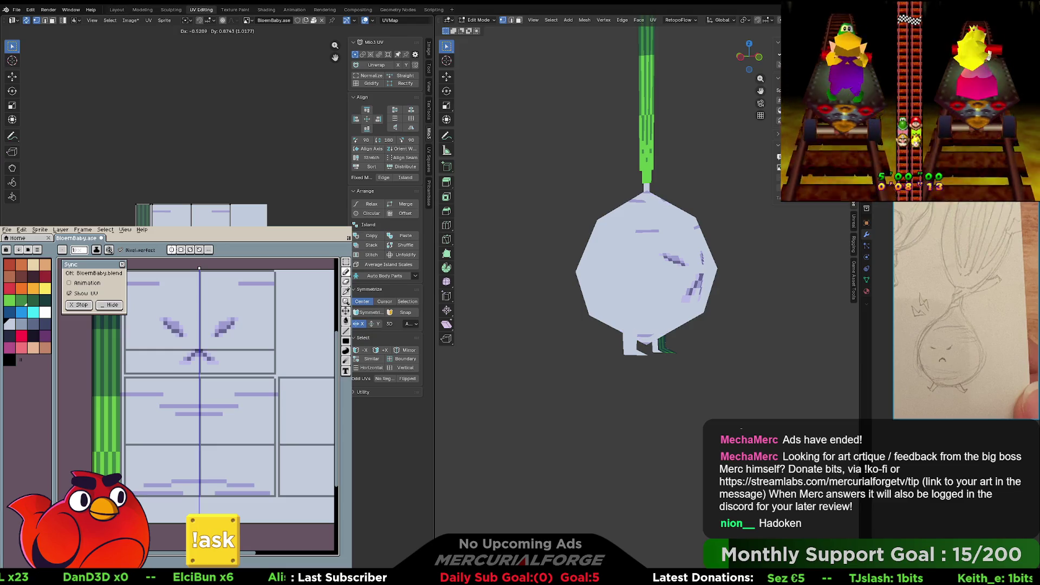
pyautogui.press('Return')
pyautogui.scroll(5, 178, 130)
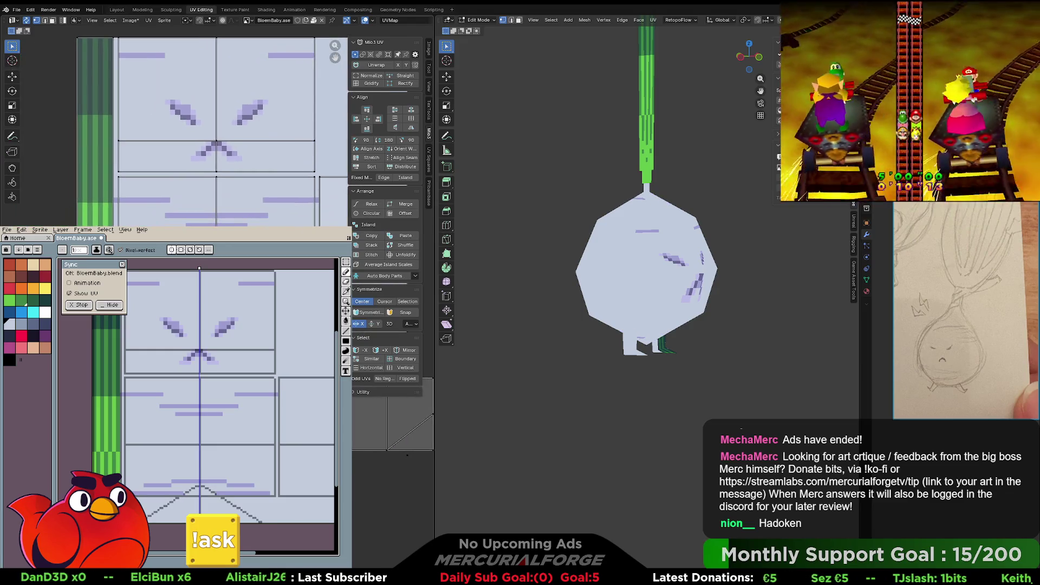
pyautogui.press('g')
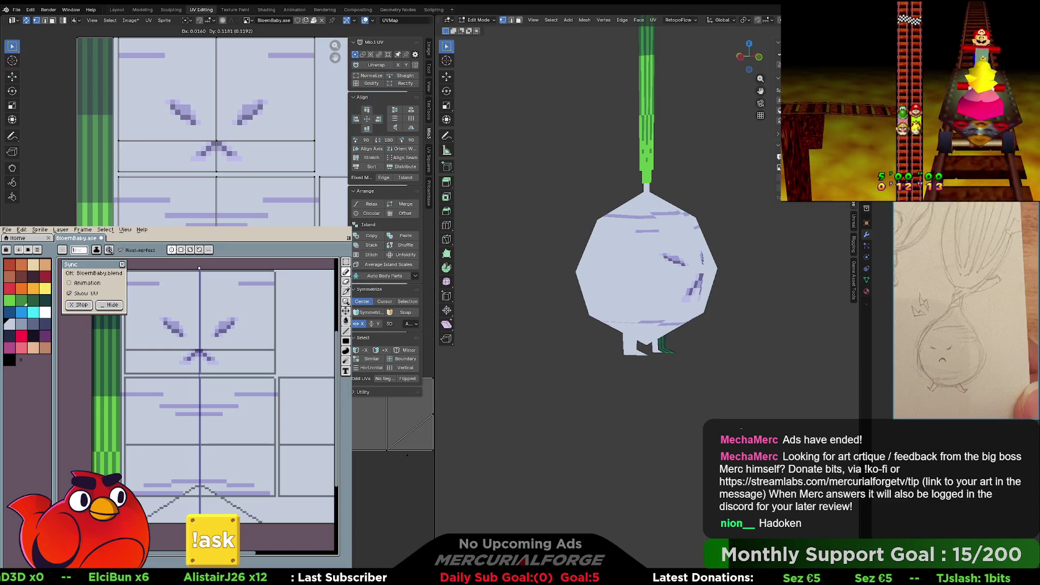
pyautogui.click(271, 212)
# - Shrink the feet UVs vertically and place them over the pale body texture
pyautogui.moveTo(270, 212); pyautogui.dragTo(167, 197, button='middle')
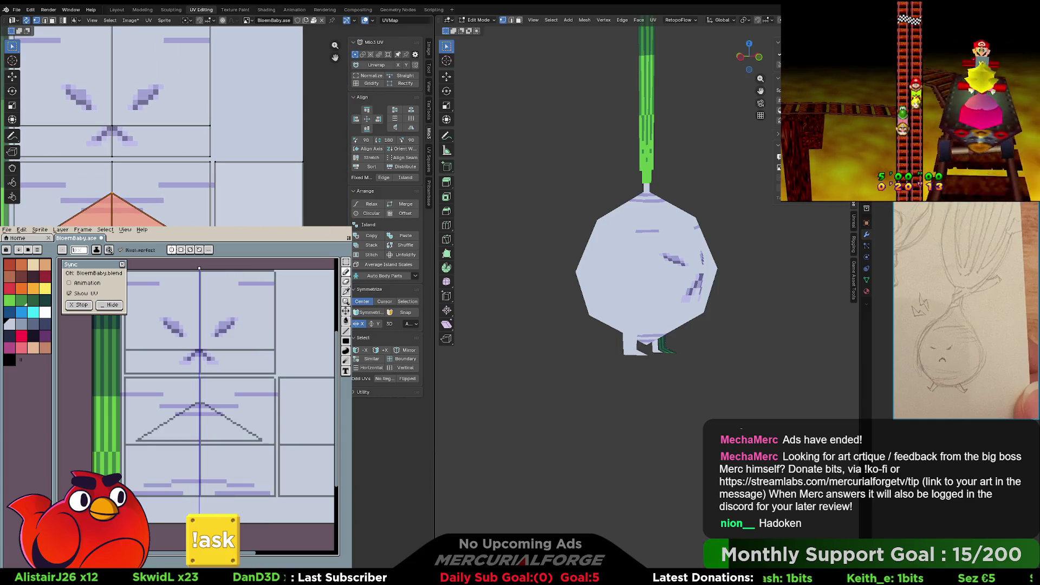
pyautogui.hotkey('alt', 'a')
pyautogui.press('s')
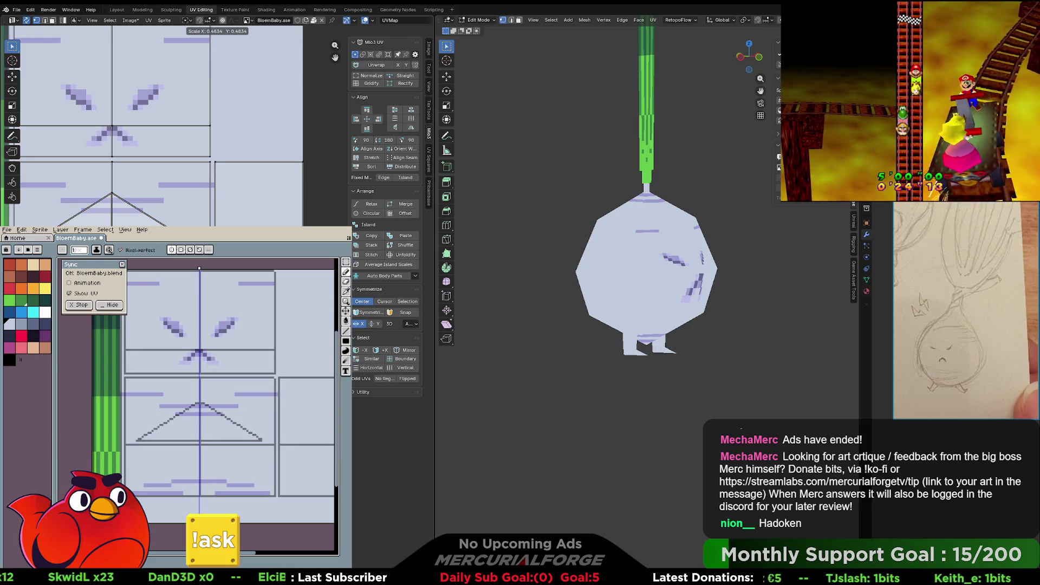
pyautogui.press('y')
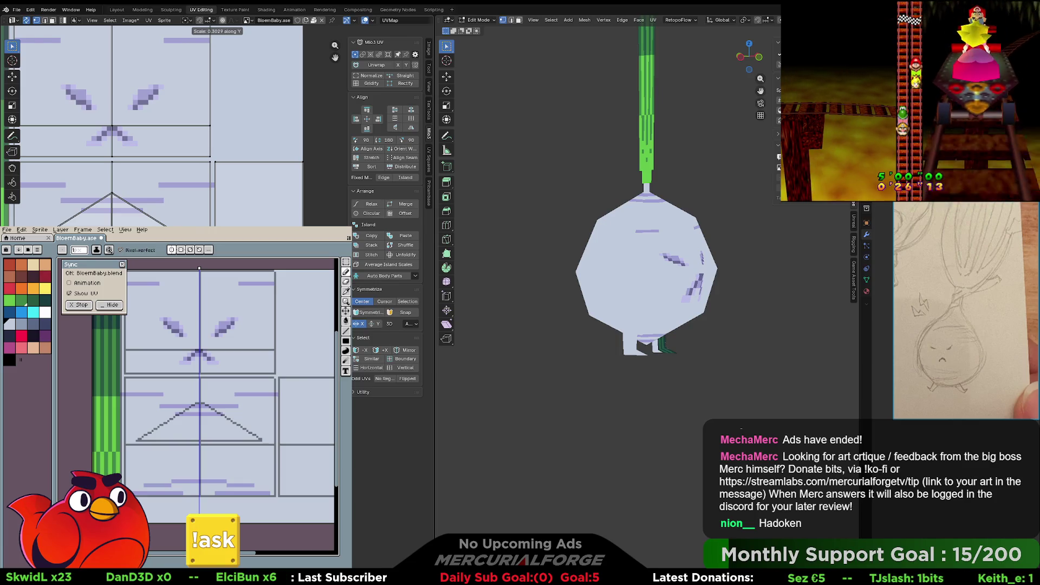
pyautogui.press('g')
pyautogui.press('Return')
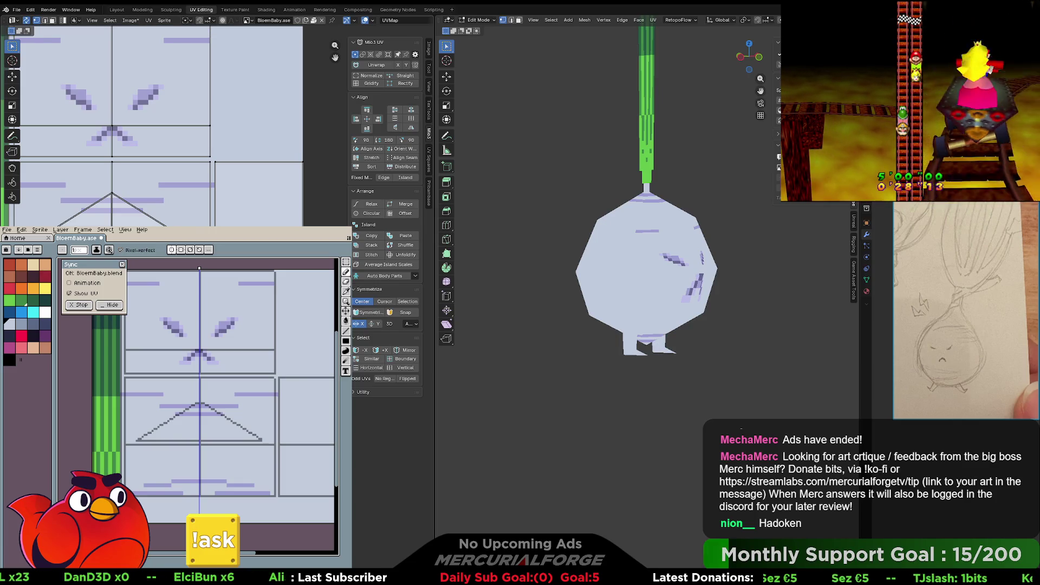
pyautogui.keyDown('shift'); pyautogui.moveTo(649, 318); pyautogui.dragTo(652, 348, button='middle'); pyautogui.keyUp('shift')
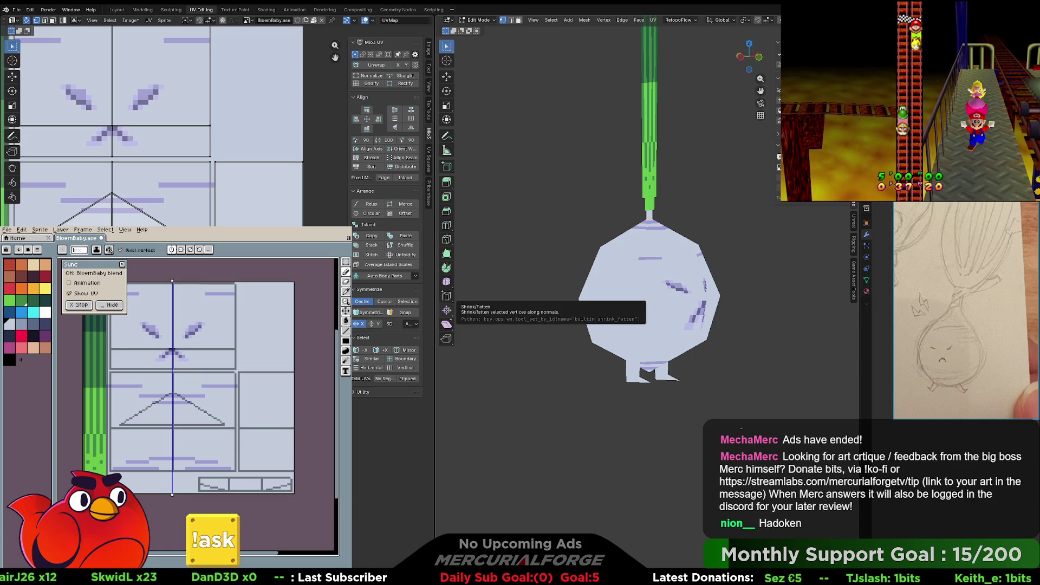
# - Change the layer's blend mode in Layer Properties
pyautogui.hotkey('shift', 'p')
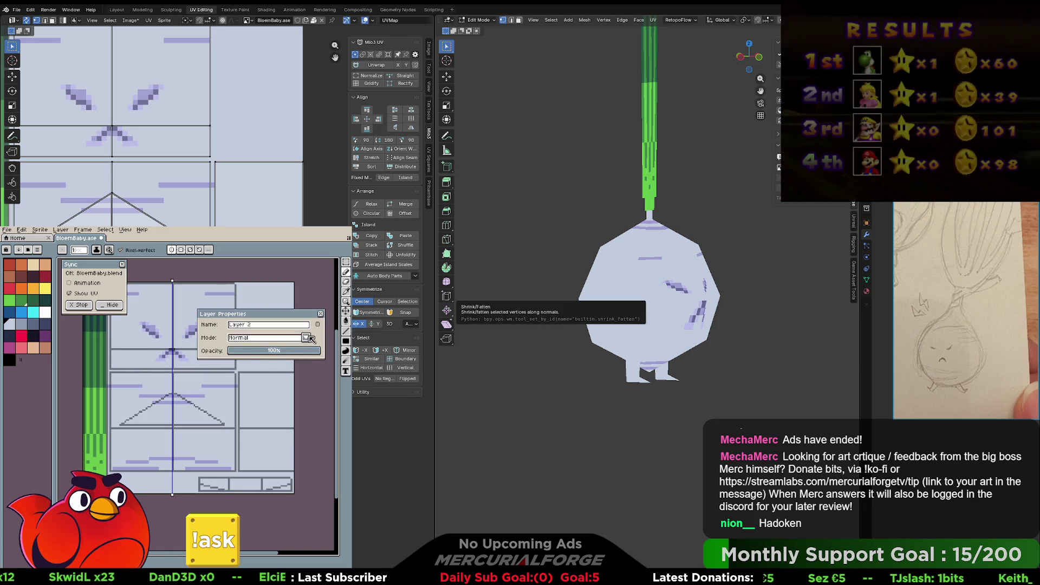
pyautogui.click(281, 337)
pyautogui.click(272, 364)
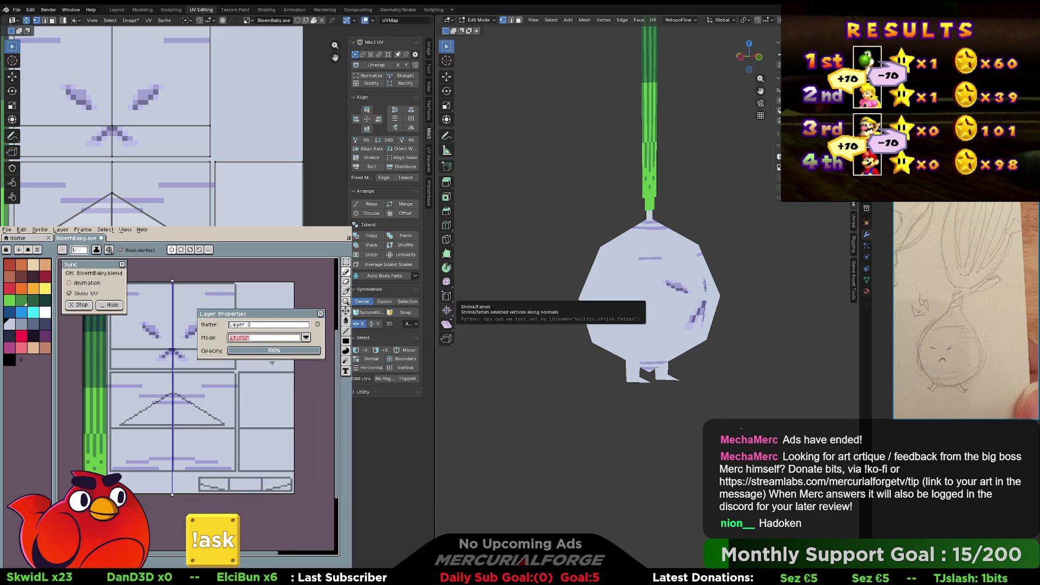
pyautogui.click(322, 314)
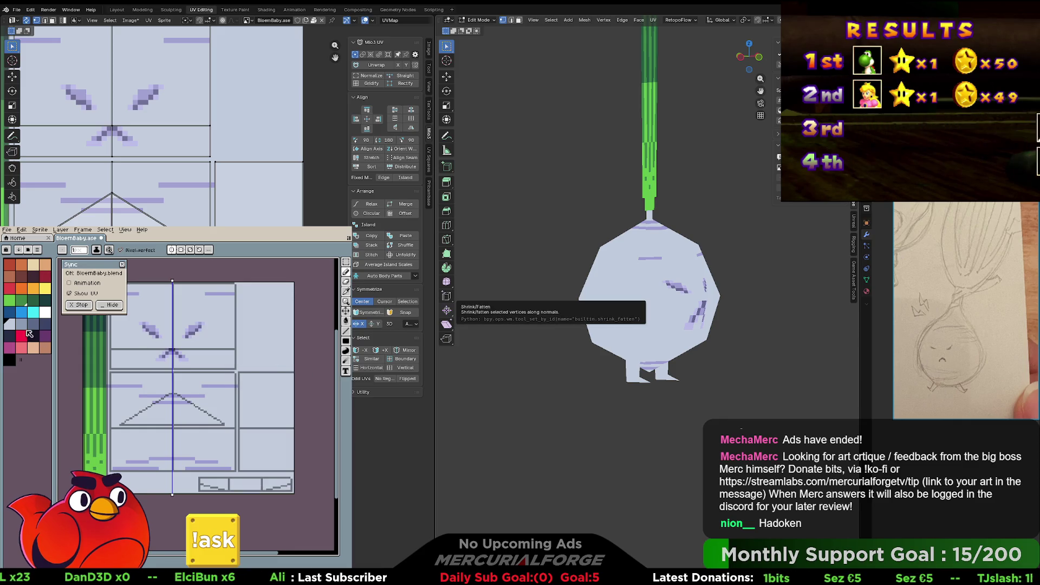
# - Pick the darker grey swatch and draw a mirrored grey bar across the body
pyautogui.click(23, 324)
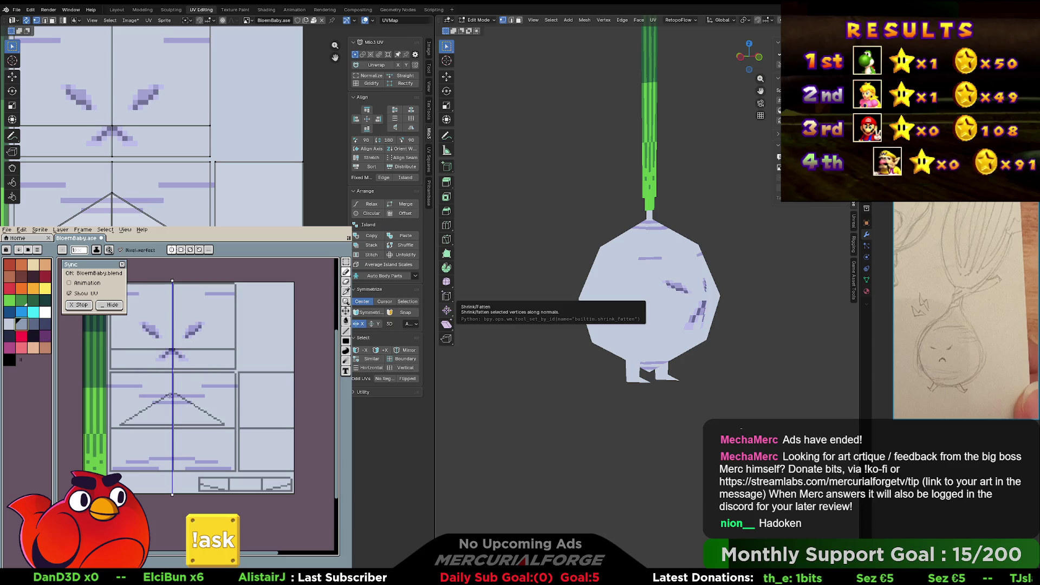
pyautogui.click(141, 360)
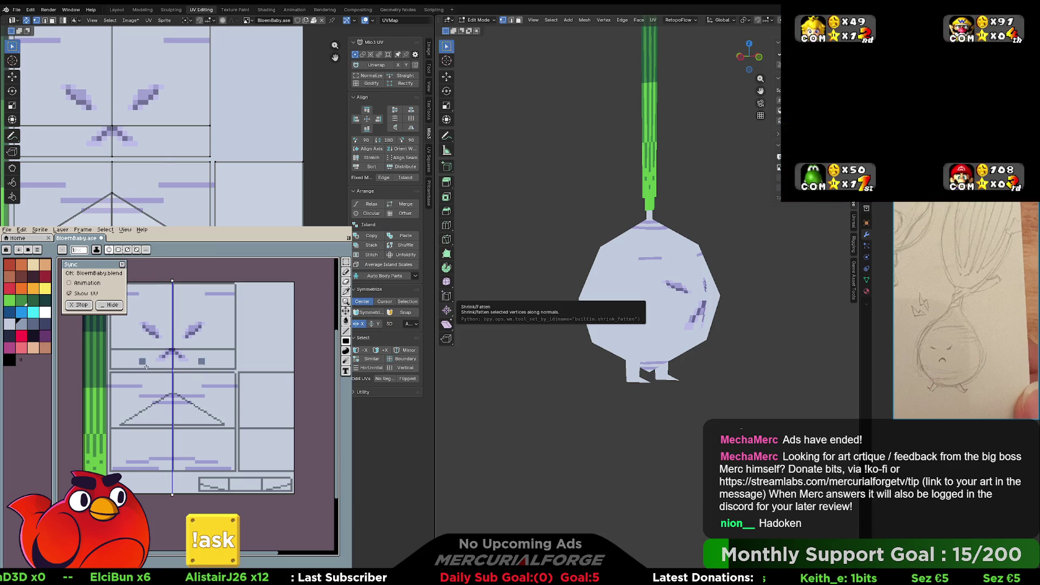
pyautogui.hotkey('ctrl', 'z')
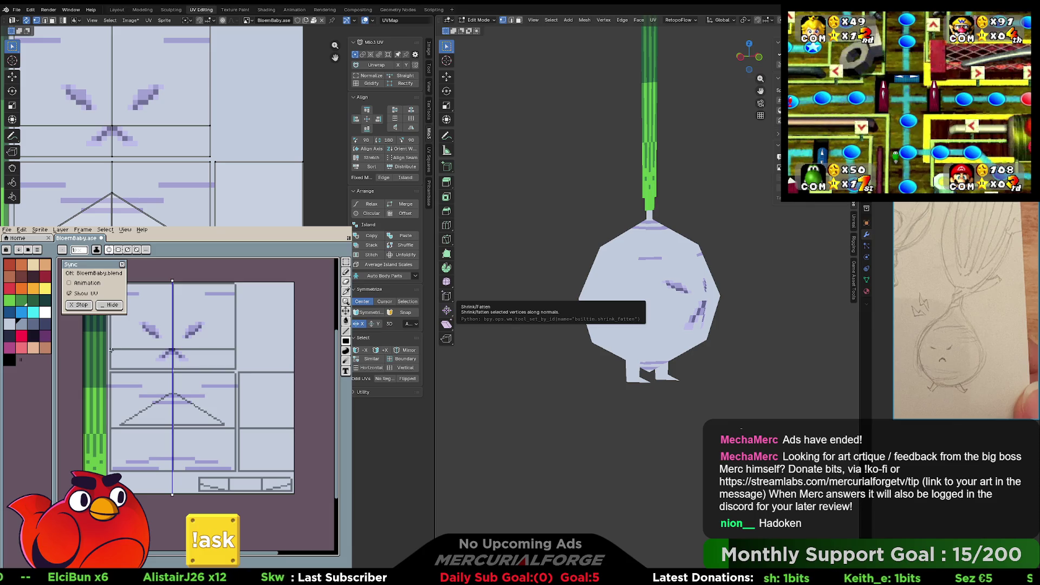
pyautogui.moveTo(111, 351); pyautogui.dragTo(219, 369)
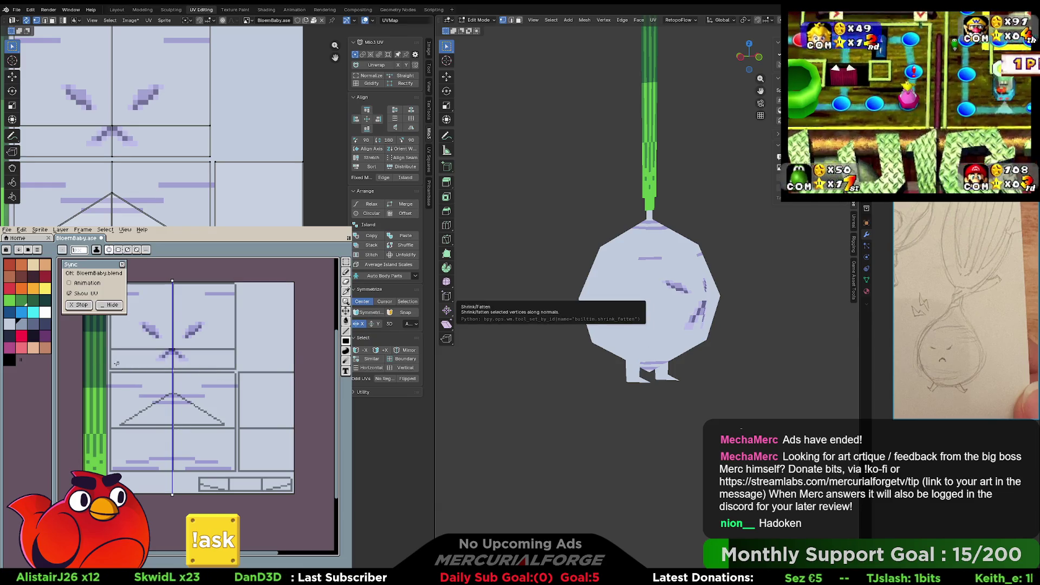
pyautogui.hotkey('ctrl', 'd')
pyautogui.moveTo(221, 368); pyautogui.dragTo(234, 369)
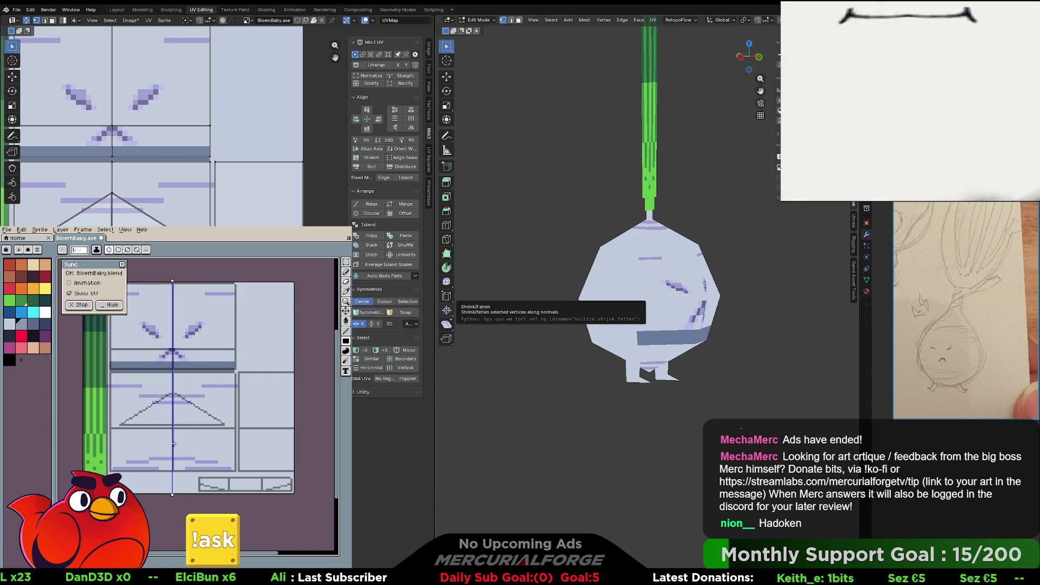
pyautogui.moveTo(174, 448); pyautogui.dragTo(237, 449)
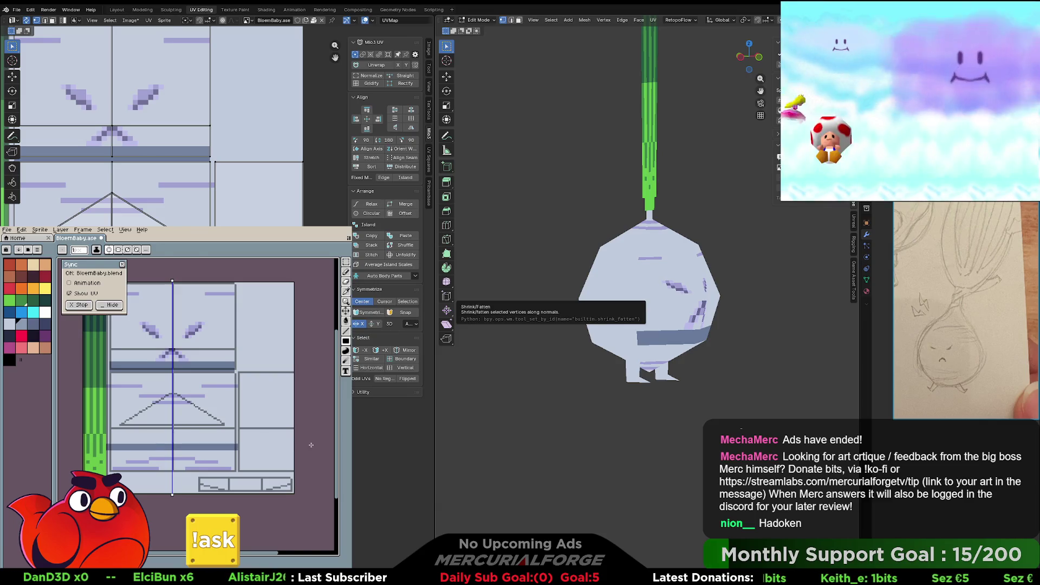
# - Fill a dark grey band across the body's bottom, extending it into the bottom-right cell
pyautogui.moveTo(639, 352); pyautogui.dragTo(700, 351, button='middle')
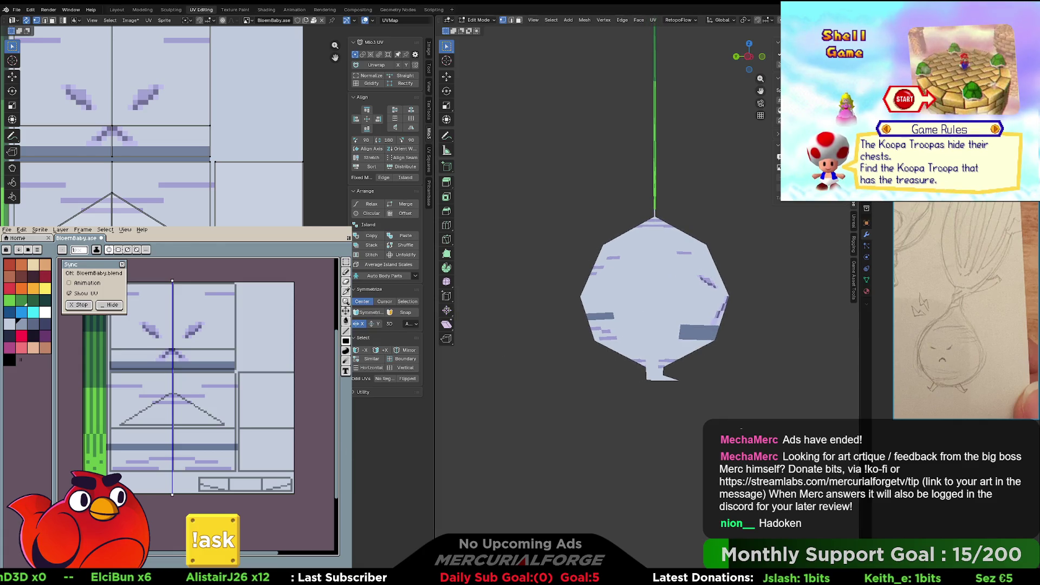
pyautogui.hotkey('ctrl', 'z')
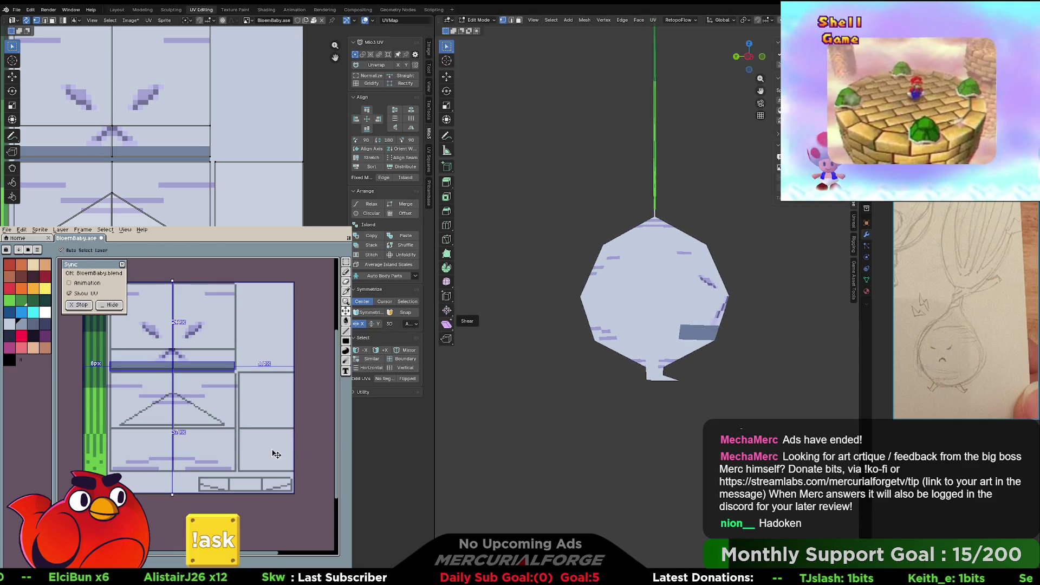
pyautogui.moveTo(297, 450)
pyautogui.mouseDown()
pyautogui.moveTo(111, 461)
pyautogui.moveTo(110, 470)
pyautogui.mouseUp()
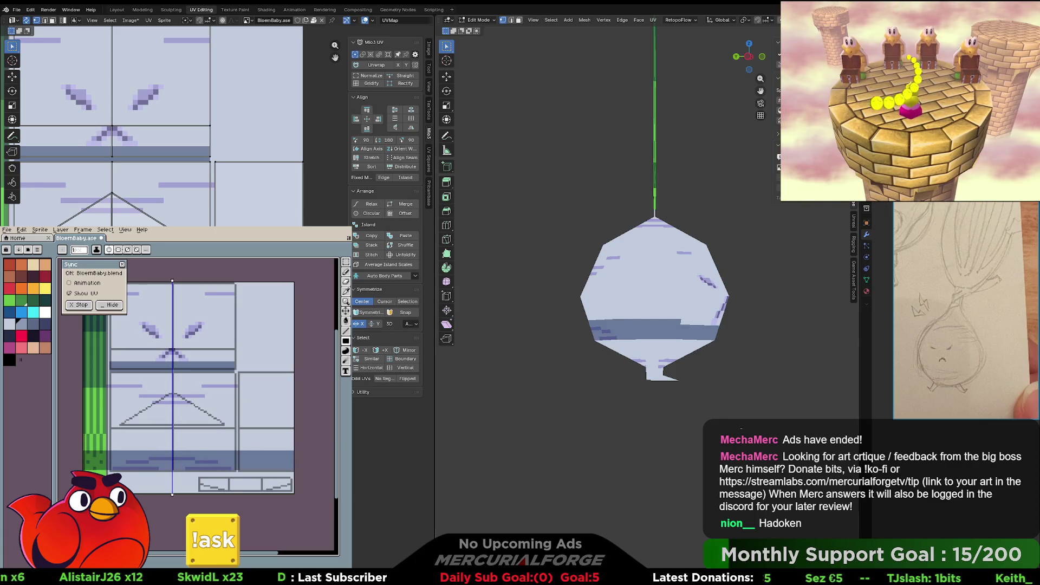
pyautogui.hotkey('ctrl', 'z')
pyautogui.hotkey('ctrl', 'y')
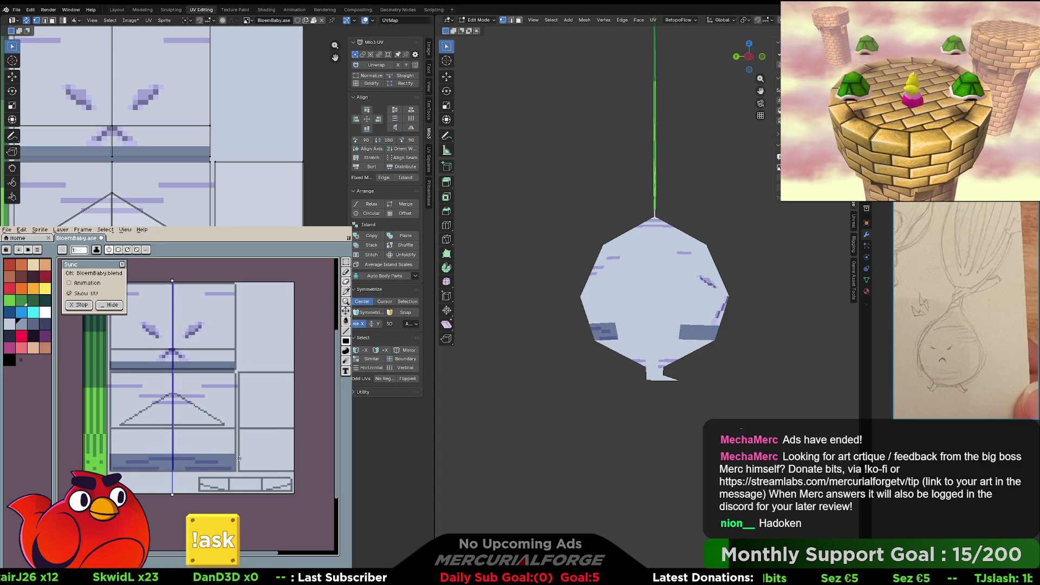
pyautogui.press('ctrl')
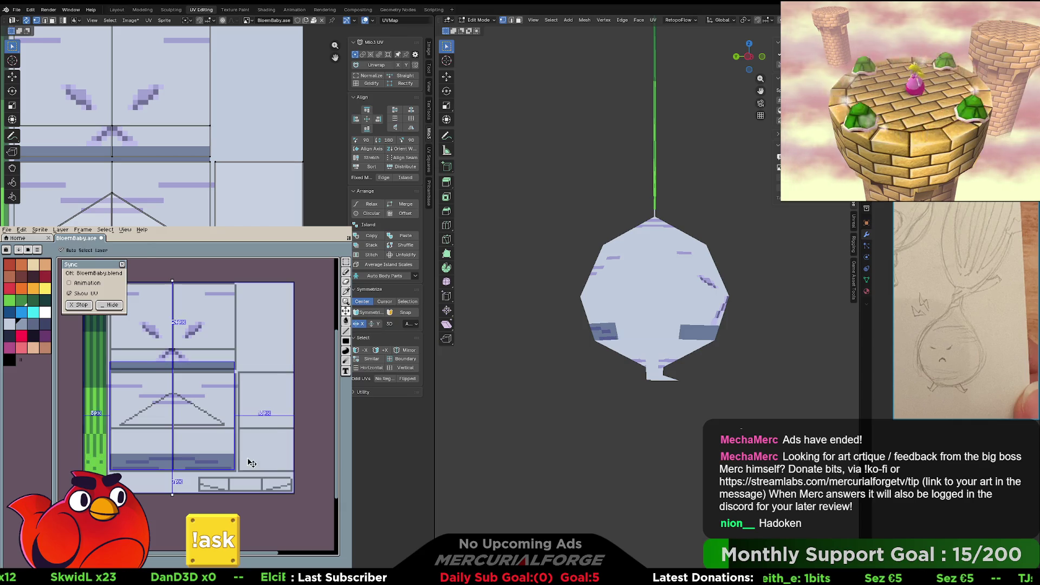
pyautogui.moveTo(239, 456); pyautogui.dragTo(292, 469)
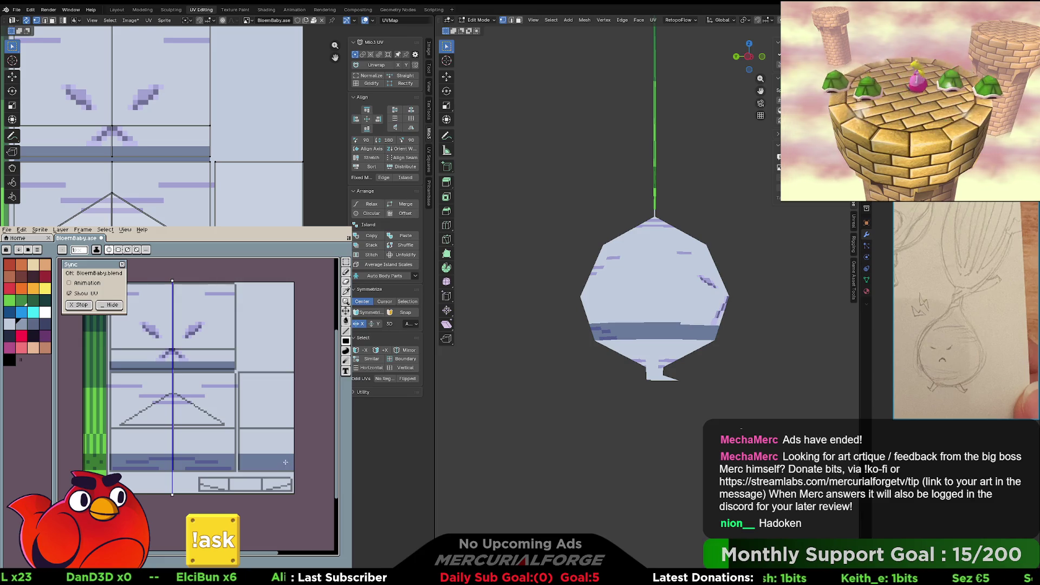
pyautogui.moveTo(544, 333); pyautogui.dragTo(556, 335, button='middle')
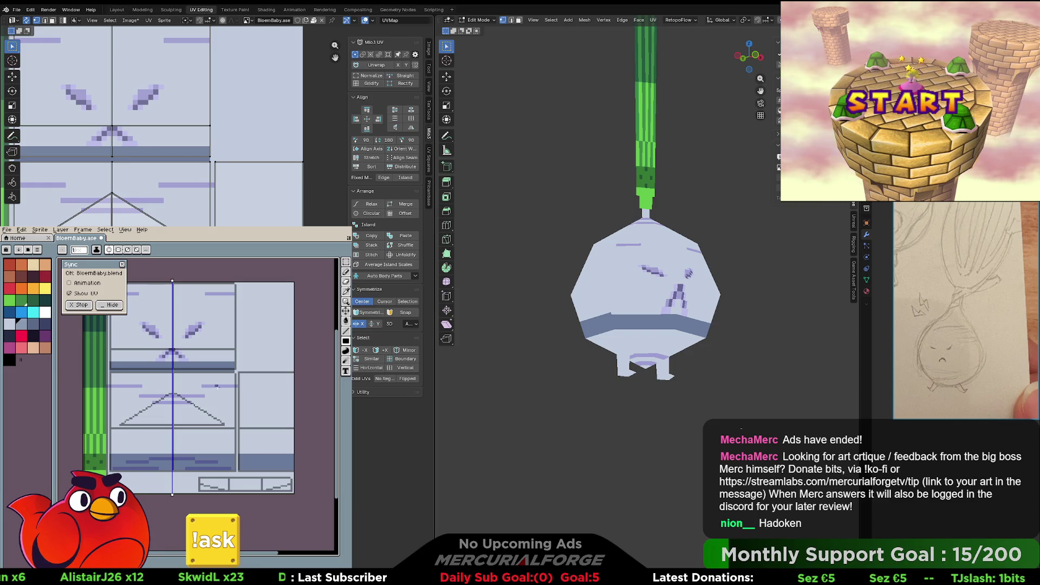
# - Box-select the bulb's underside UV triangle and place it in the upper-right texture area
pyautogui.press('i')
pyautogui.moveTo(335, 58)
pyautogui.mouseDown()
pyautogui.moveTo(487, 82)
pyautogui.moveTo(334, 57)
pyautogui.mouseUp()
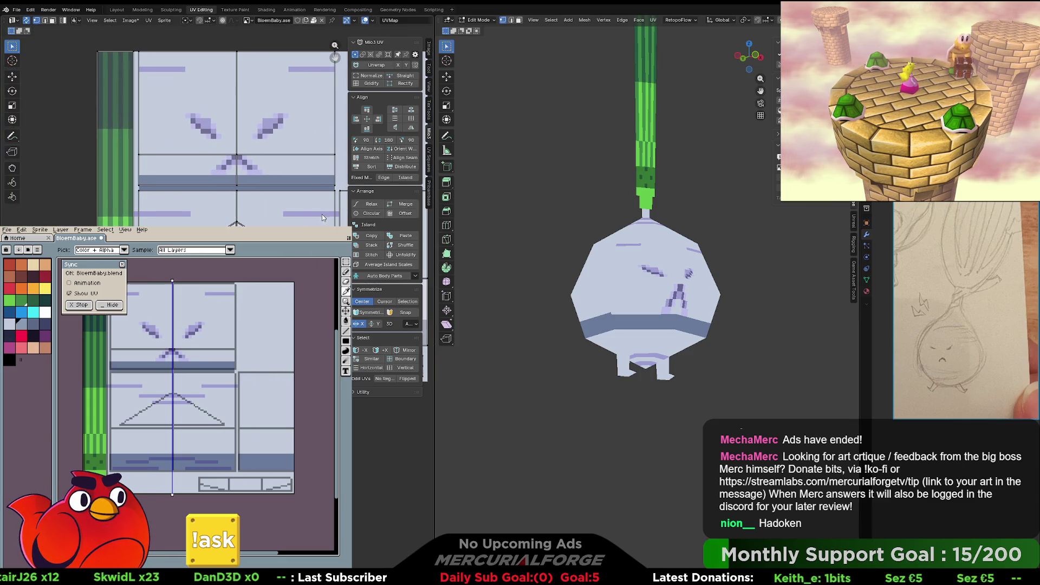
pyautogui.moveTo(325, 212); pyautogui.dragTo(210, 226)
pyautogui.press('g')
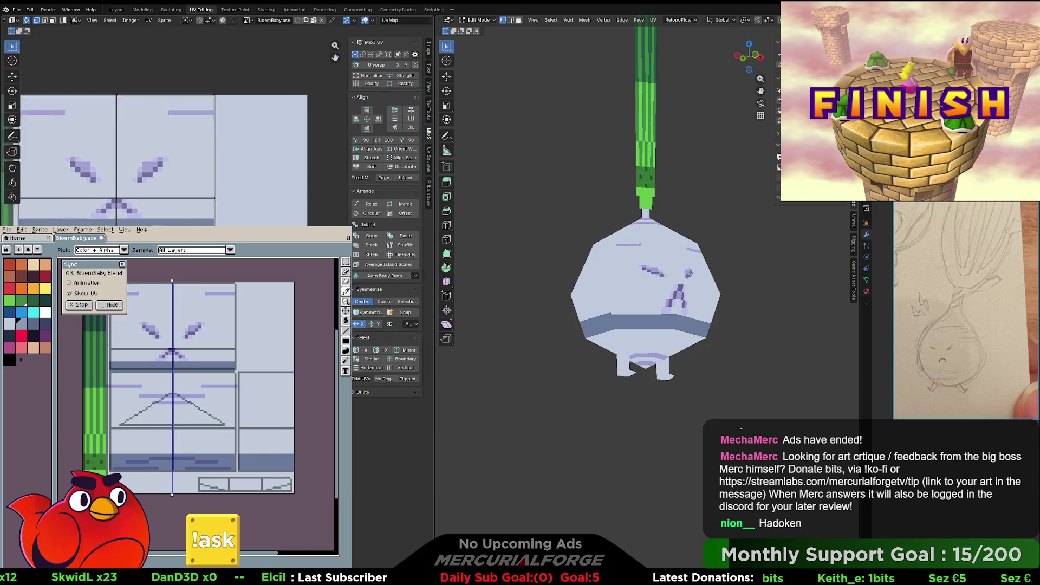
pyautogui.click(234, 170)
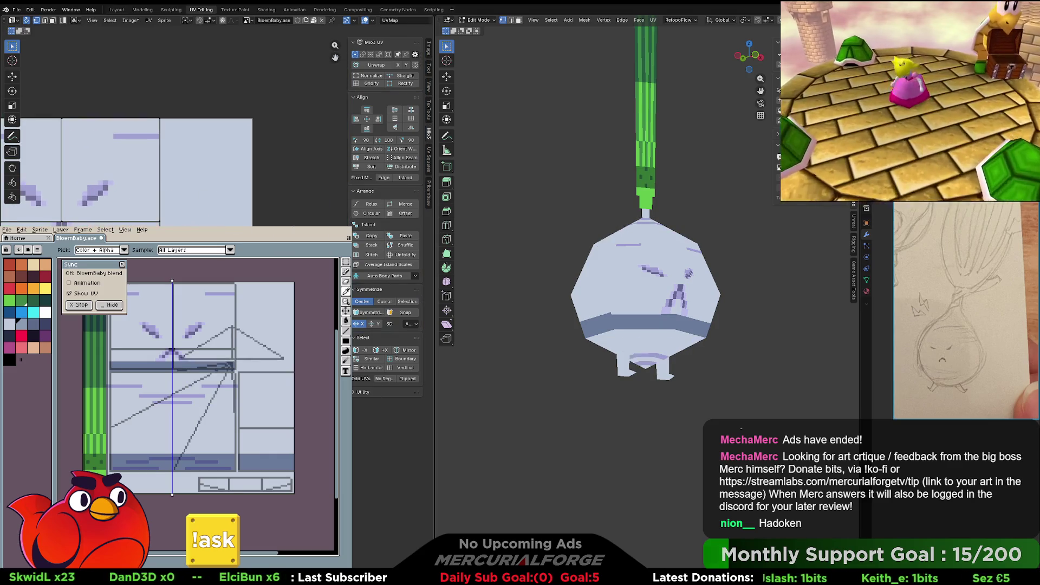
pyautogui.press('KP_Decimal')
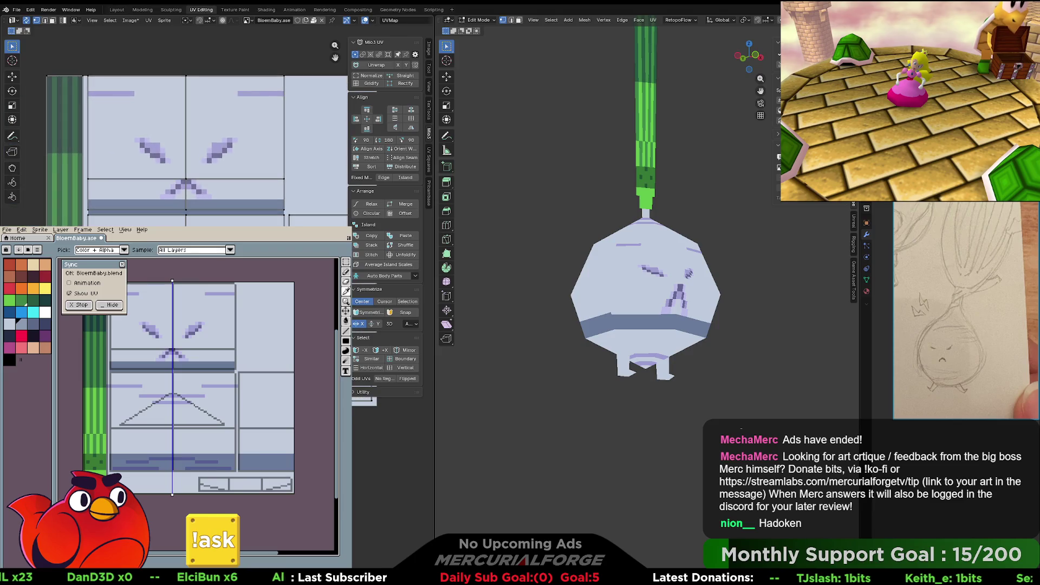
pyautogui.press('KP_Decimal')
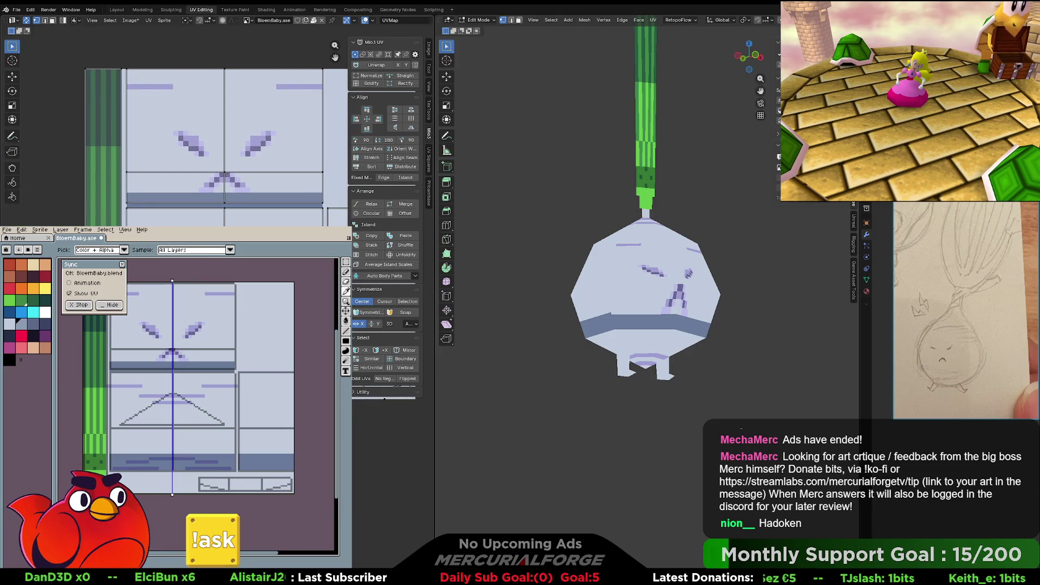
pyautogui.press('KP_Decimal')
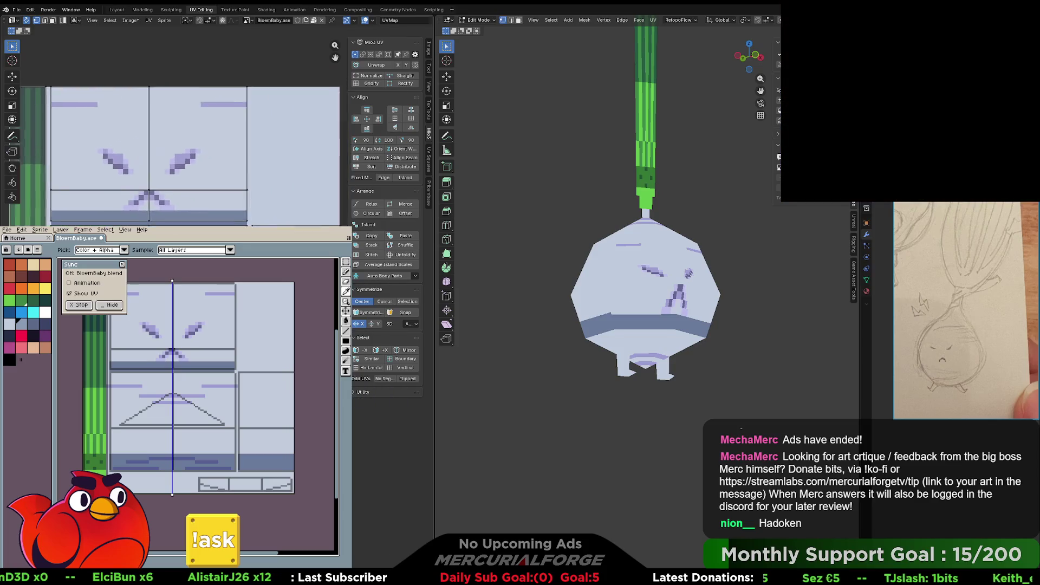
pyautogui.press('g')
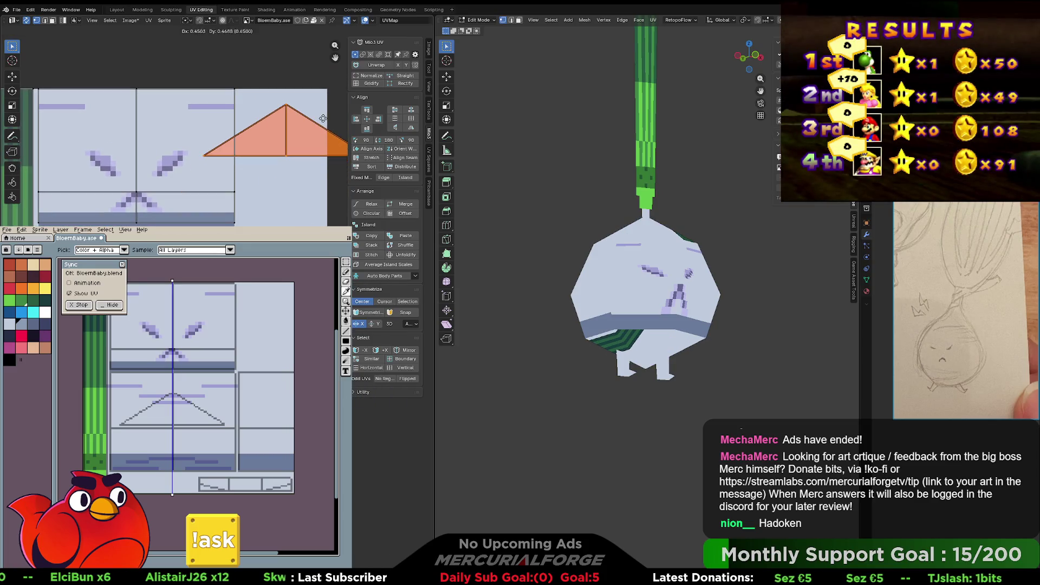
pyautogui.click(230, 192)
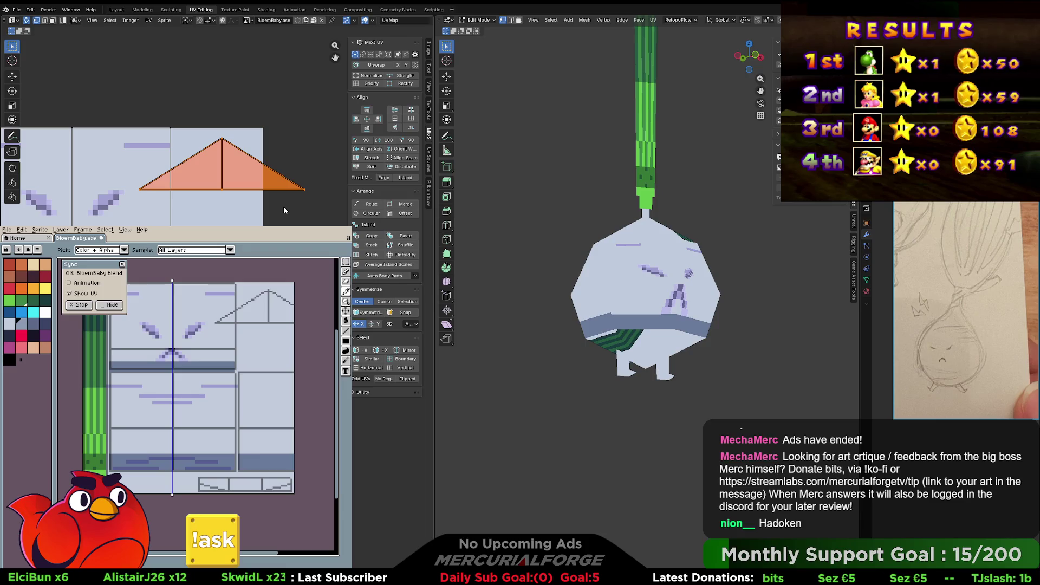